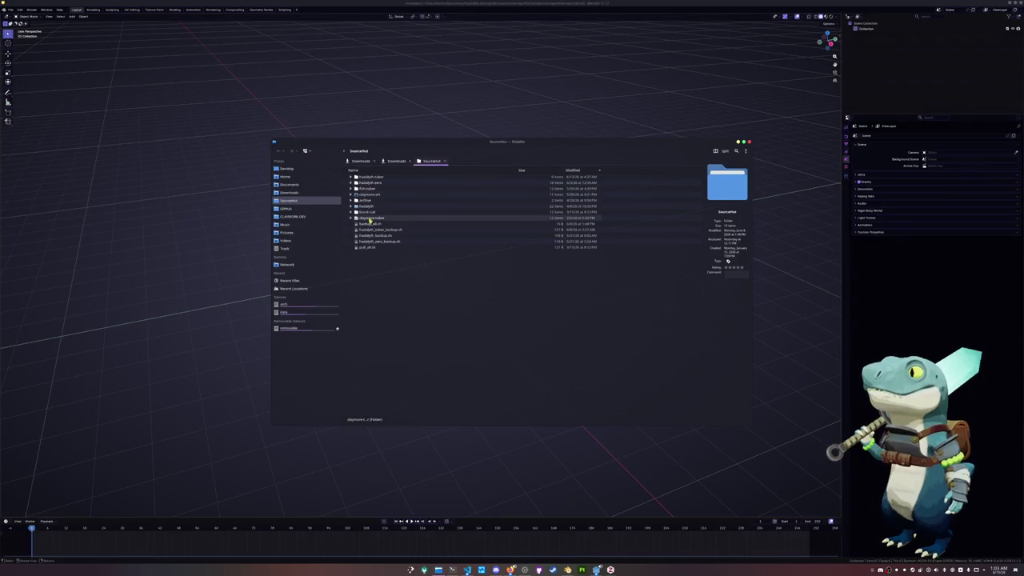
- Browse to hadalyth-zero > godot > assets > meshes > fish > small > mosseye
click(376, 170)
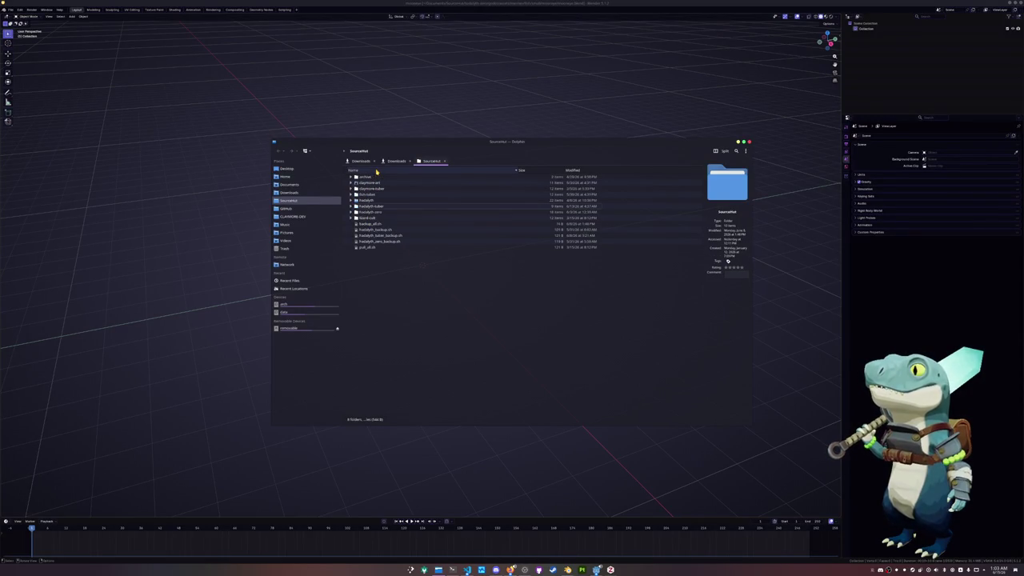
double_click(369, 211)
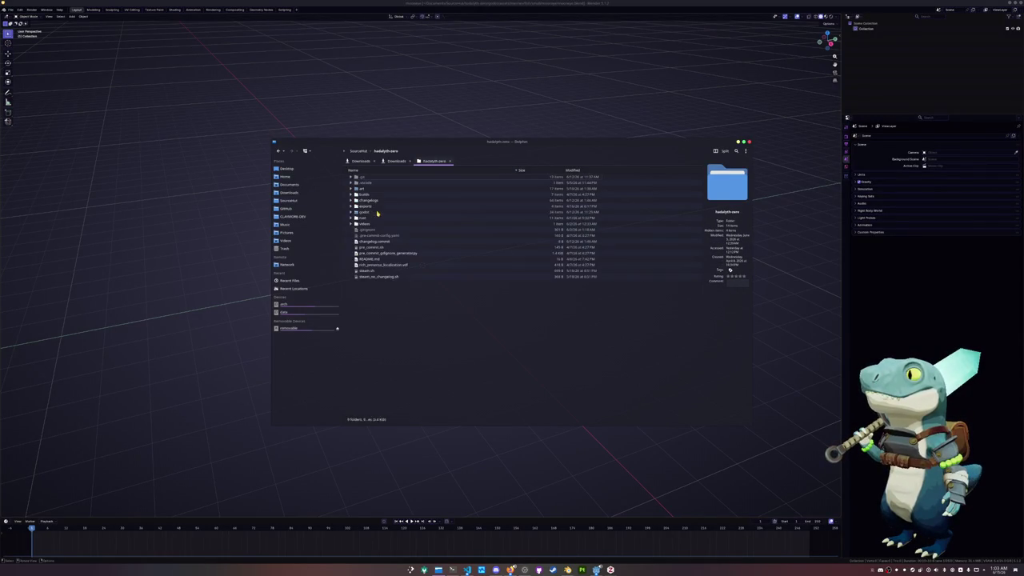
drag(413, 137, 519, 183)
double_click(467, 256)
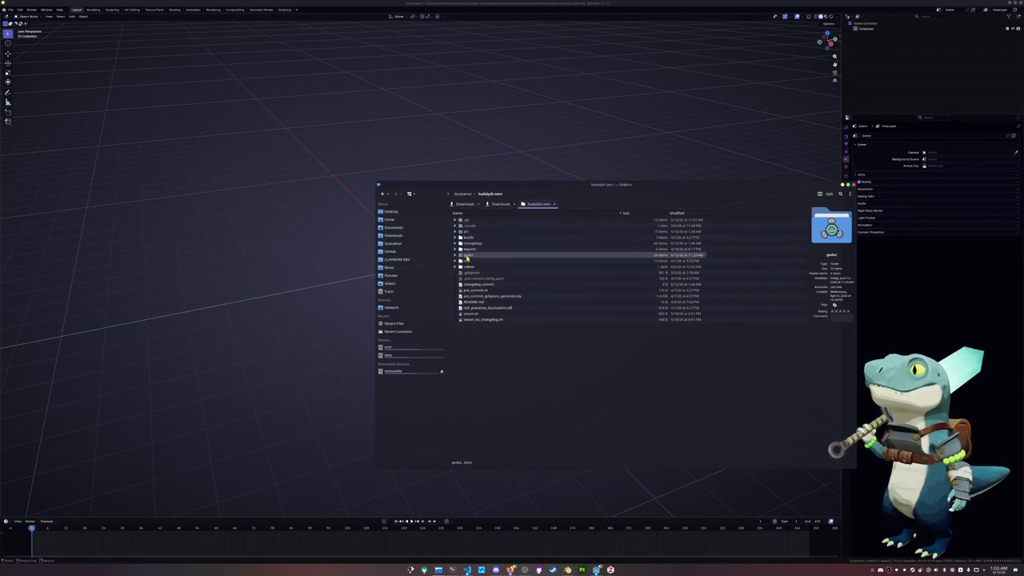
double_click(469, 231)
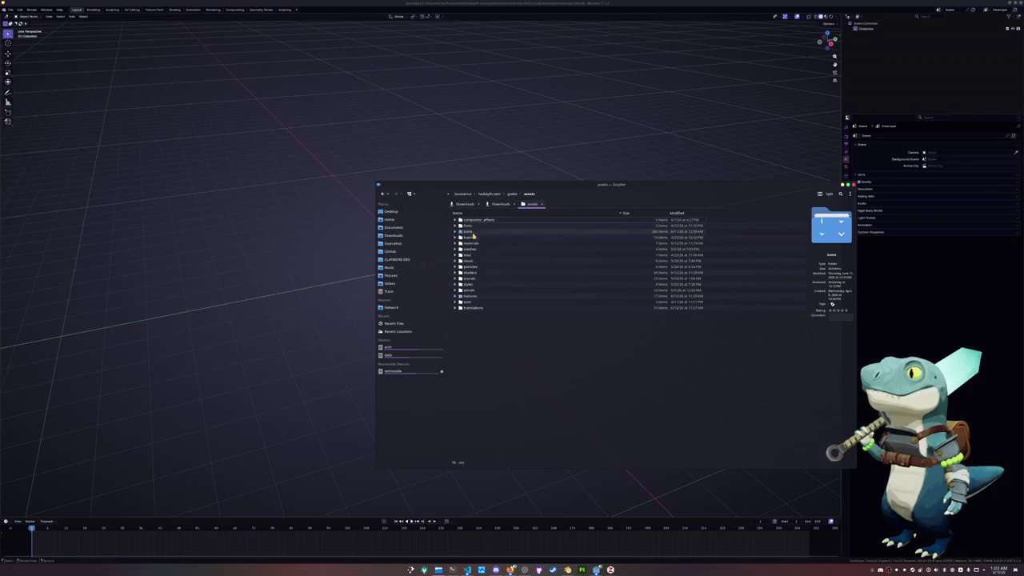
double_click(473, 250)
double_click(471, 231)
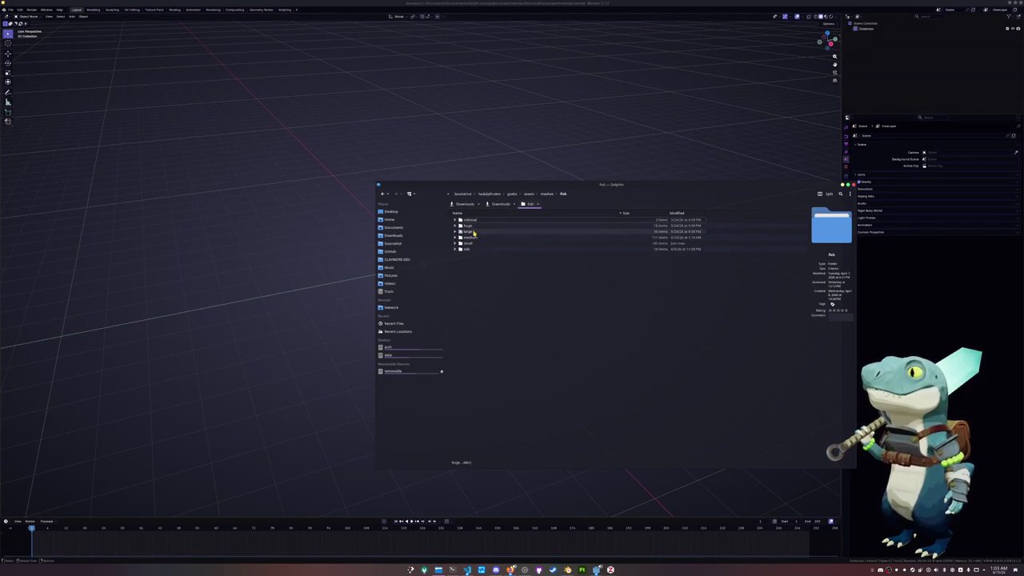
double_click(473, 244)
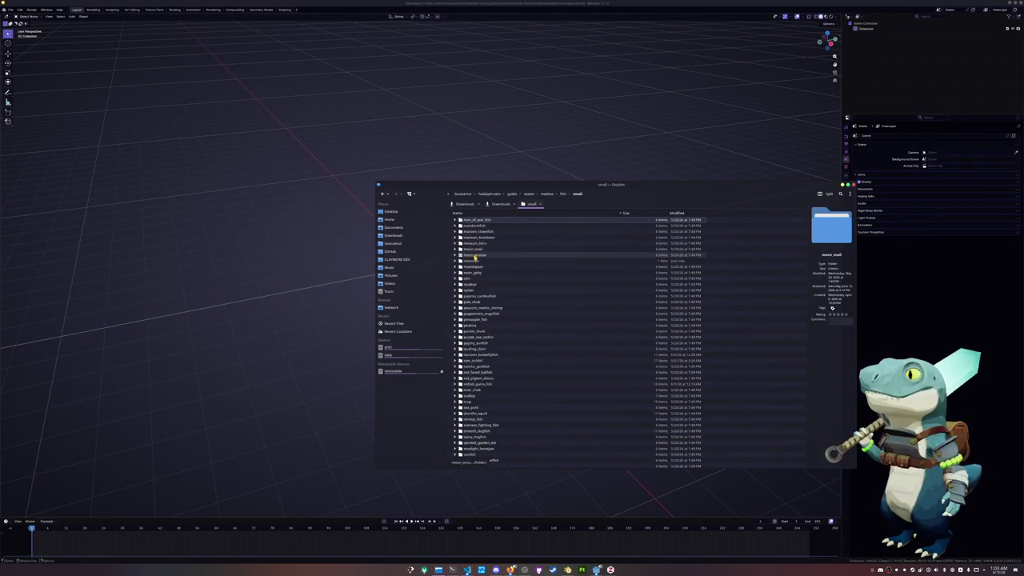
double_click(475, 262)
- Create a references folder in mosseye, open it, and drag in a fish reference image
right_click(481, 249)
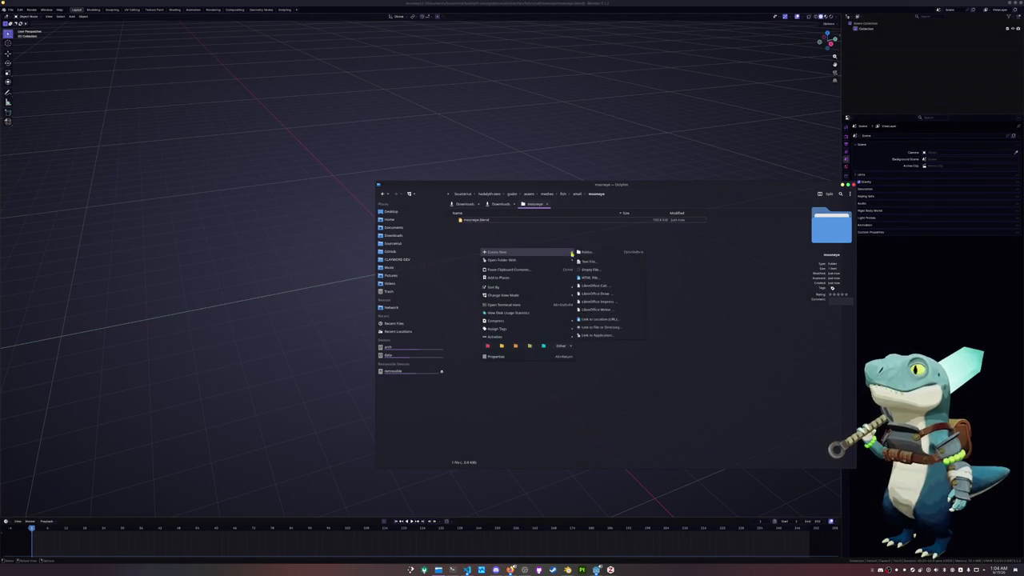
click(583, 254)
text(tence)
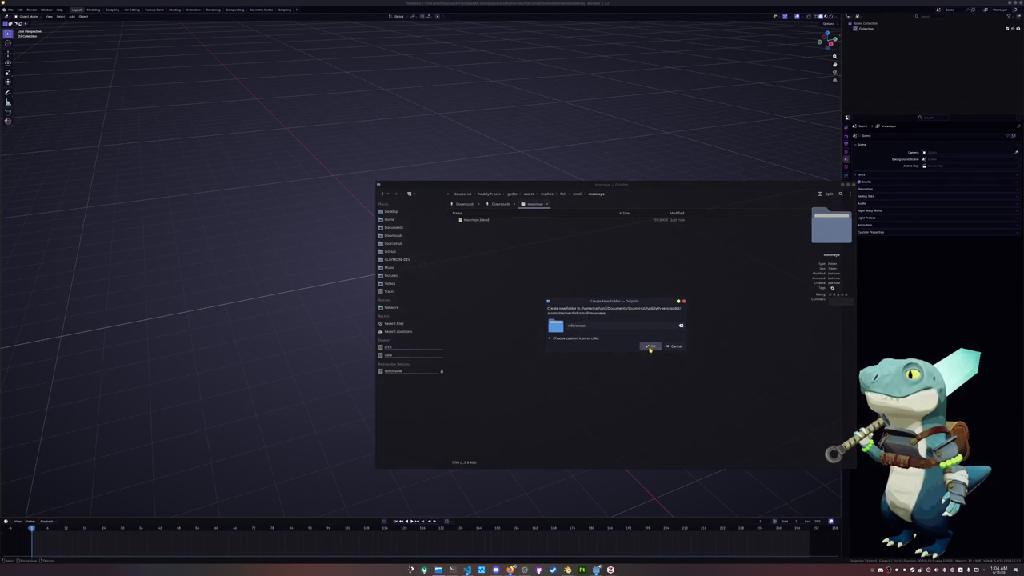
click(649, 345)
double_click(486, 222)
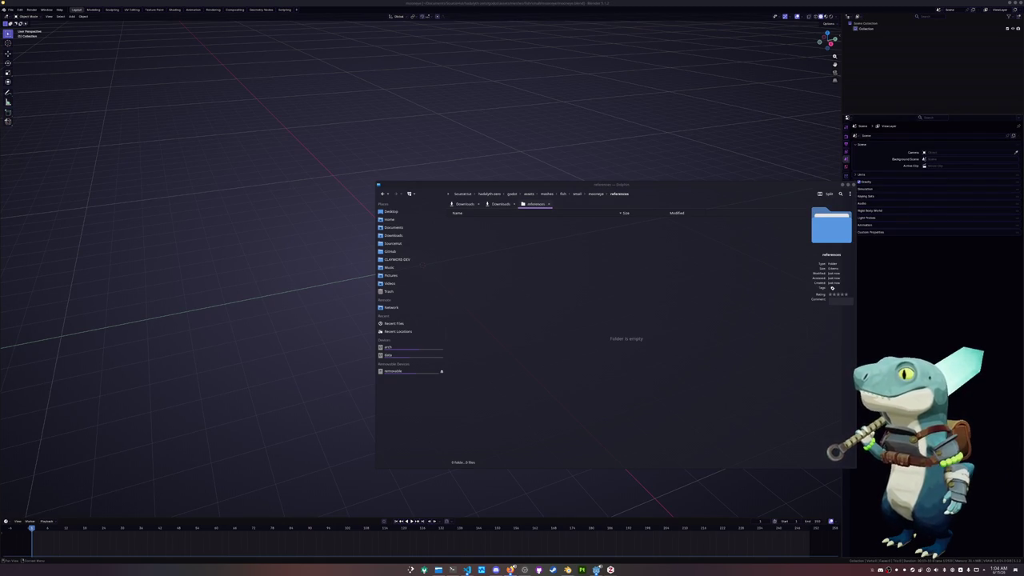
drag(1023, 279, 613, 288)
- Copy three fish reference images, including MOO.jpg, into the references folder
click(631, 295)
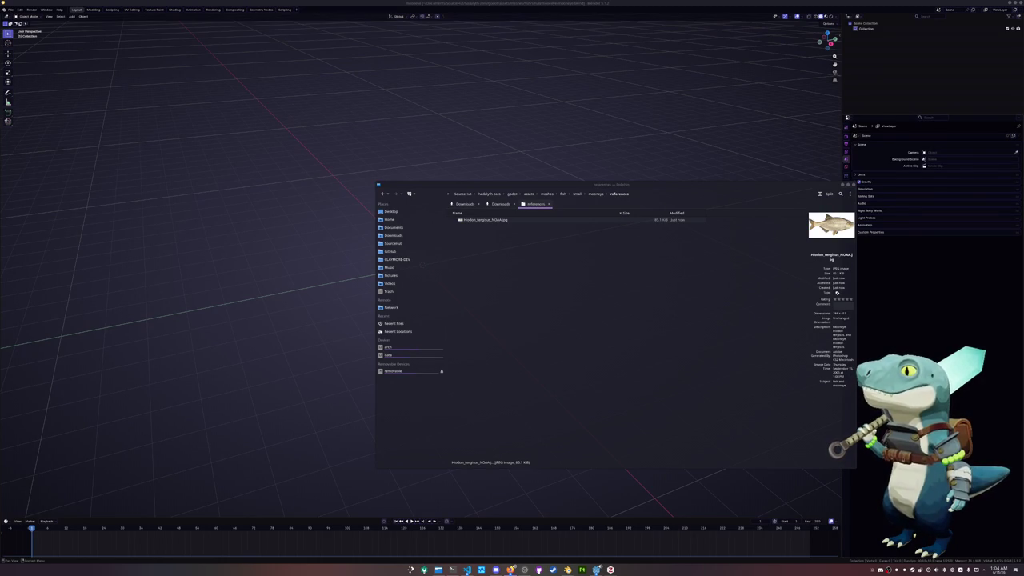
drag(1022, 280, 664, 320)
click(680, 325)
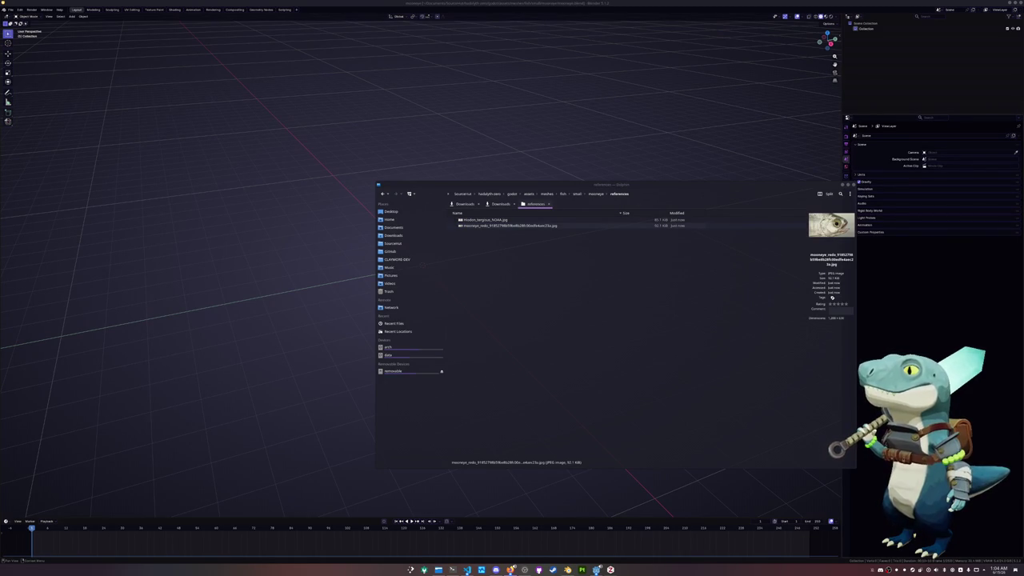
drag(1023, 288, 664, 320)
click(680, 325)
- Drag the illustrated fish, MOO.jpg and the head close-up photo into the Blender viewport
click(484, 219)
drag(484, 219, 284, 226)
key(alt+Tab)
click(471, 225)
drag(470, 226, 442, 157)
key(alt+Tab)
click(491, 231)
drag(492, 230, 631, 189)
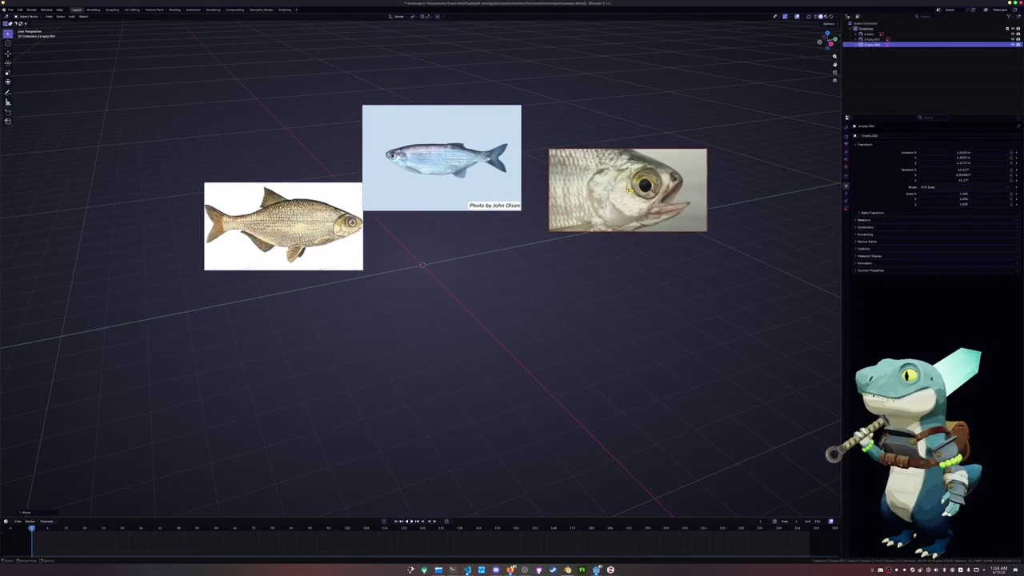
- Move the middle, left and right fish images into a neat side-by-side row
drag(448, 163, 466, 195)
click(329, 244)
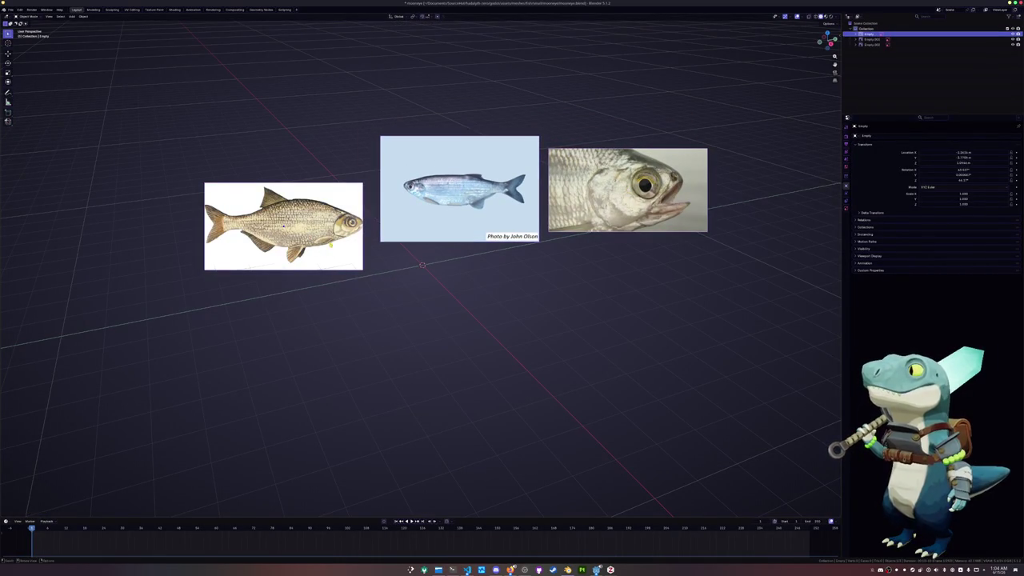
drag(329, 244, 342, 217)
click(485, 222)
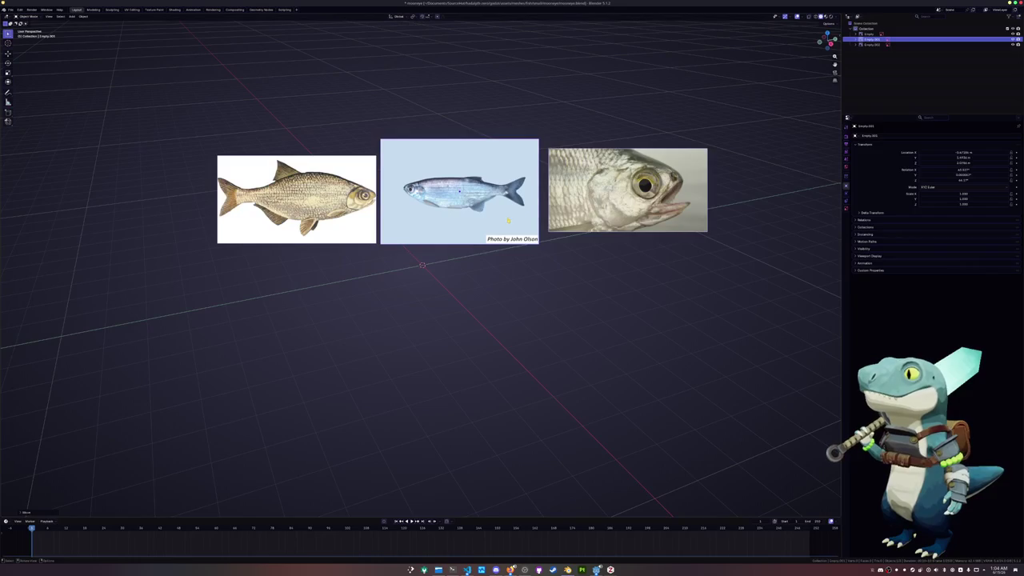
drag(624, 192, 617, 205)
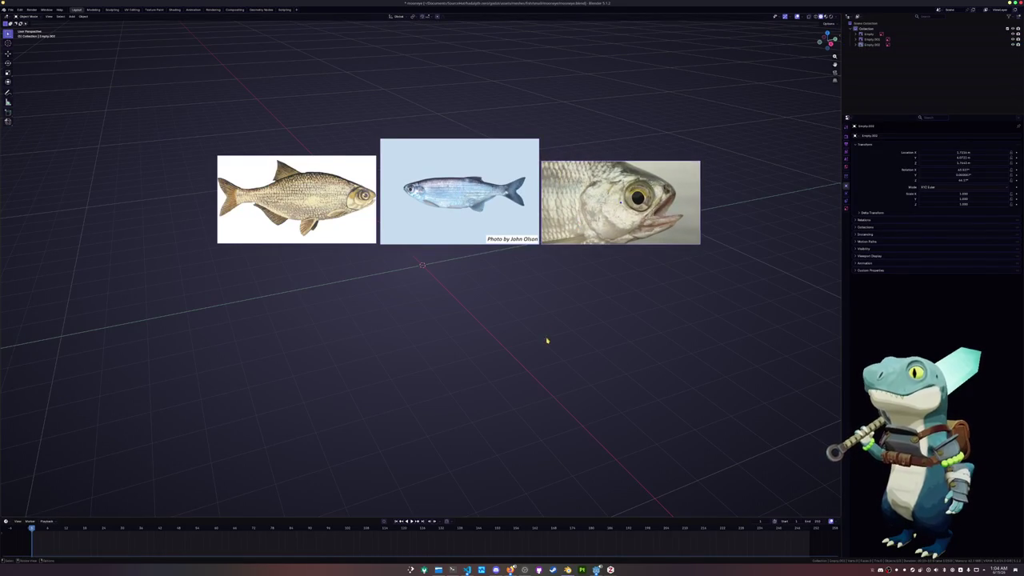
shift+middle_drag(547, 341, 564, 368)
- Save the file, then zoom in and select the illustrated fish image on the left
key(ctrl+s)
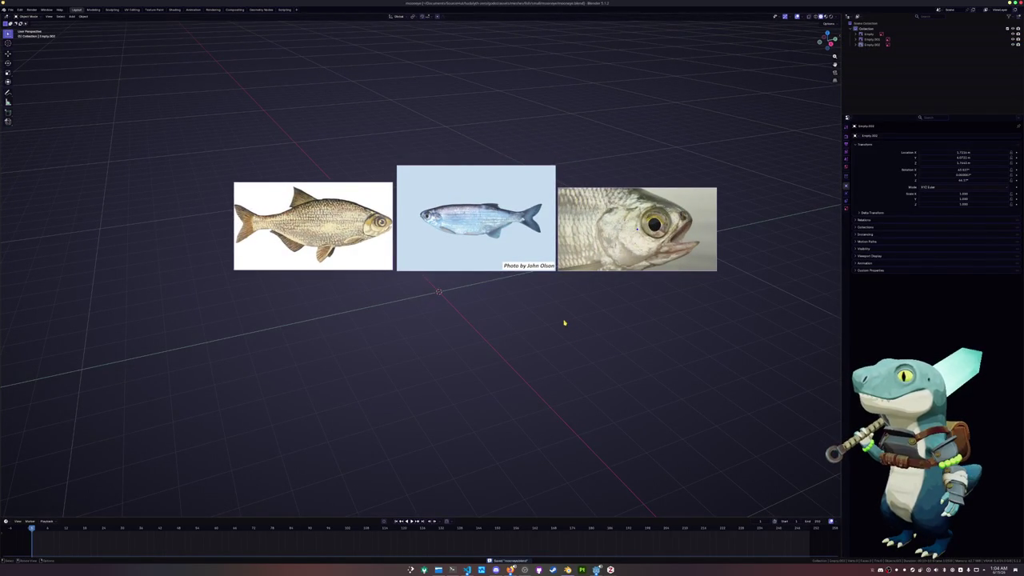
scroll(564, 323, up, 2)
shift+middle_drag(548, 312, 523, 336)
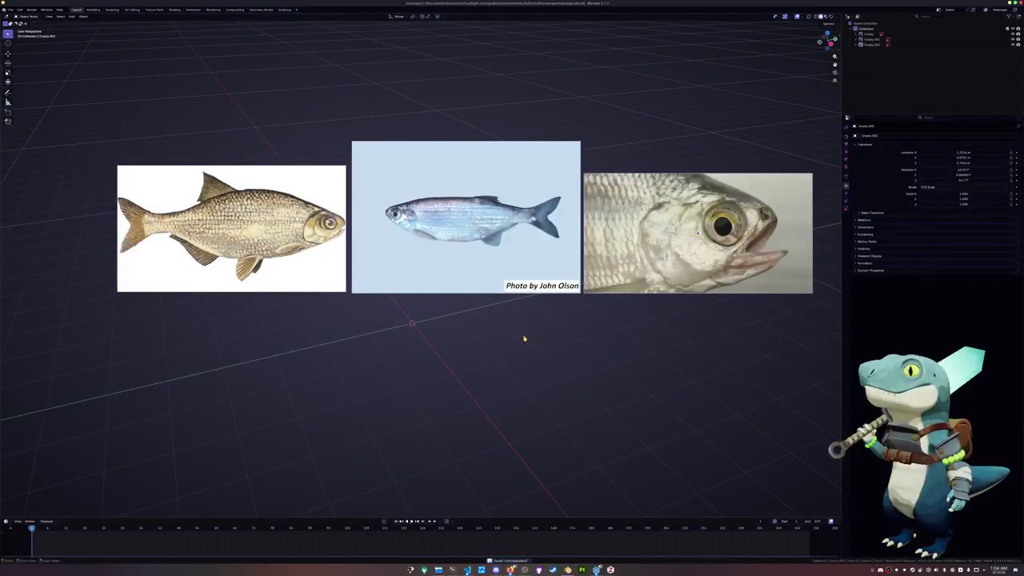
click(279, 256)
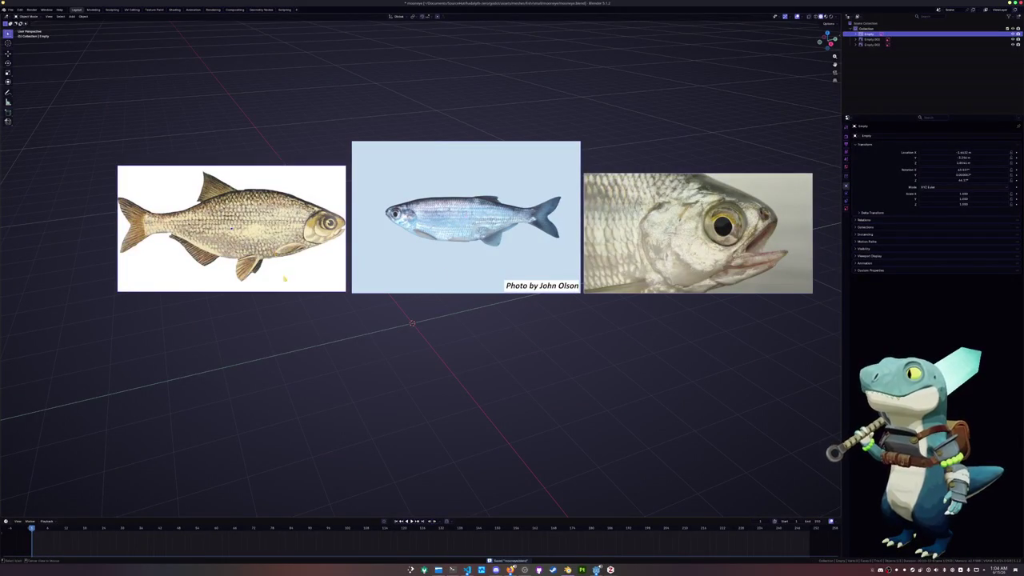
- Reset the illustrated fish image, rotate it 90° on X, and move it -1 along X
key(alt+r)
key(alt+g)
key(9)
key(0)
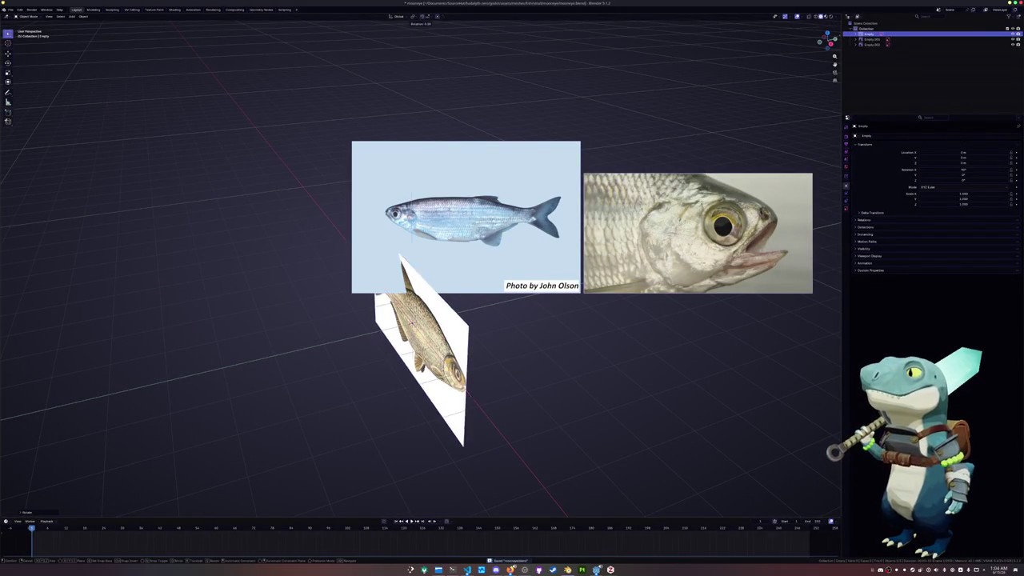
key(x)
key(Return)
key(g)
key(x)
key(minus)
key(1)
key(Return)
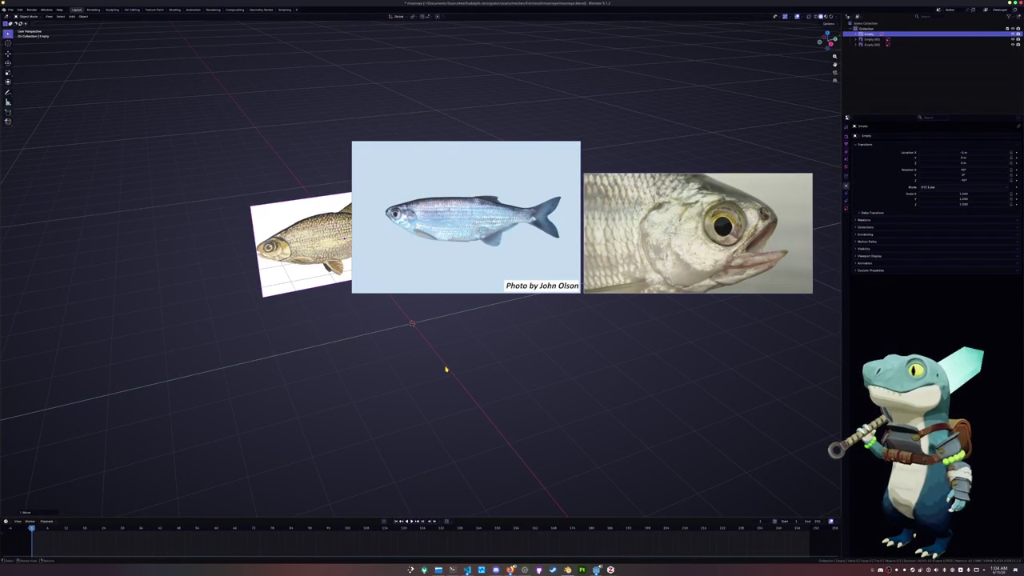
- Shift the image along Y, then in right side view lower it below the others
key(g)
key(y)
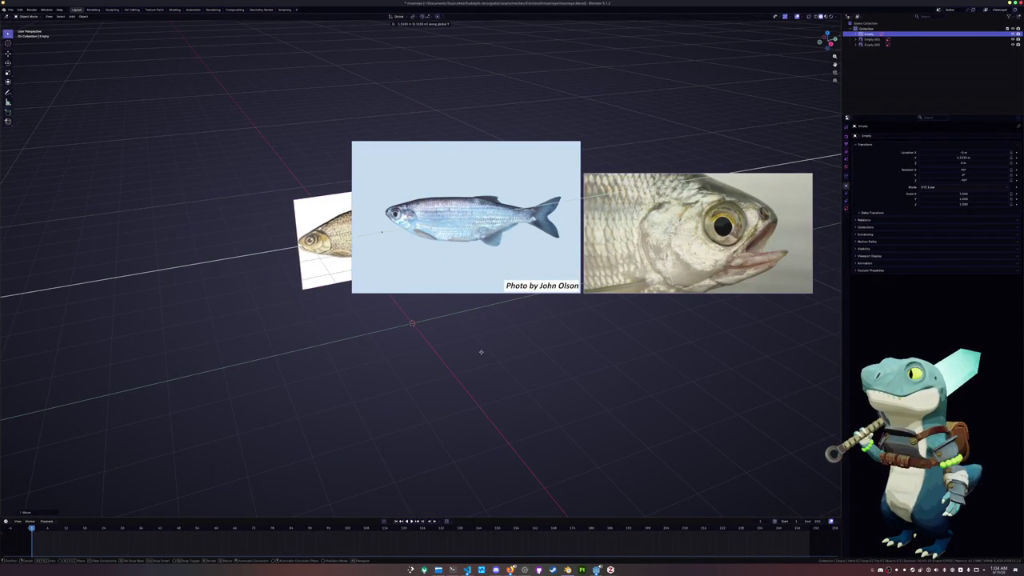
click(478, 352)
middle_drag(478, 355, 471, 335)
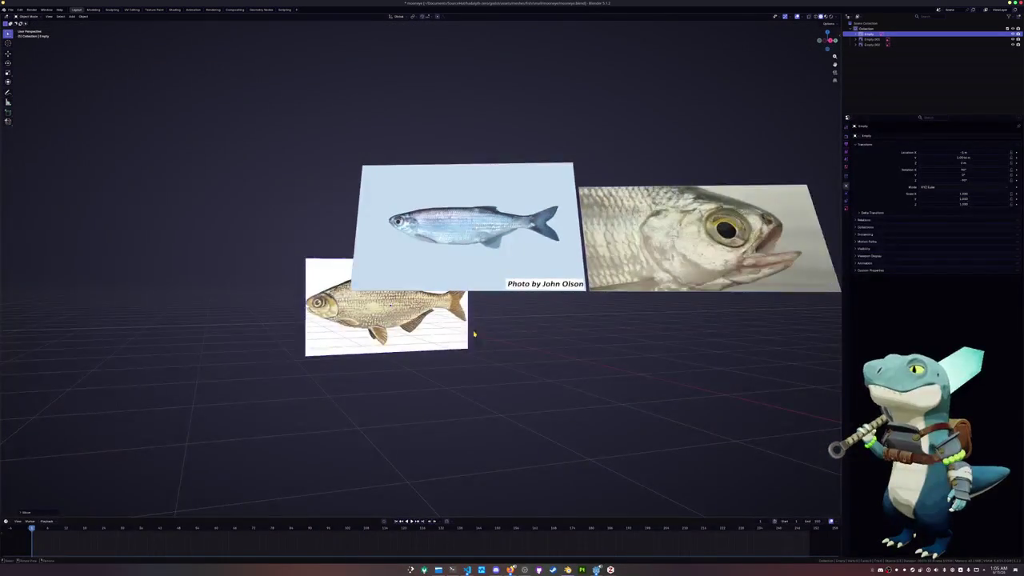
key(KP_3)
key(g)
key(z)
click(692, 323)
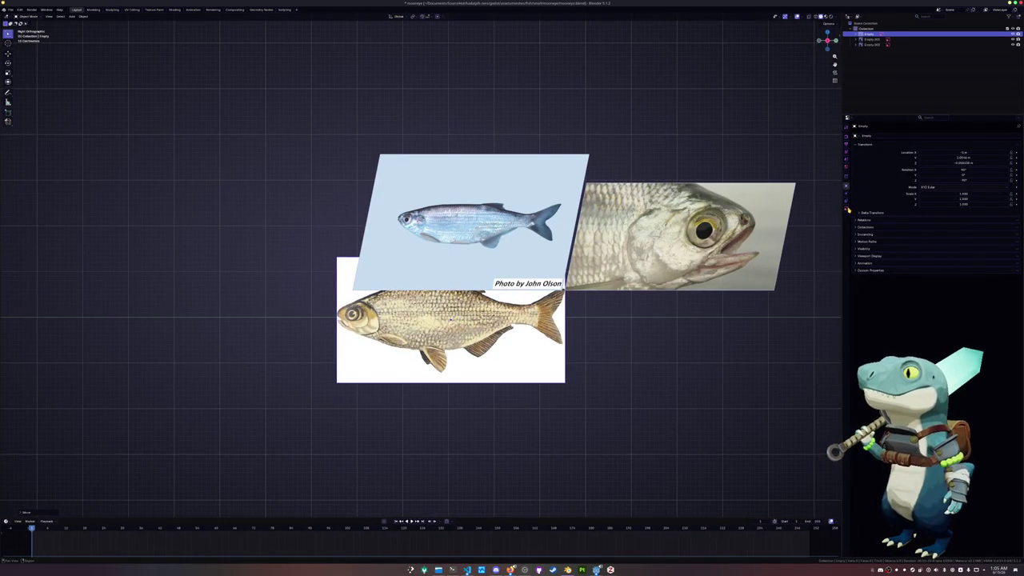
- Enable opacity on the fish image at 0.250, then select one of the upper images
click(846, 209)
click(921, 198)
drag(984, 201, 950, 201)
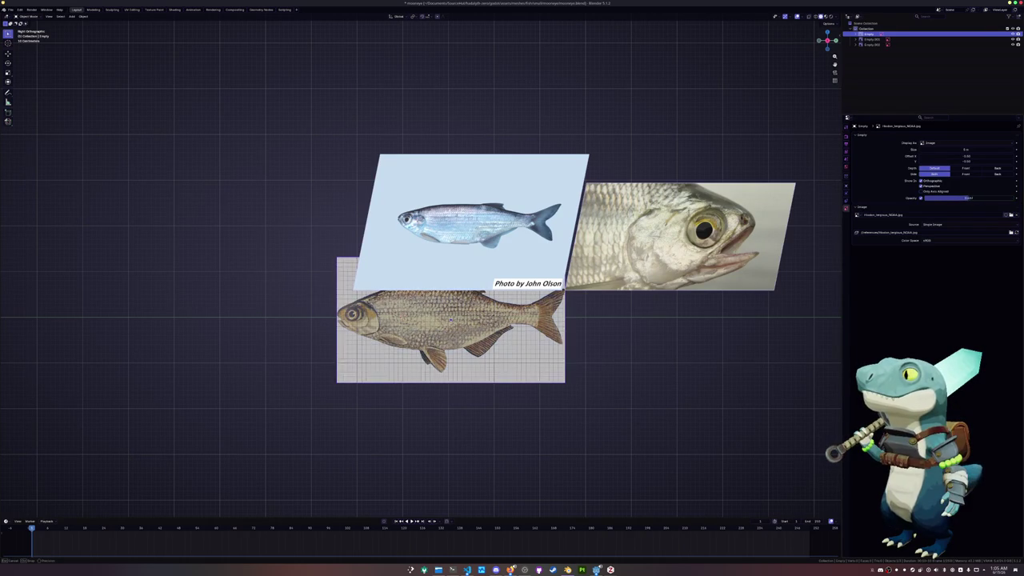
click(954, 197)
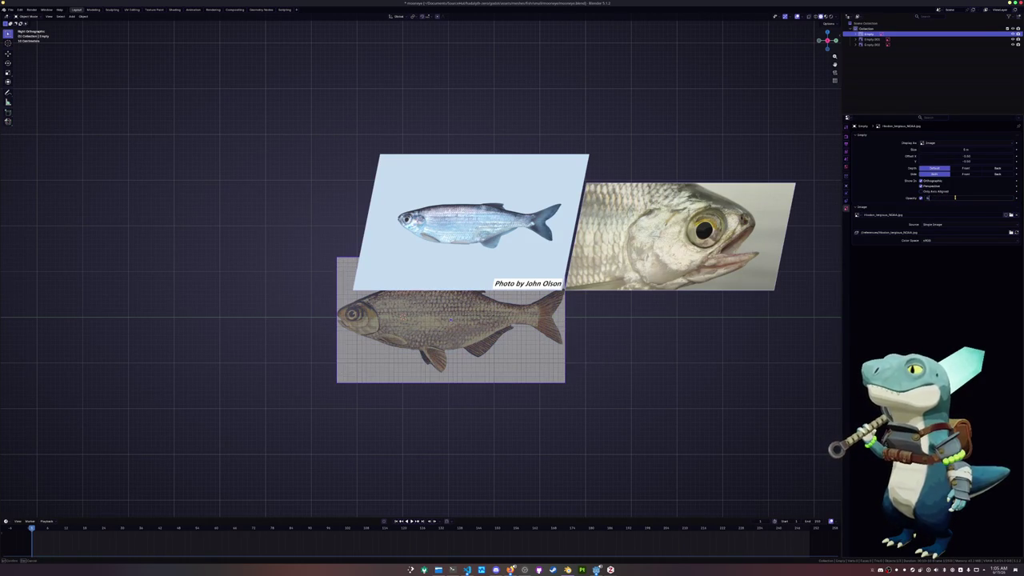
key(Return)
click(726, 330)
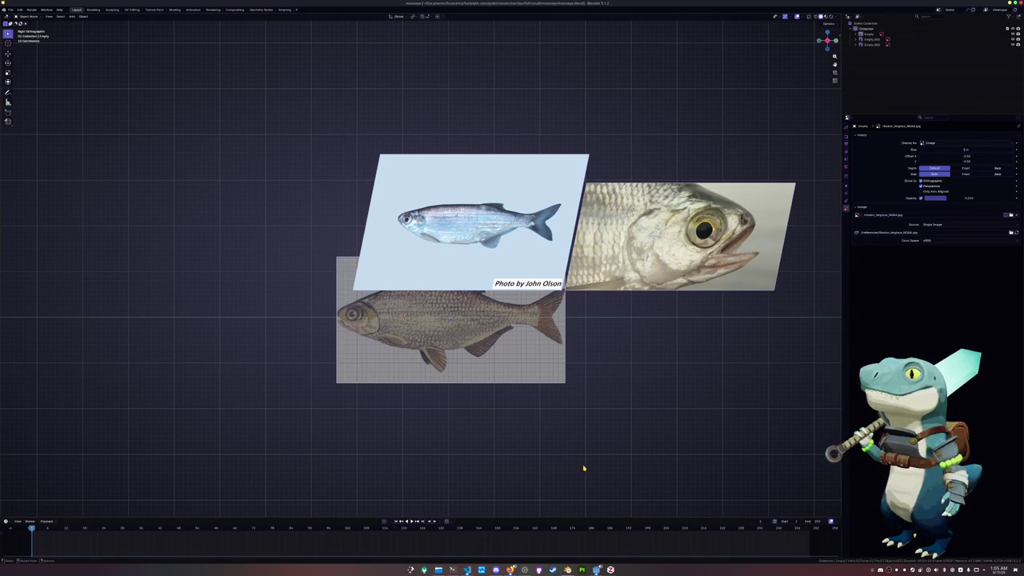
click(512, 256)
- Raise the MOO.jpg and head close-up images up and right, clear of the illustrated fish
shift+click(679, 235)
key(g)
key(z)
key(x)
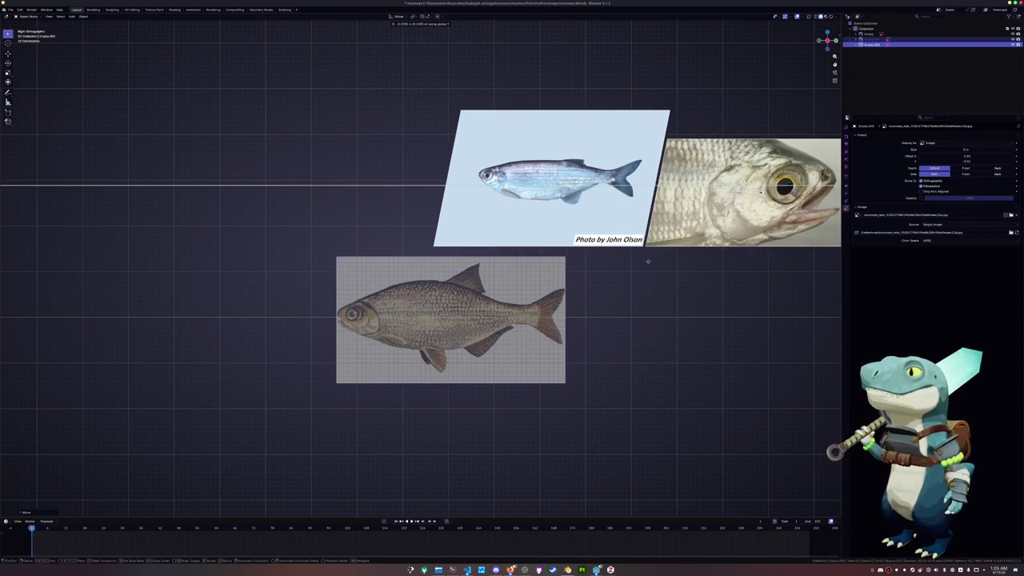
key(z)
click(632, 280)
click(602, 332)
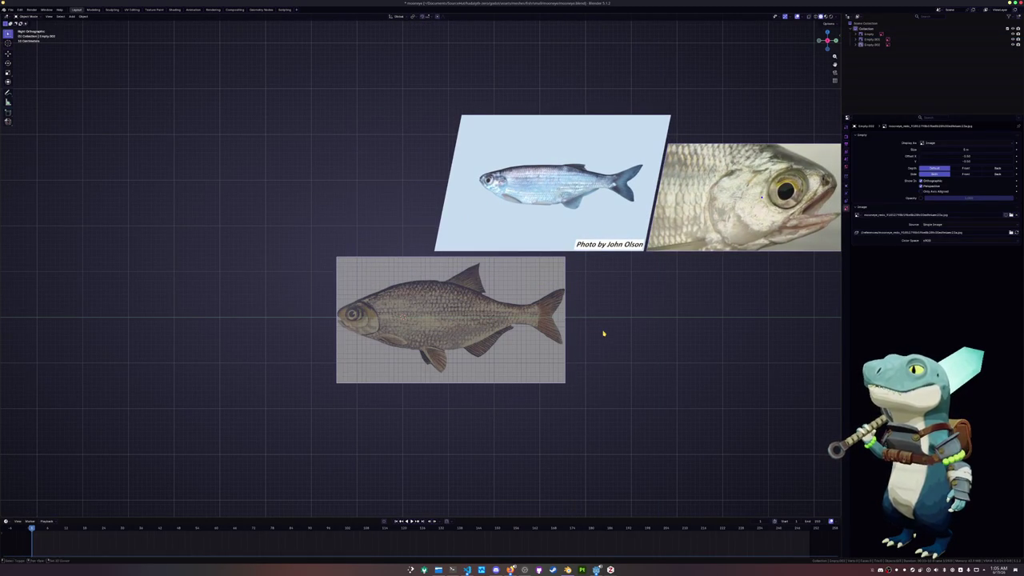
- Add a cube over the fish reference and expand the Auto Mirror panel in the sidebar's Edit tab
key(shift+a)
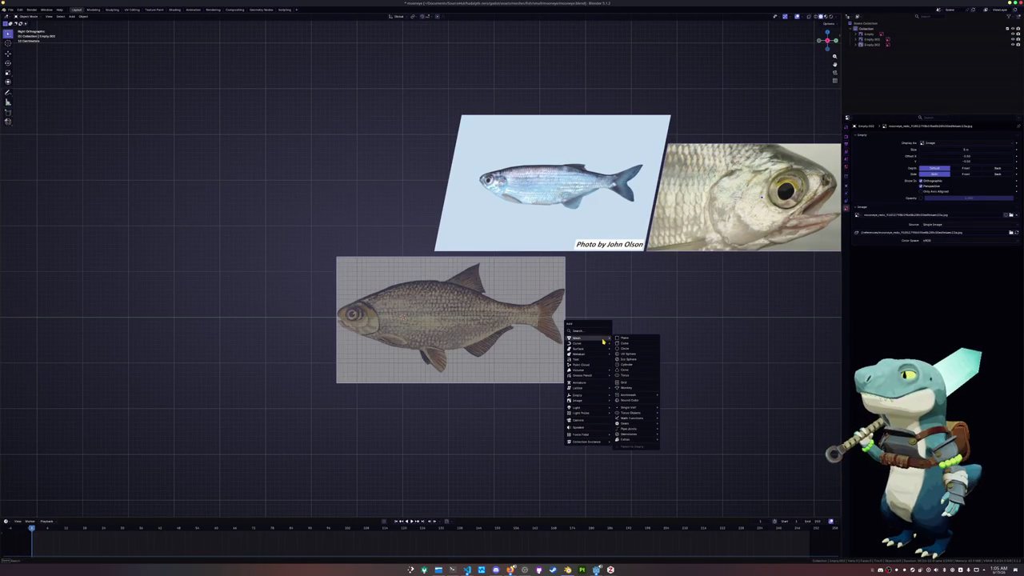
click(623, 343)
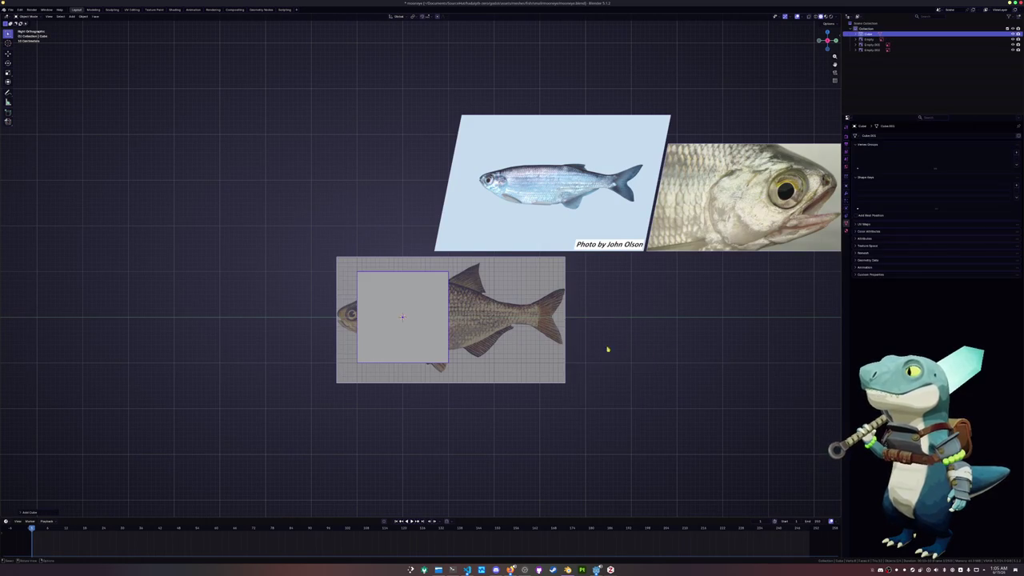
key(n)
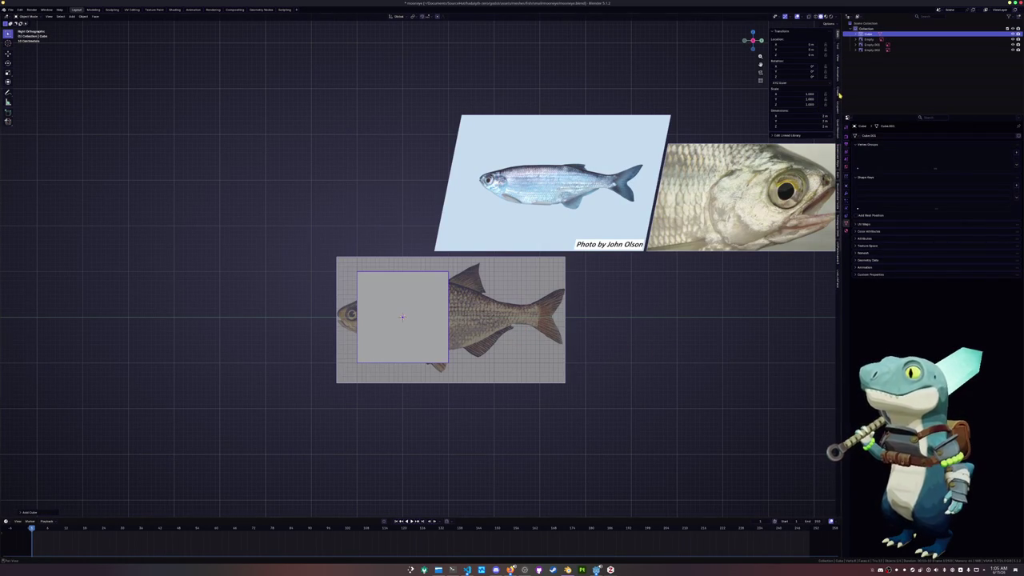
click(838, 94)
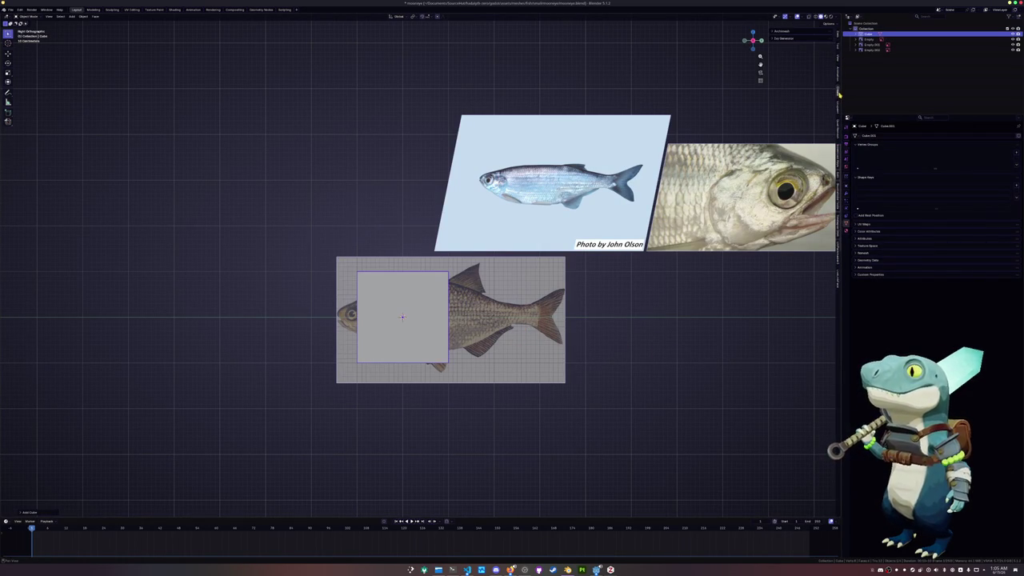
click(839, 48)
click(838, 111)
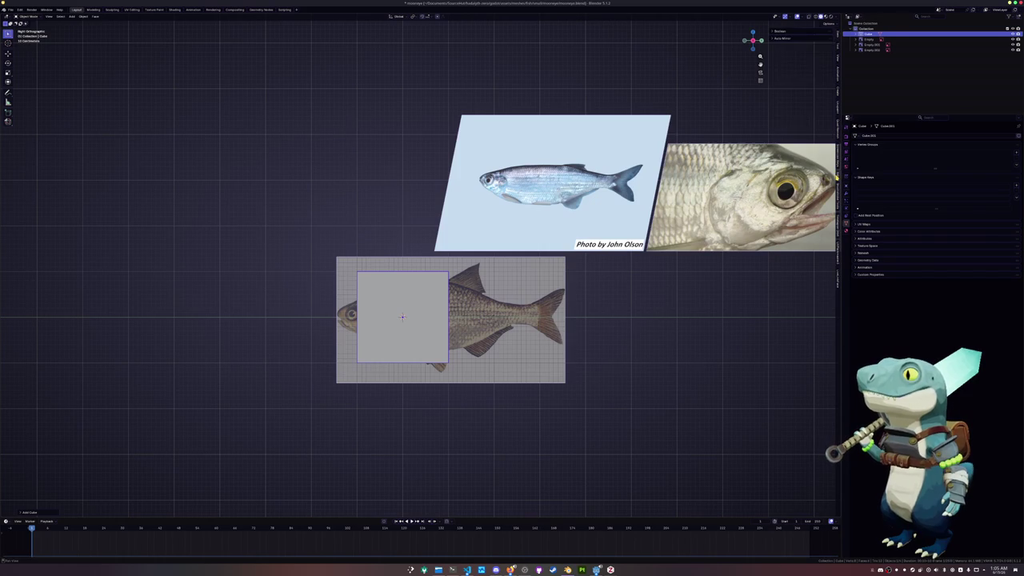
click(788, 38)
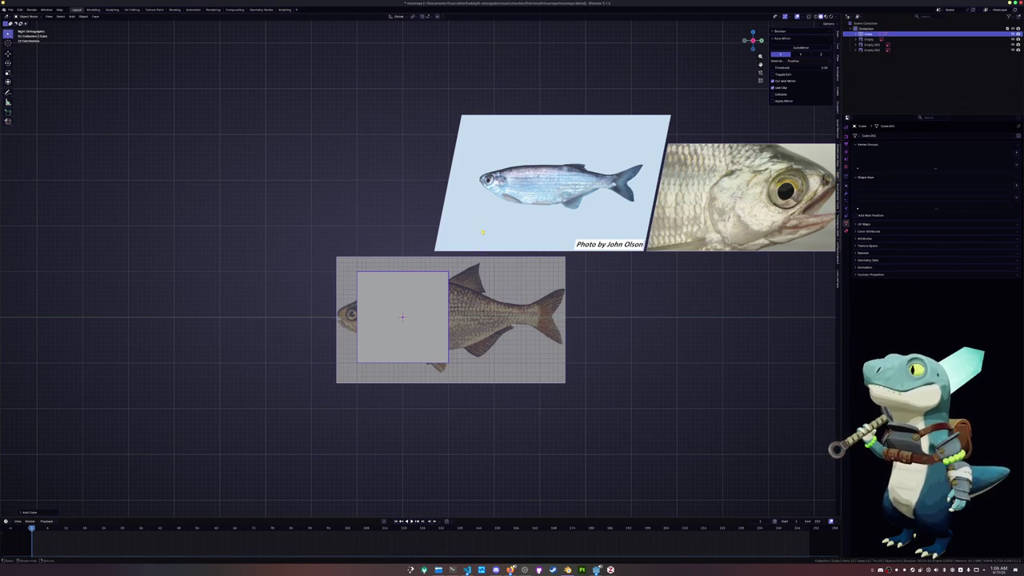
middle_drag(608, 240, 541, 279)
- In Edit Mode, select all of the cube and narrow it along the X axis
key(Tab)
key(a)
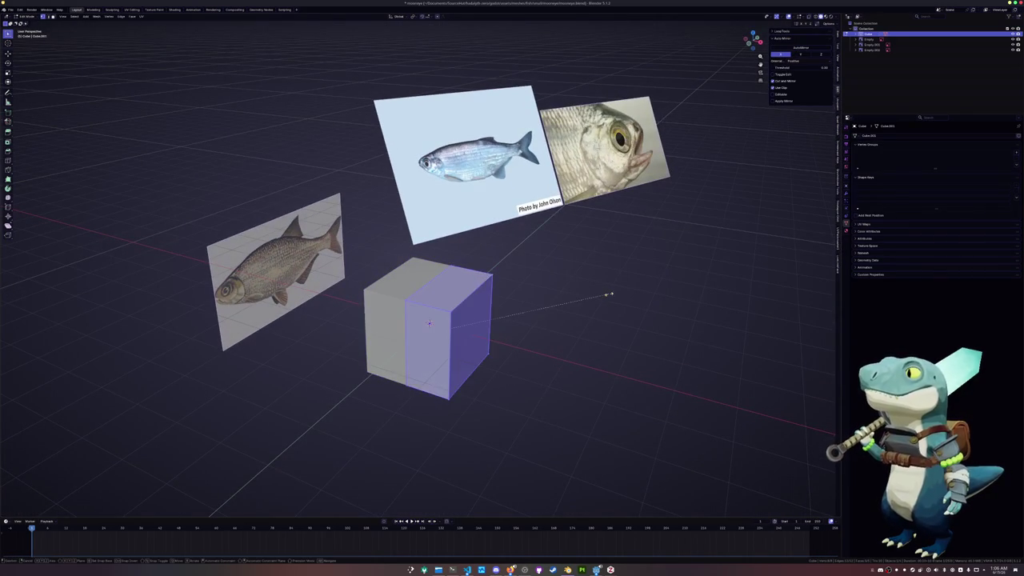
key(g)
key(x)
click(539, 305)
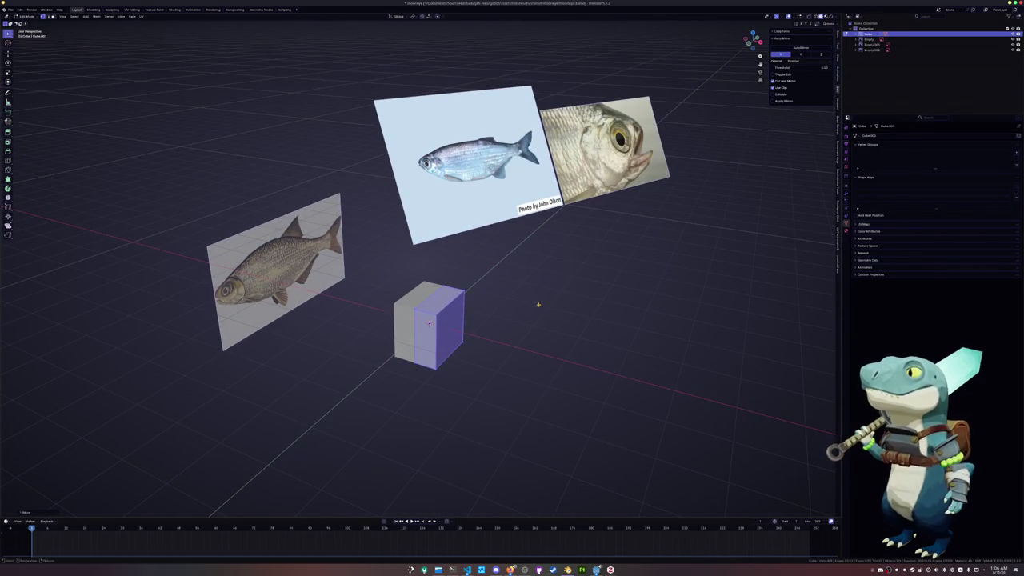
- In side view over the fish reference, raise the cube's top-right corner vertically
key(KP_3)
scroll(372, 280, up, 2)
shift+middle_drag(373, 279, 400, 265)
click(485, 275)
key(g)
key(z)
click(375, 260)
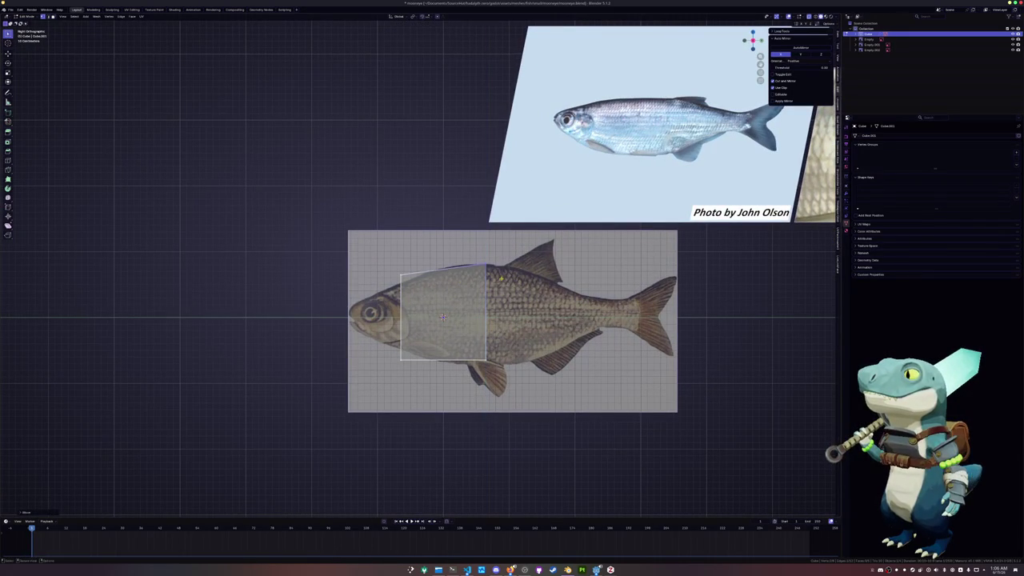
- Move the cube's left vertices vertically to match the reference outline
click(400, 278)
key(g)
key(z)
click(400, 272)
click(400, 360)
key(g)
key(z)
click(401, 352)
- Lower the bottom-right vertex and reposition the right edge vertically to the outline
click(485, 360)
key(g)
key(z)
click(481, 346)
click(486, 288)
key(g)
key(z)
click(459, 276)
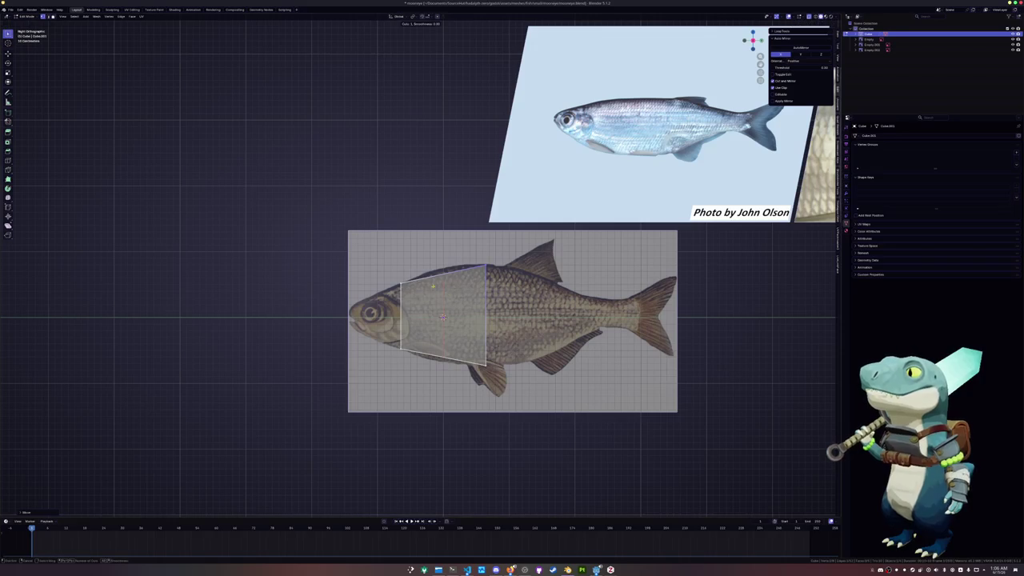
- Adjust the top edge heights, then add a centred edge loop across the body
key(g)
key(z)
click(430, 345)
key(g)
key(z)
click(421, 351)
scroll(410, 271, up, 2)
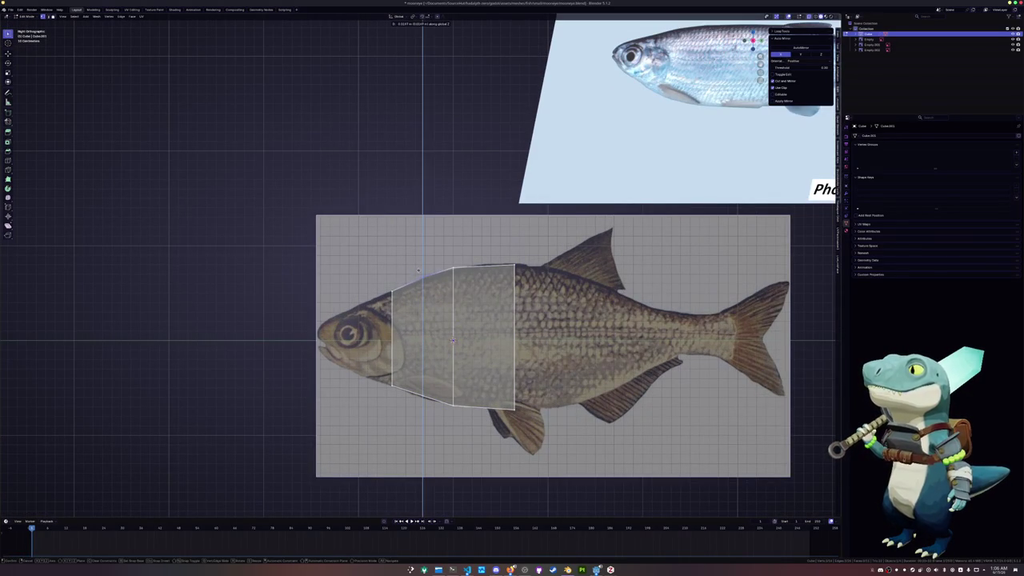
click(422, 352)
right_click(422, 356)
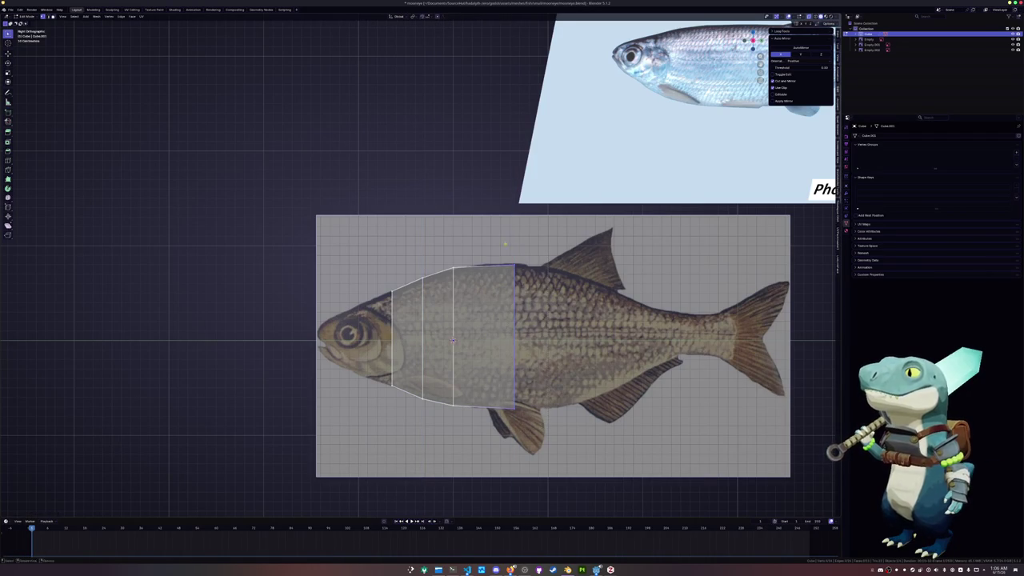
- Extrude a vertically tapered section toward the tail and split it with a centred loop cut
shift+middle_drag(553, 307, 438, 283)
key(e)
click(483, 226)
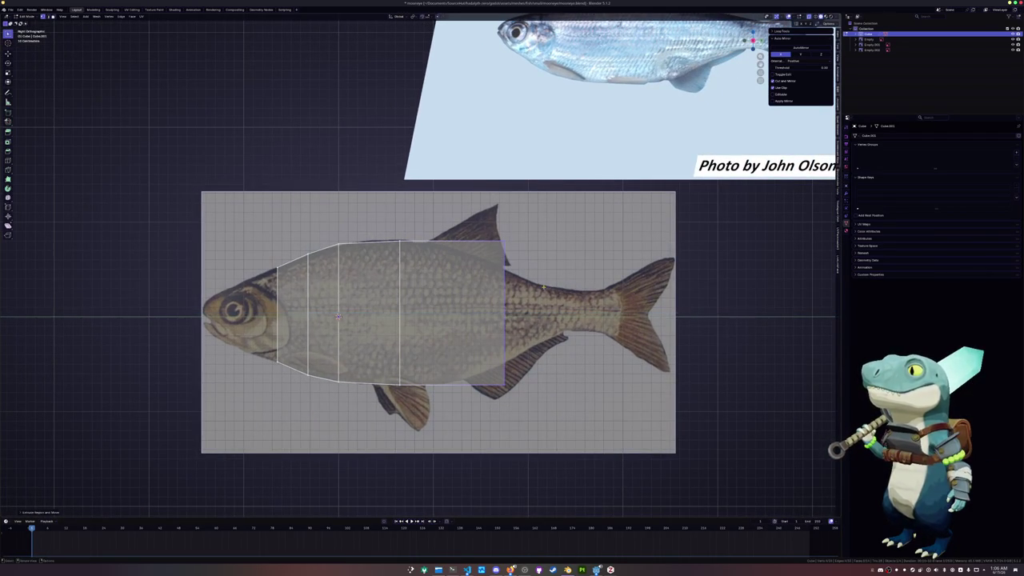
key(s)
key(z)
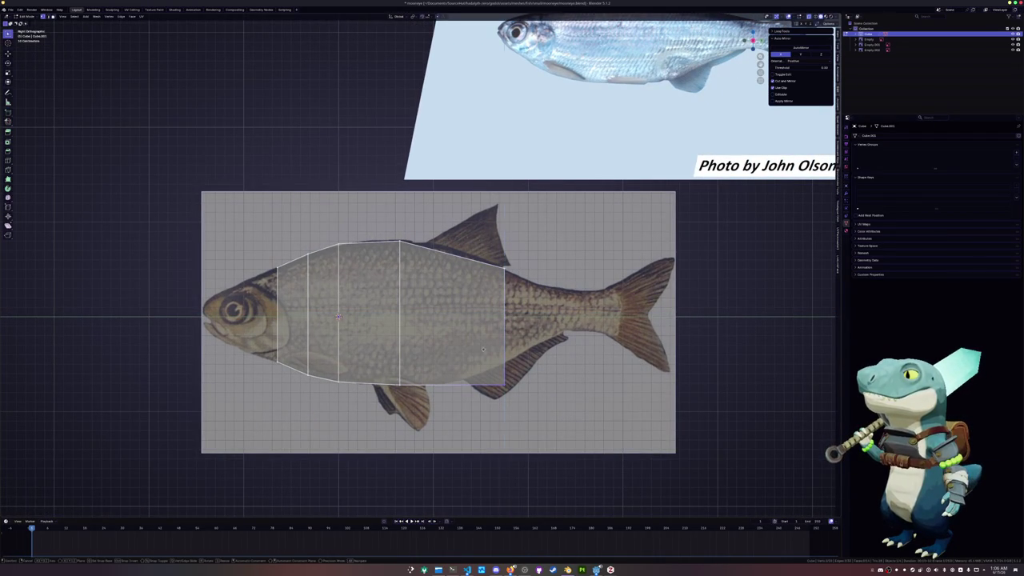
click(481, 328)
key(ctrl+r)
click(448, 247)
right_click(437, 229)
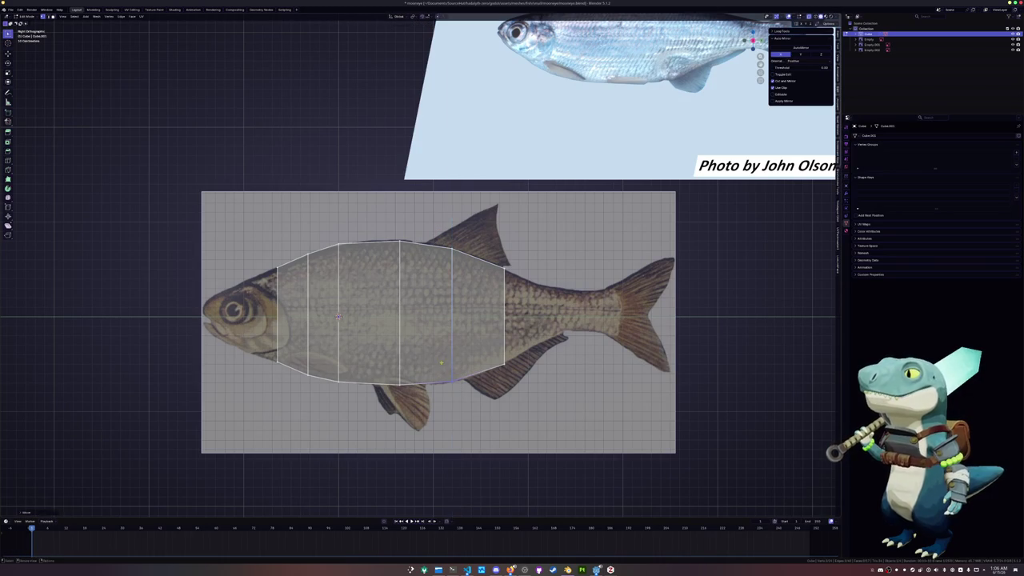
- Extrude the body's end edge further toward the tail and set its height
click(495, 251)
key(e)
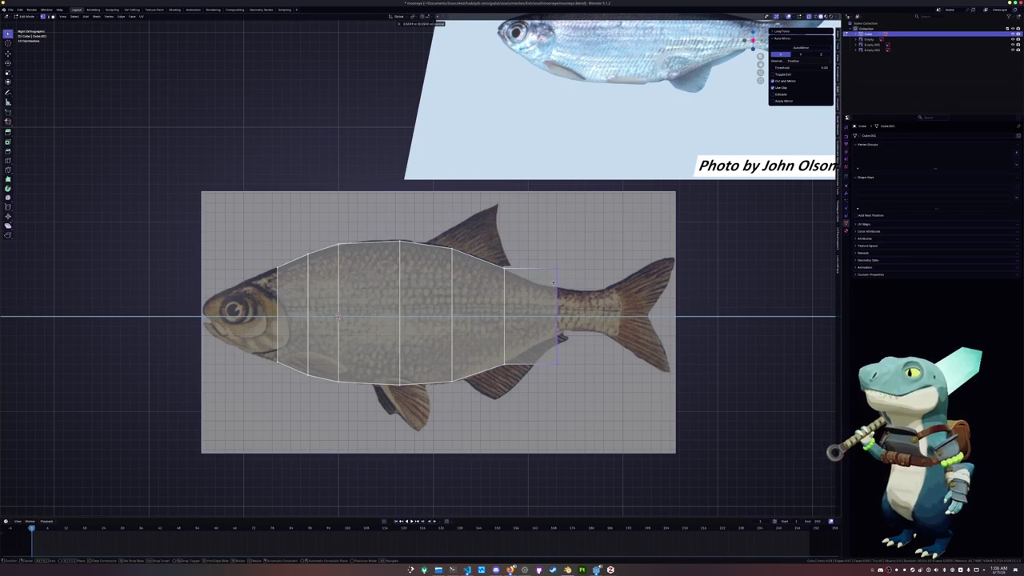
click(584, 286)
key(g)
key(z)
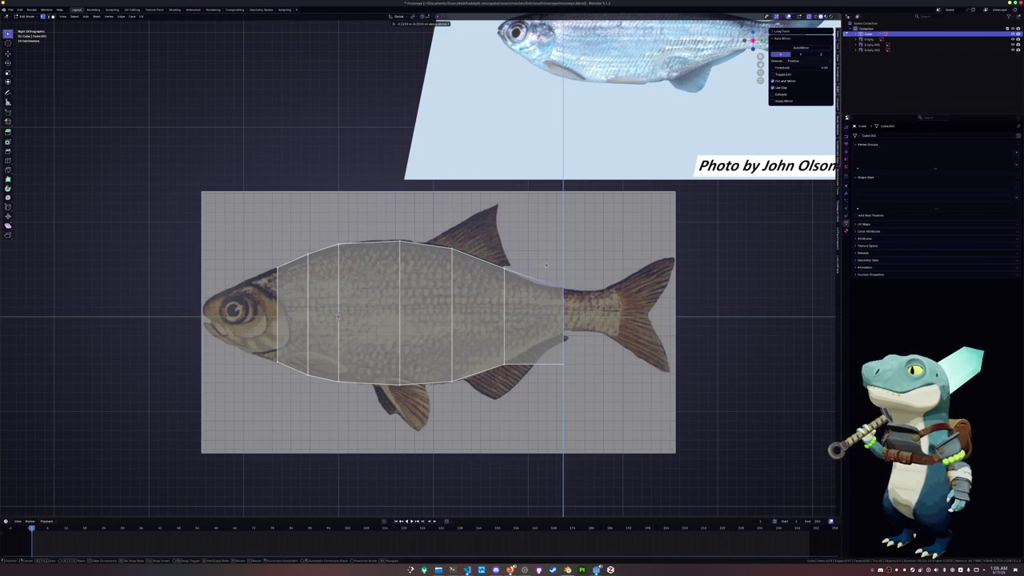
click(545, 265)
key(g)
key(z)
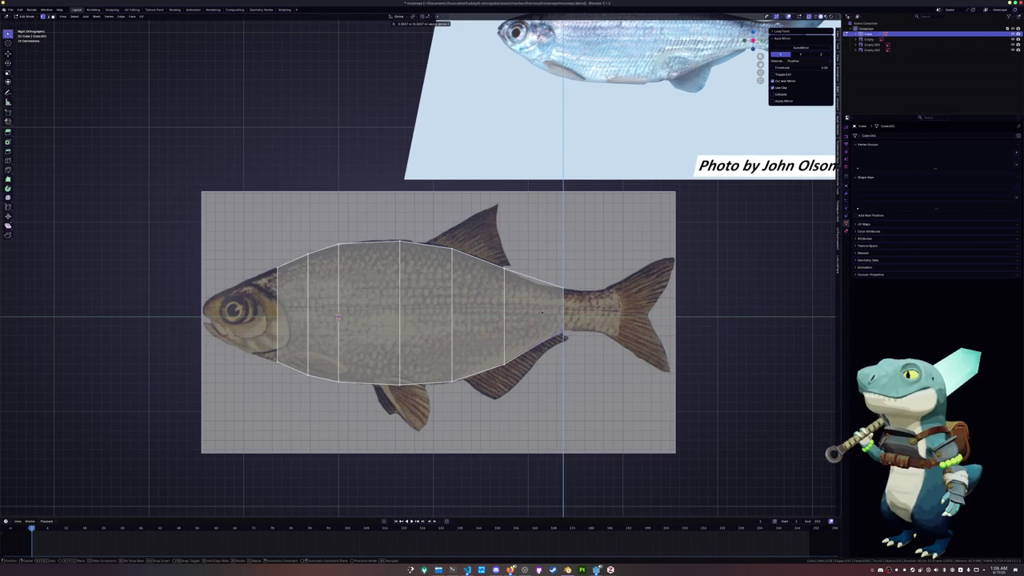
- Shape the tail-base edge and its lower vertex vertically to the reference outline
click(541, 313)
key(g)
key(z)
click(525, 269)
shift+click(533, 345)
key(g)
key(z)
click(549, 323)
- Raise the middle loop's top and recentre the whole fish in view
scroll(551, 320, up, 2)
shift+middle_drag(552, 320, 615, 336)
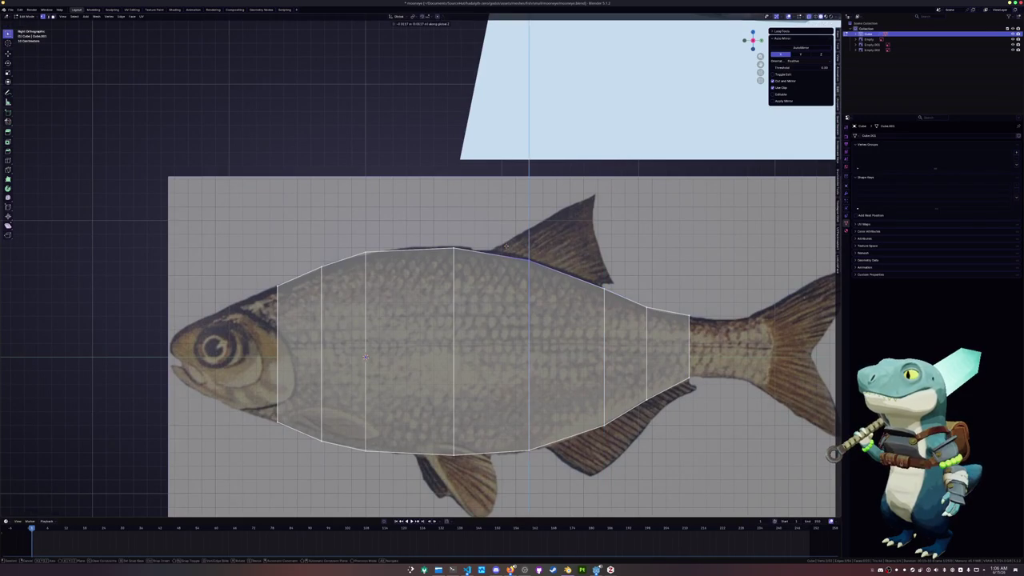
shift+middle_drag(537, 274, 600, 276)
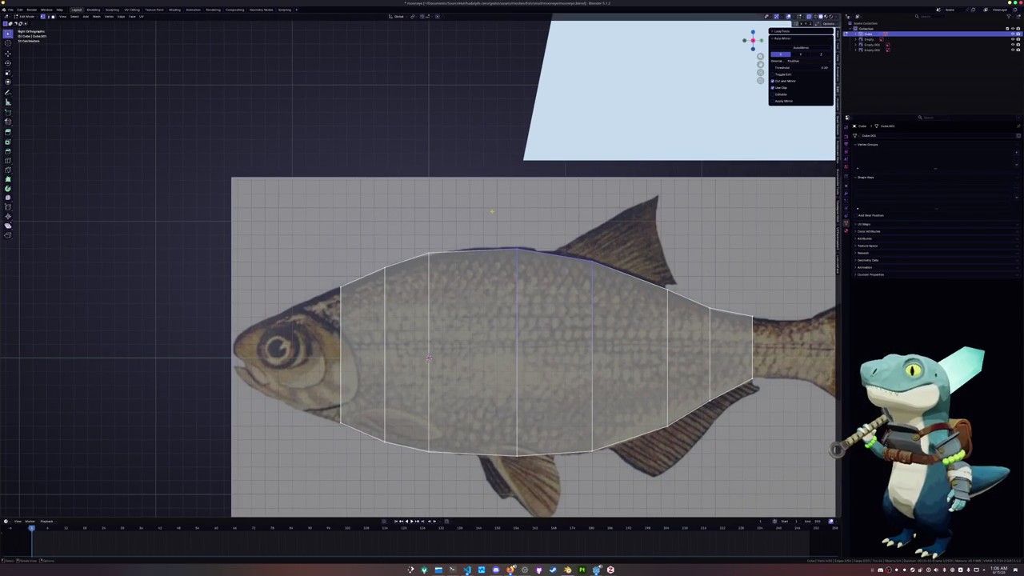
click(458, 232)
shift+middle_drag(458, 233, 508, 220)
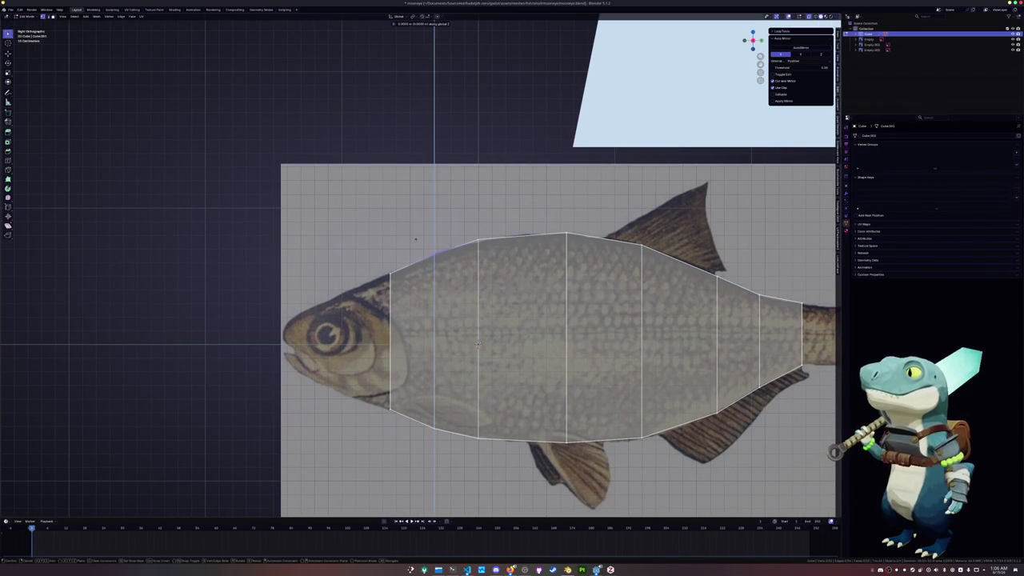
scroll(376, 260, down, 4)
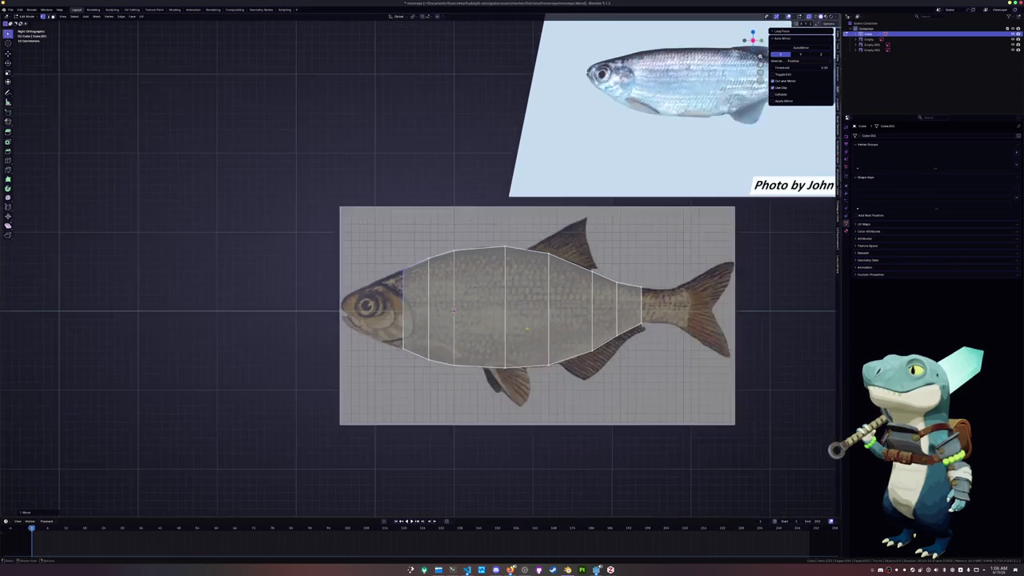
shift+middle_drag(376, 260, 221, 283)
scroll(570, 349, up, 2)
scroll(570, 348, up, 4)
scroll(560, 352, down, 1)
- Extrude the tail end into a further tail section and adjust its end loop vertically
key(e)
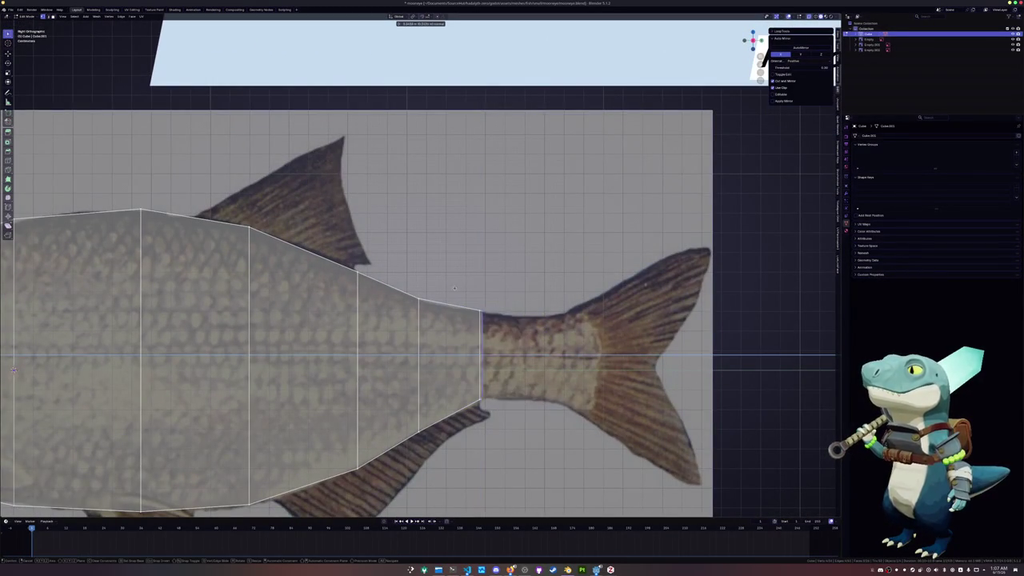
click(558, 294)
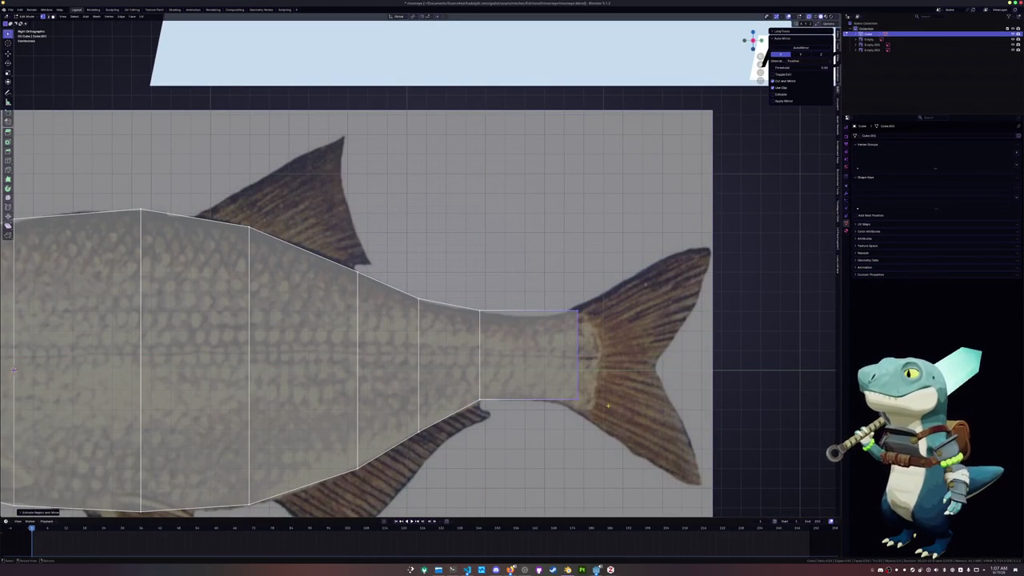
key(g)
key(z)
click(528, 311)
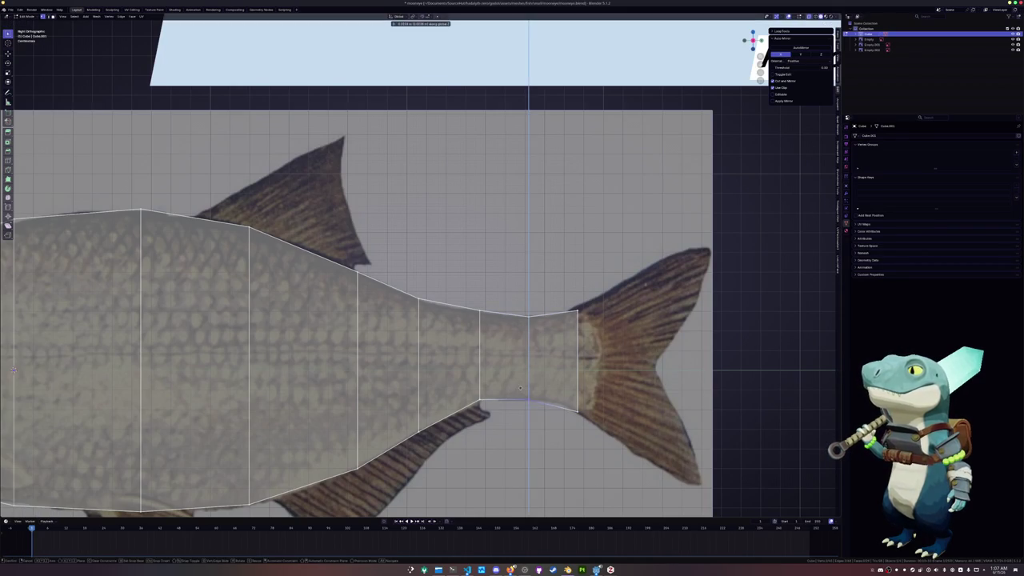
click(558, 389)
- Add a loop cut near the tail and lower the top tail-end vertex into a V point
key(ctrl+r)
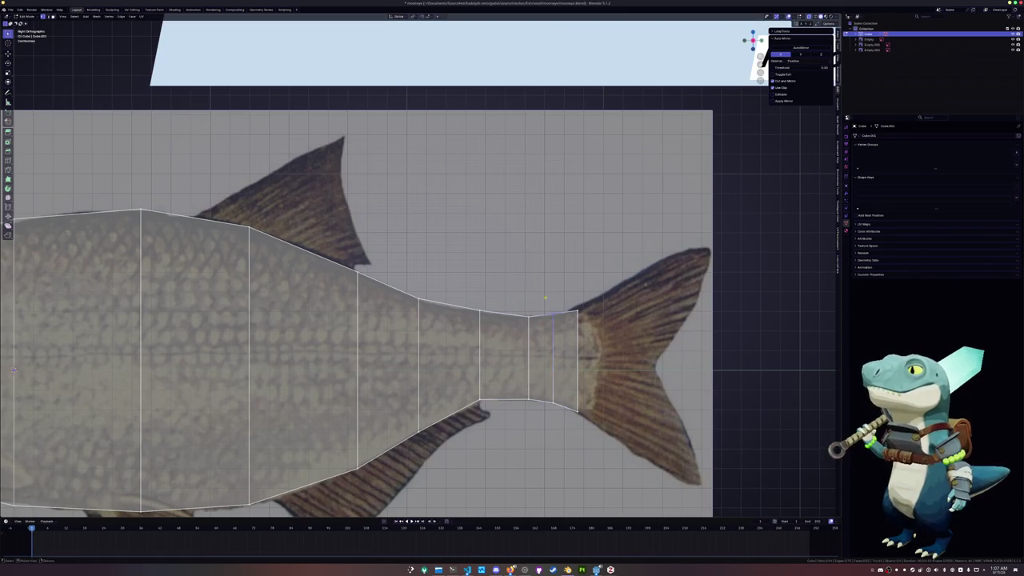
shift+middle_drag(546, 300, 492, 274)
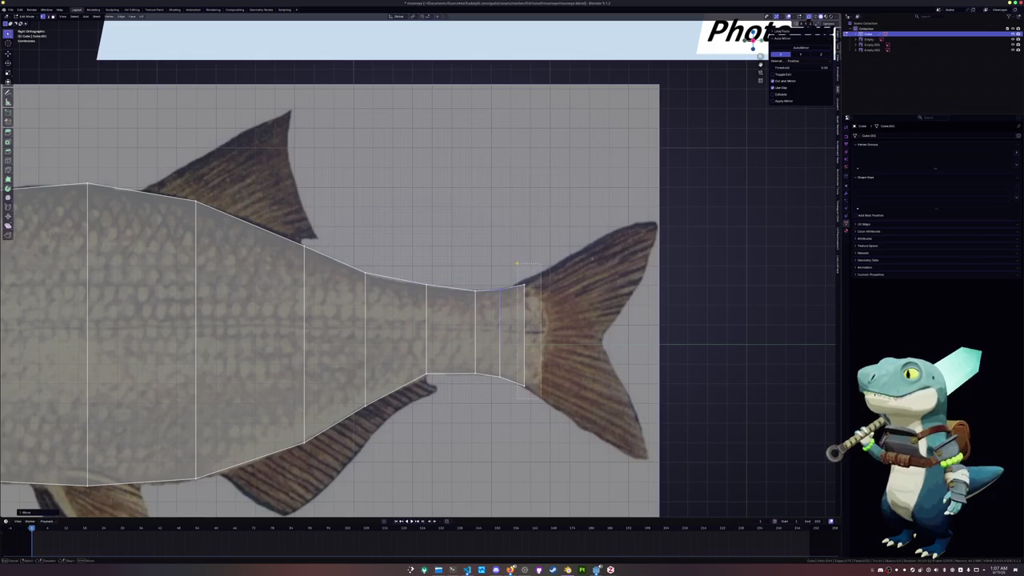
click(536, 266)
click(548, 280)
click(548, 284)
key(g)
key(z)
click(550, 304)
- Add another loop near the tail and narrow it vertically
key(ctrl+r)
click(541, 310)
key(s)
key(z)
click(608, 299)
- Reposition the tail-end loop and narrow it vertically into a thin stalk
scroll(606, 328, up, 1)
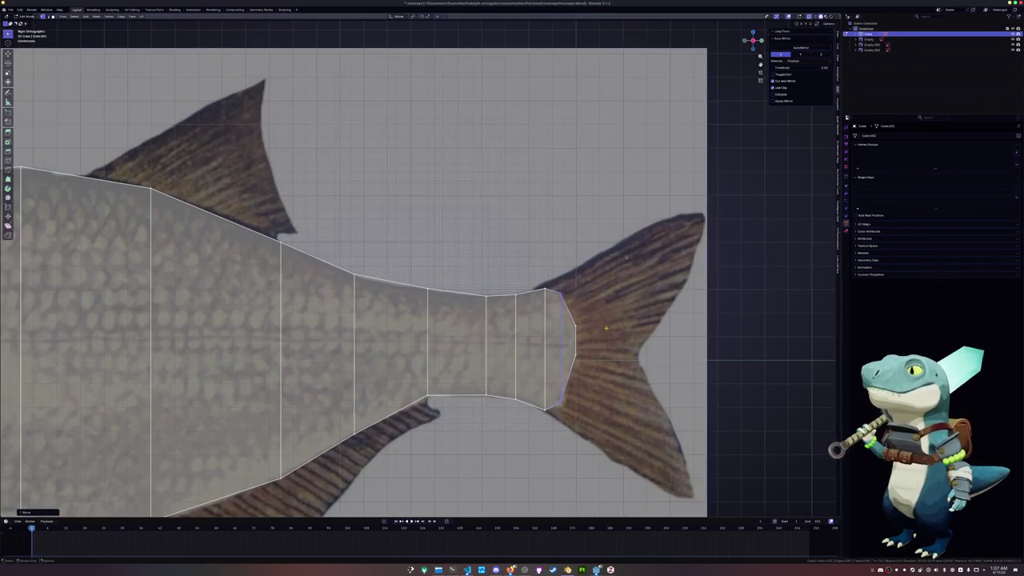
key(g)
key(z)
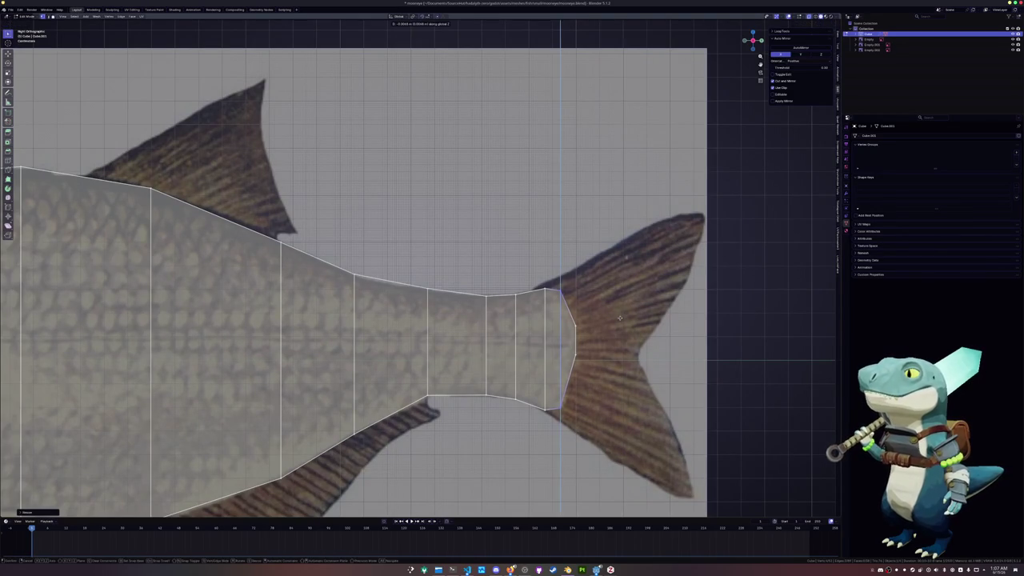
click(570, 317)
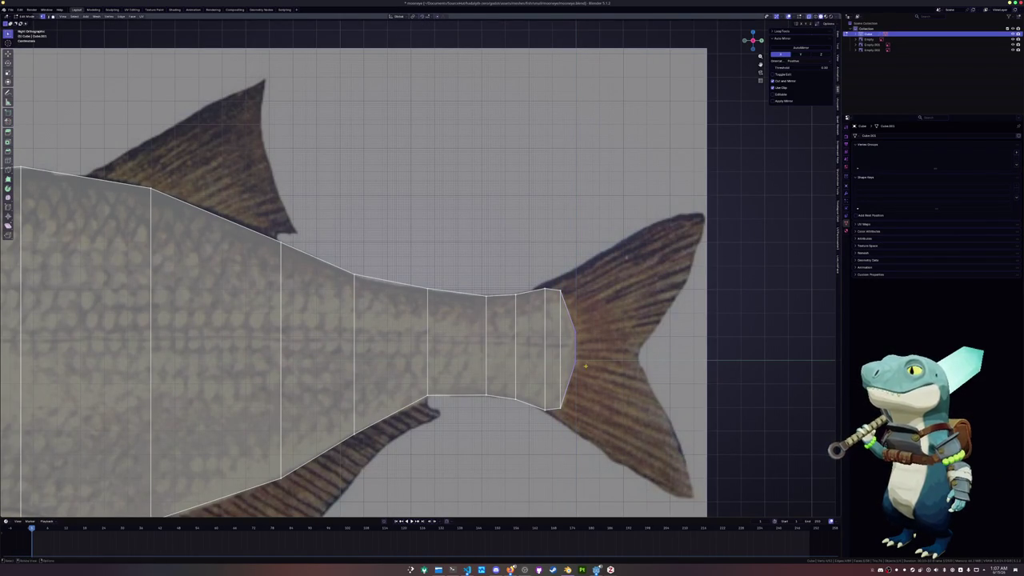
key(s)
key(z)
click(670, 319)
- Add a horizontal edge loop running lengthwise along the body's midline
scroll(604, 312, down, 4)
scroll(604, 312, up, 1)
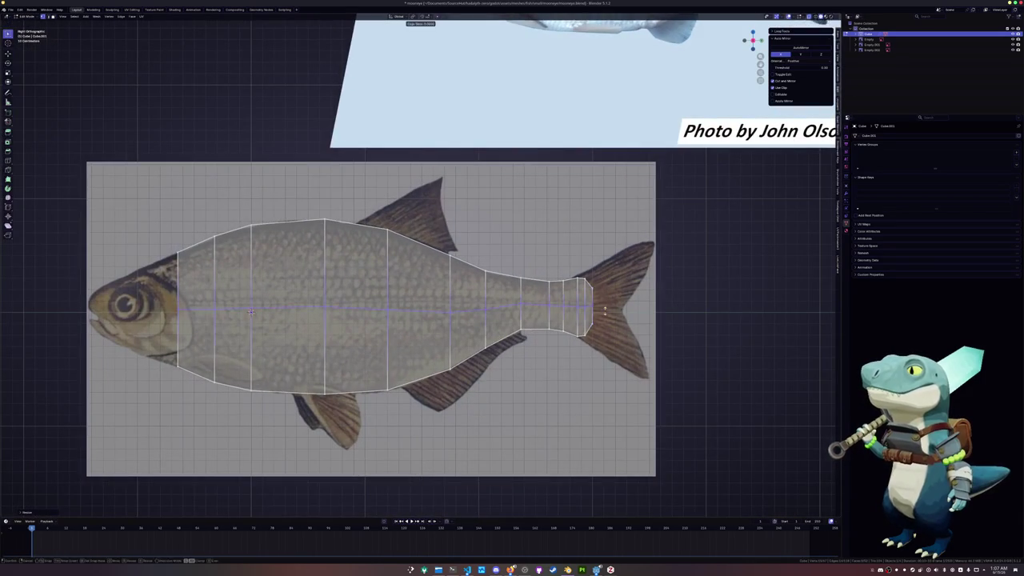
scroll(604, 312, up, 3)
scroll(619, 267, down, 2)
scroll(618, 267, down, 2)
click(533, 299)
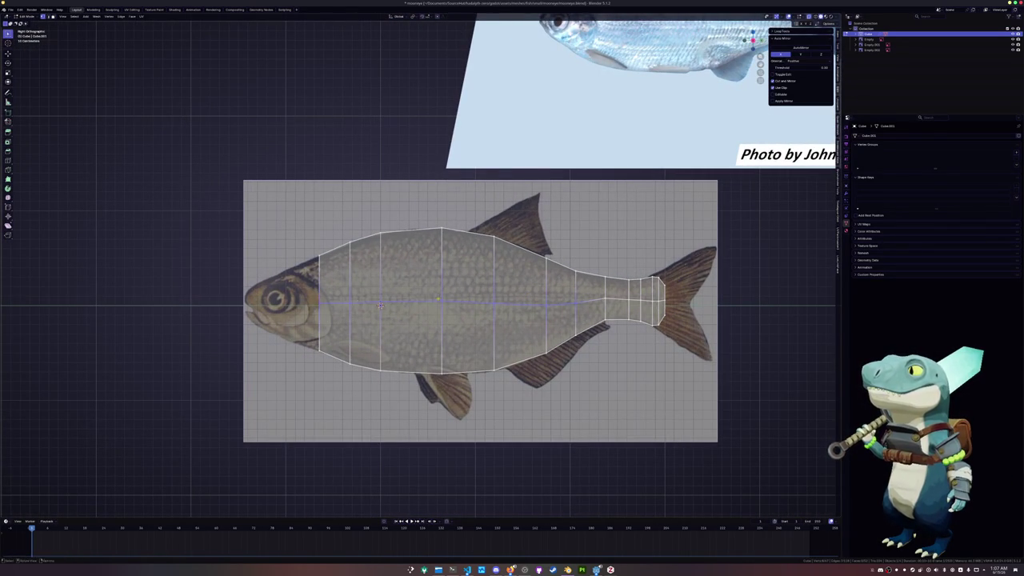
- Slide the new midline edge loop lower along the fish body
key(g)
key(g)
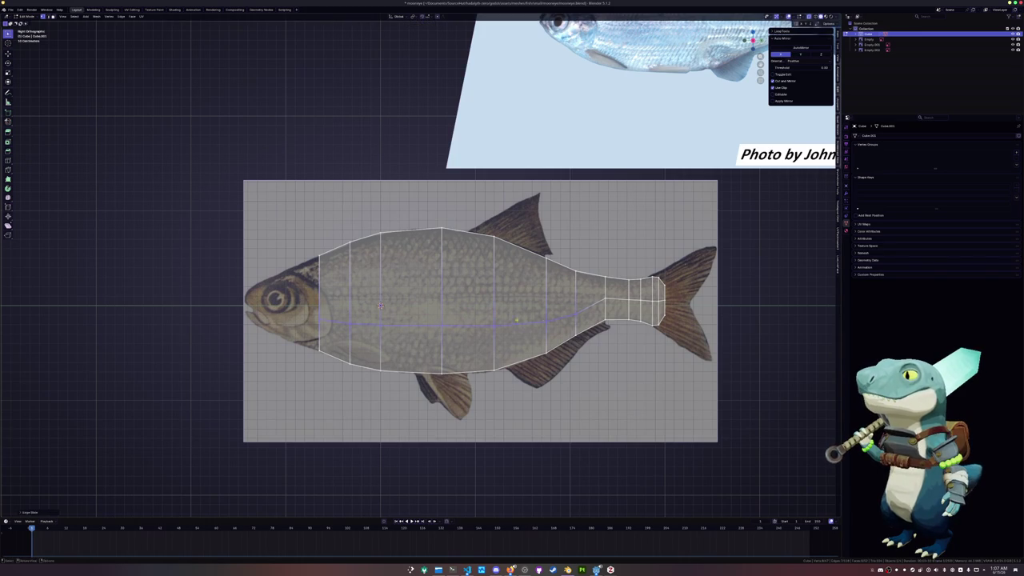
scroll(541, 325, up, 3)
click(542, 318)
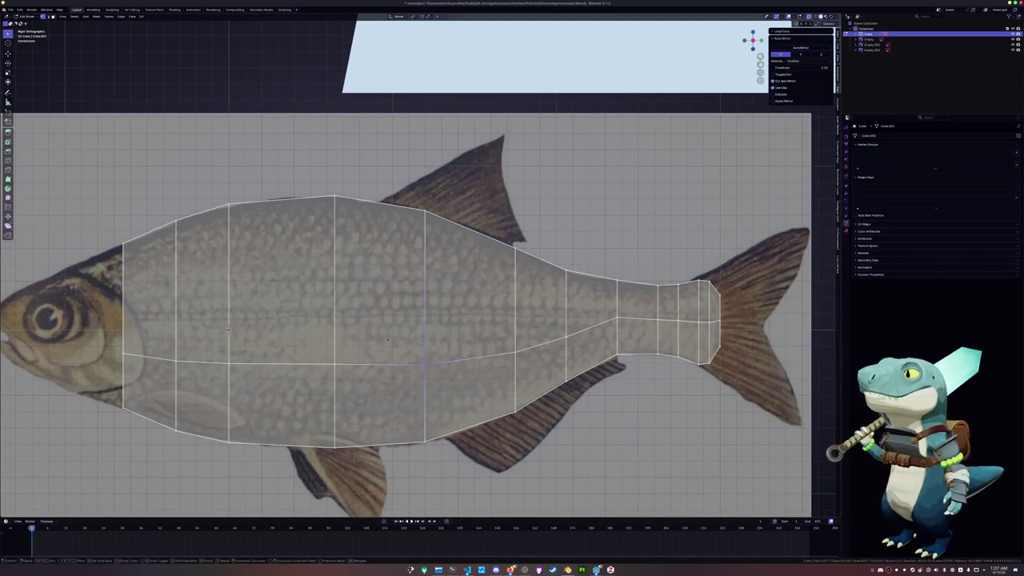
shift+middle_drag(425, 360, 539, 330)
click(342, 301)
- Box-select the lower midline edges near the tail and slide them along the body
key(g)
key(g)
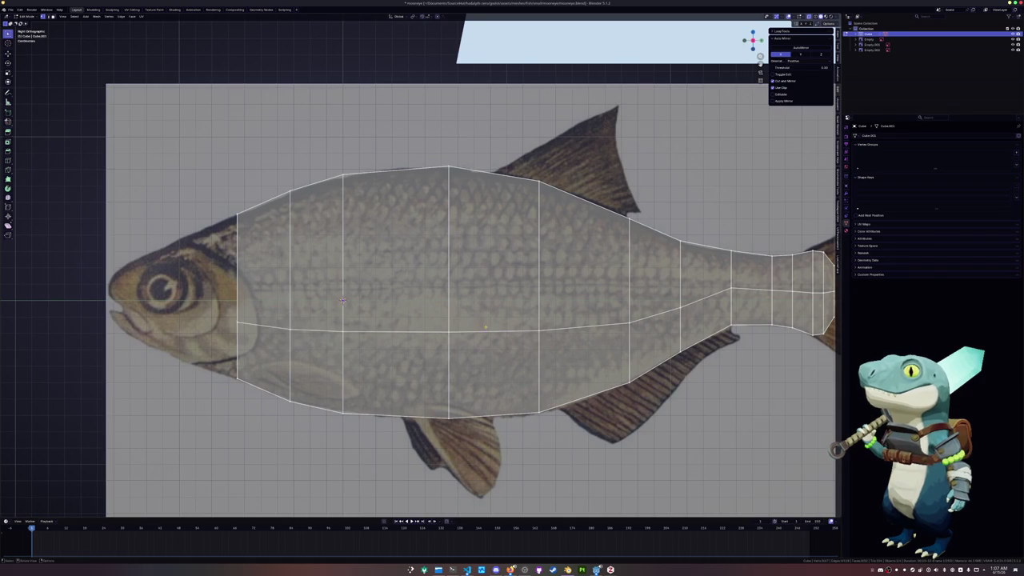
mouse_move(632, 318)
mouse_down()
mouse_move(679, 284)
mouse_move(664, 293)
mouse_up()
key(g)
key(g)
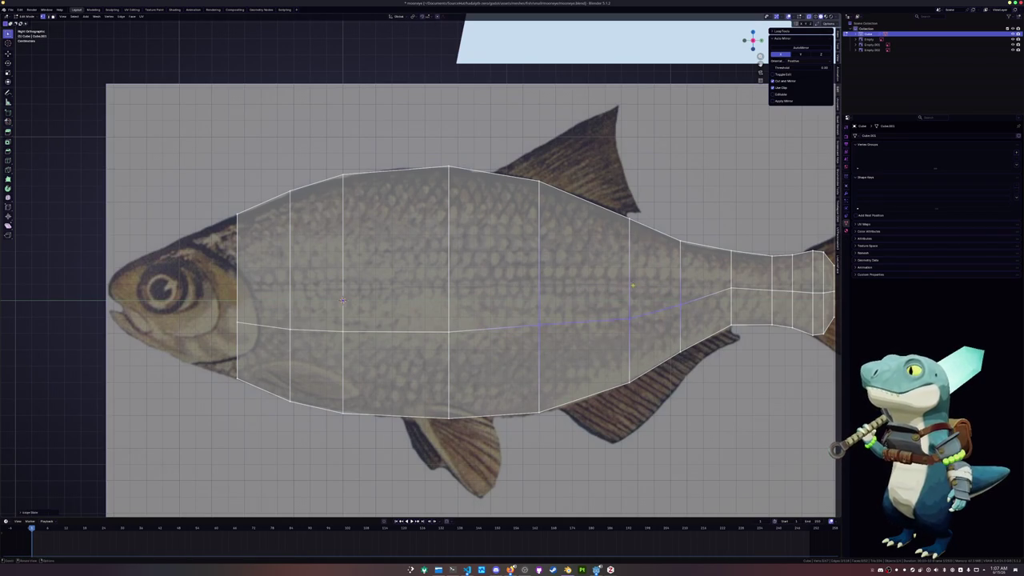
key(Escape)
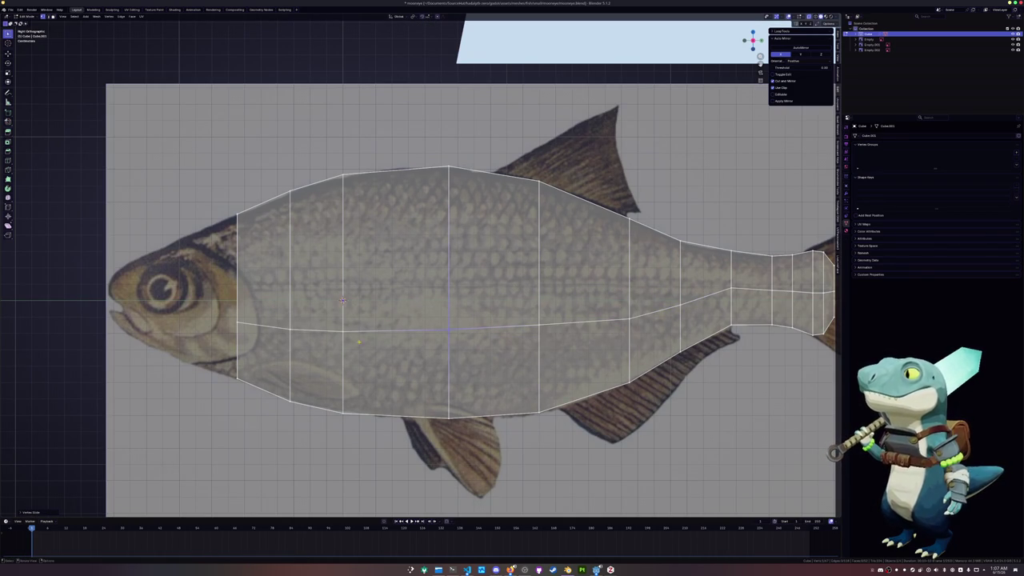
- Slide the front-body midline edges to follow the reference outline
drag(220, 307, 221, 307)
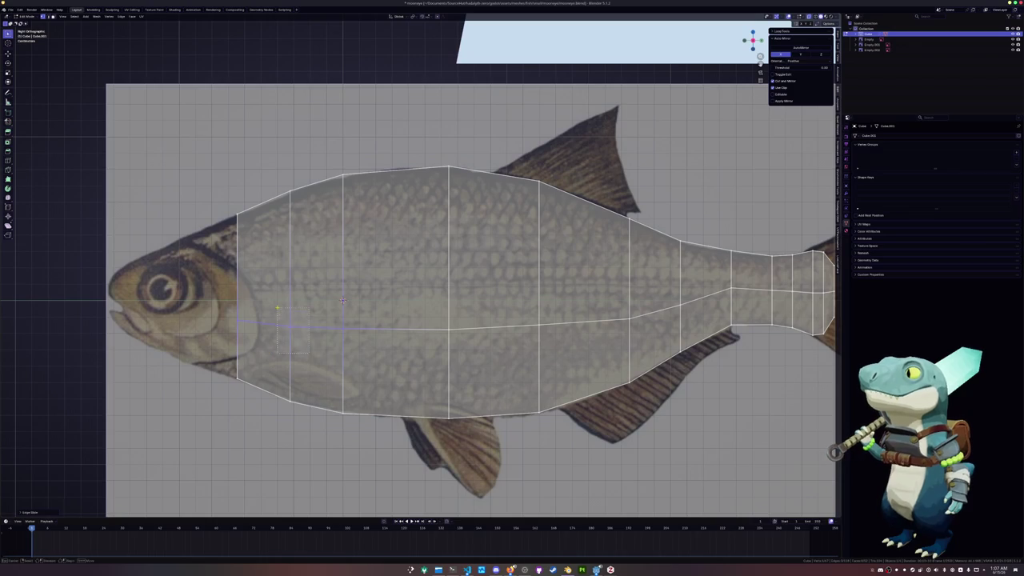
key(g)
key(g)
click(219, 312)
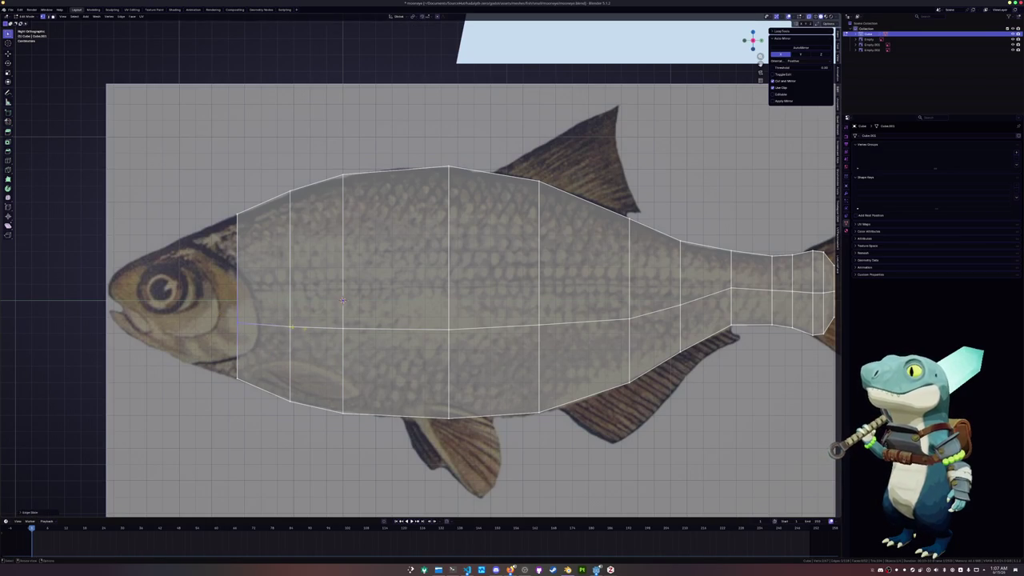
scroll(568, 282, down, 2)
scroll(568, 282, down, 2)
- Slide the tail vertex along its edge to fit the tail stalk outline
key(g)
key(g)
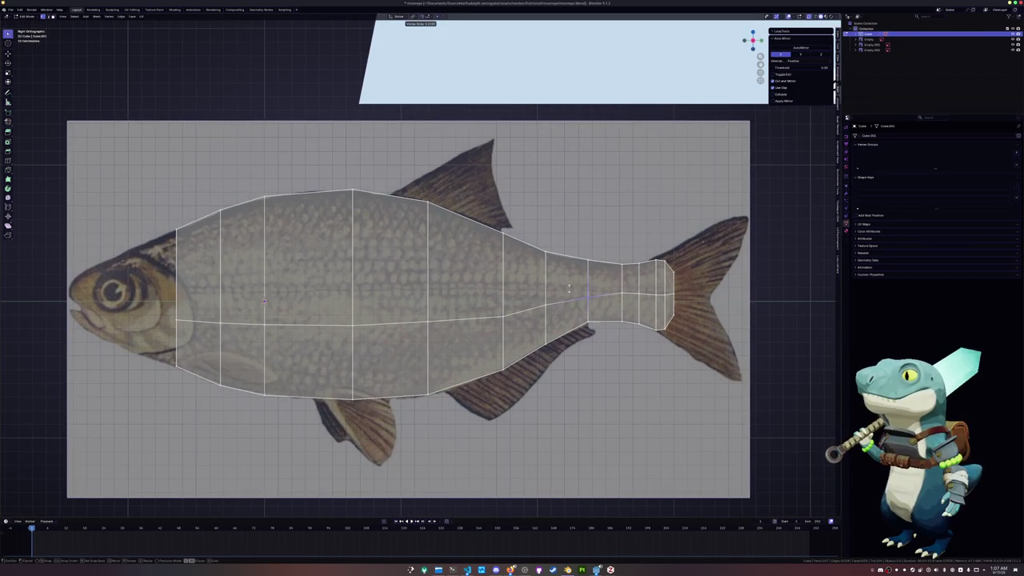
click(568, 284)
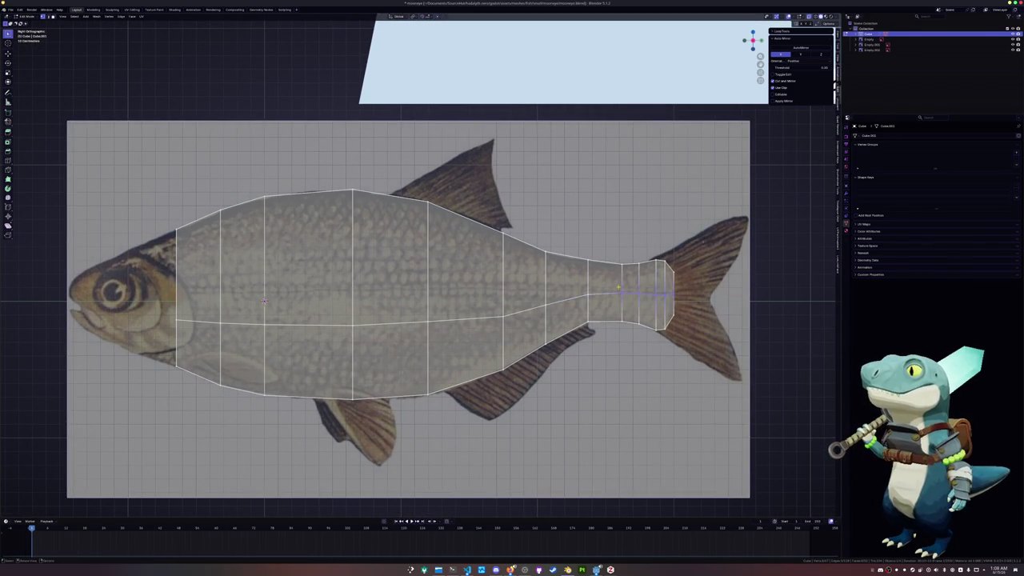
scroll(688, 288, up, 3)
key(g)
key(Escape)
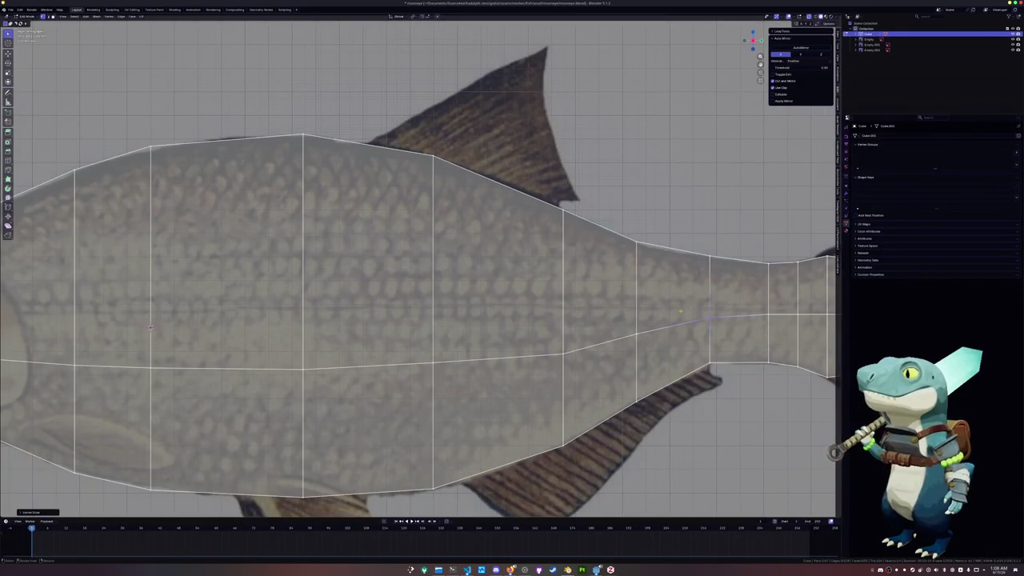
scroll(416, 272, down, 3)
scroll(416, 272, down, 1)
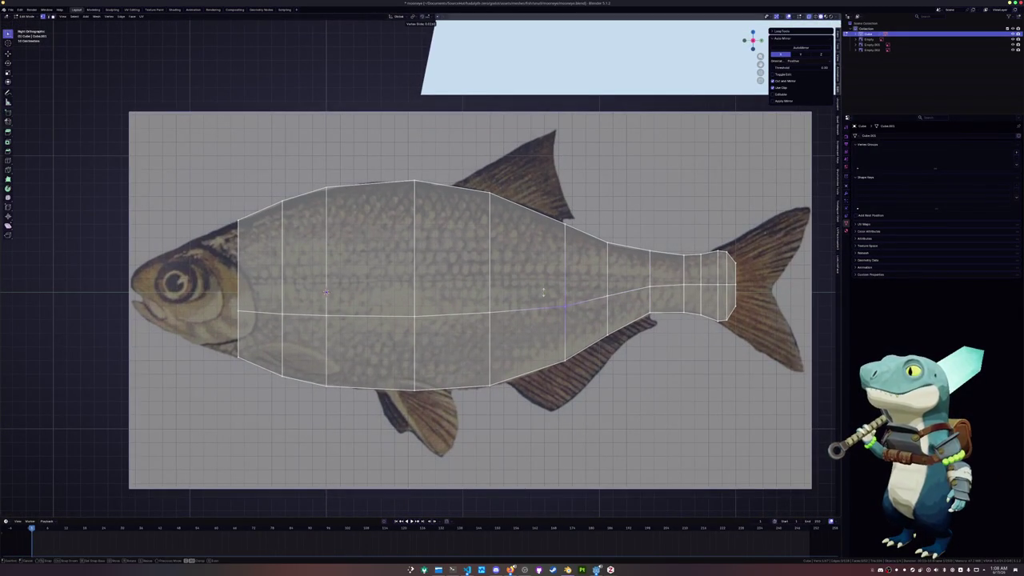
shift+middle_drag(562, 303, 765, 307)
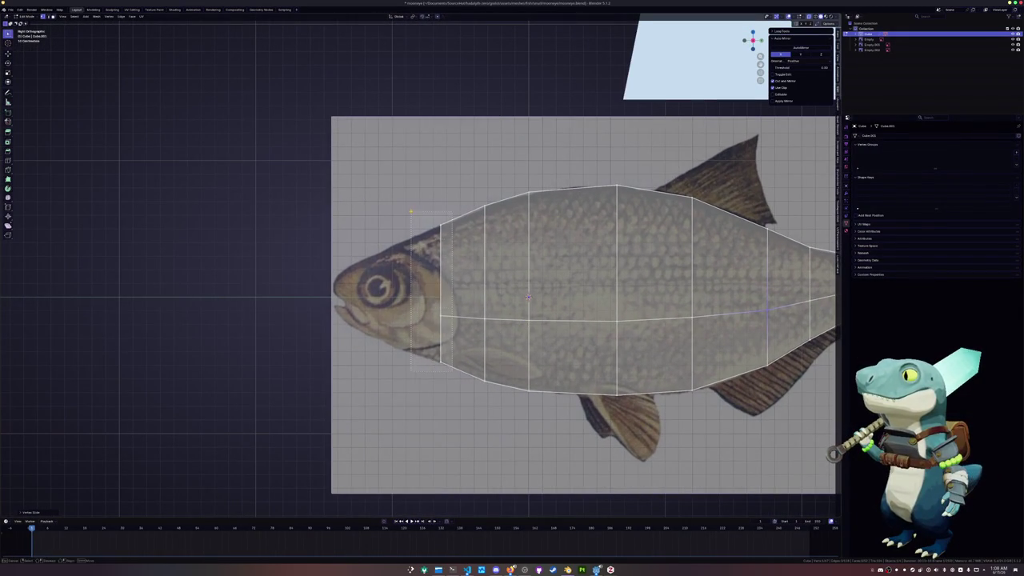
- Extrude the front faces over the head, then lower the top and raise the bottom front vertices
key(e)
click(316, 222)
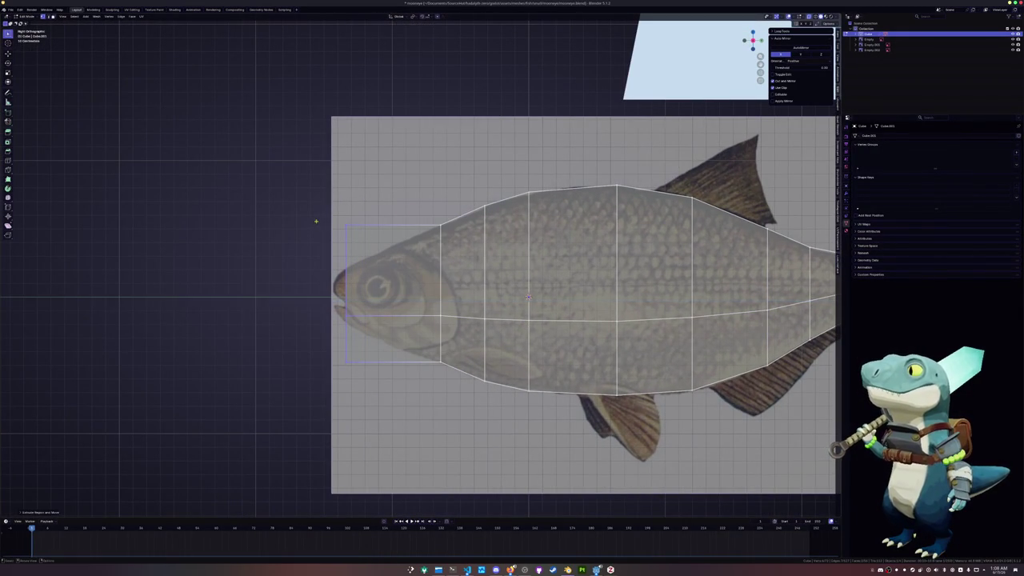
scroll(241, 292, up, 2)
drag(461, 239, 361, 181)
key(g)
click(368, 242)
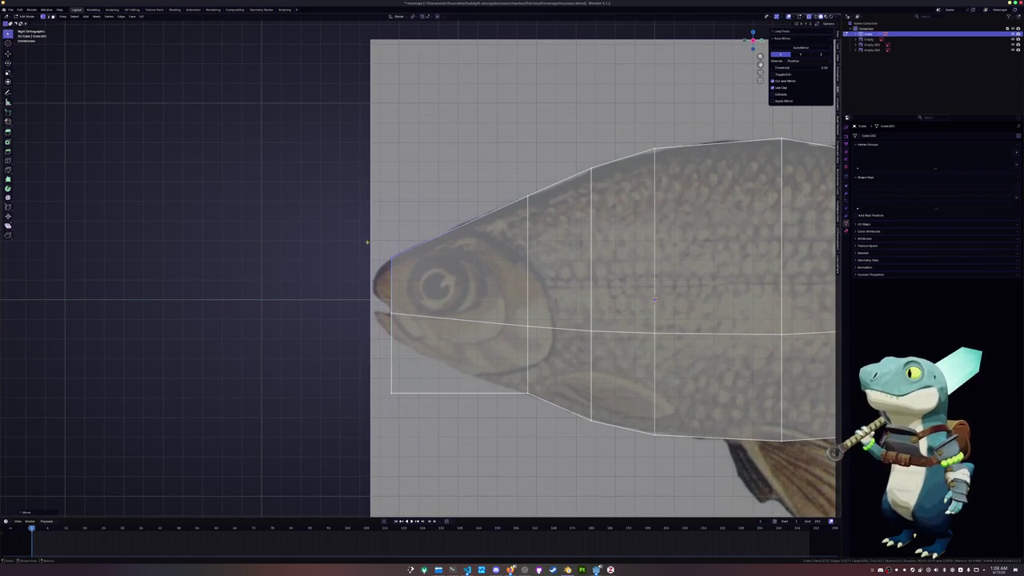
key(g)
key(z)
click(379, 320)
- Add a loop cut across the head and select vertices on the head's lower edge and body
key(ctrl+r)
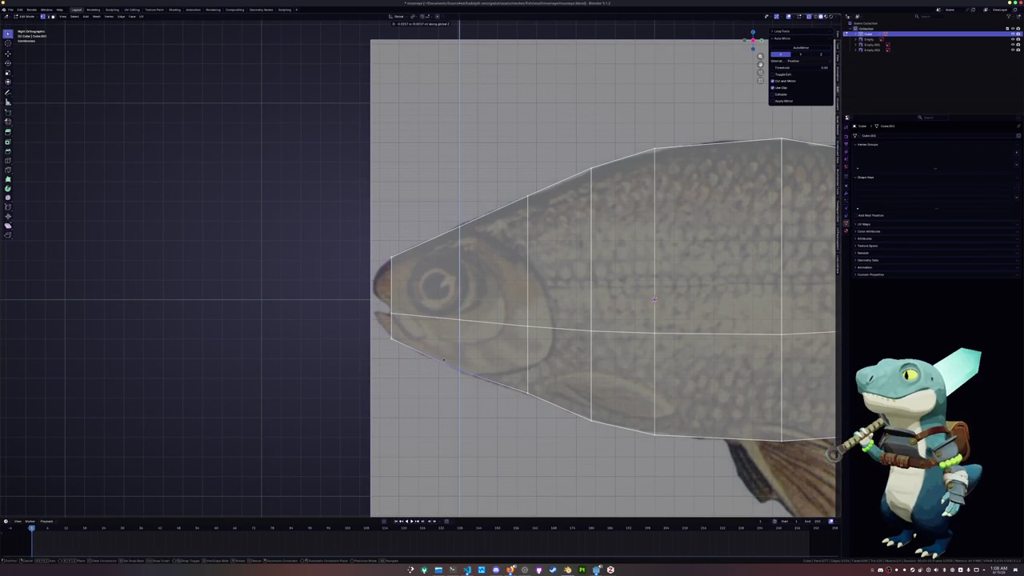
click(524, 390)
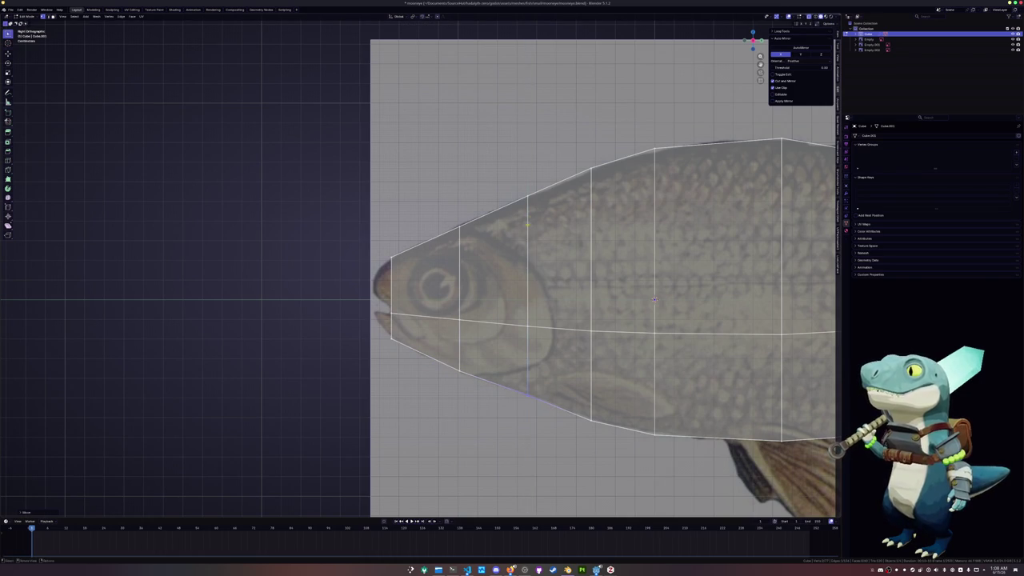
shift+middle_drag(654, 298, 524, 321)
click(654, 165)
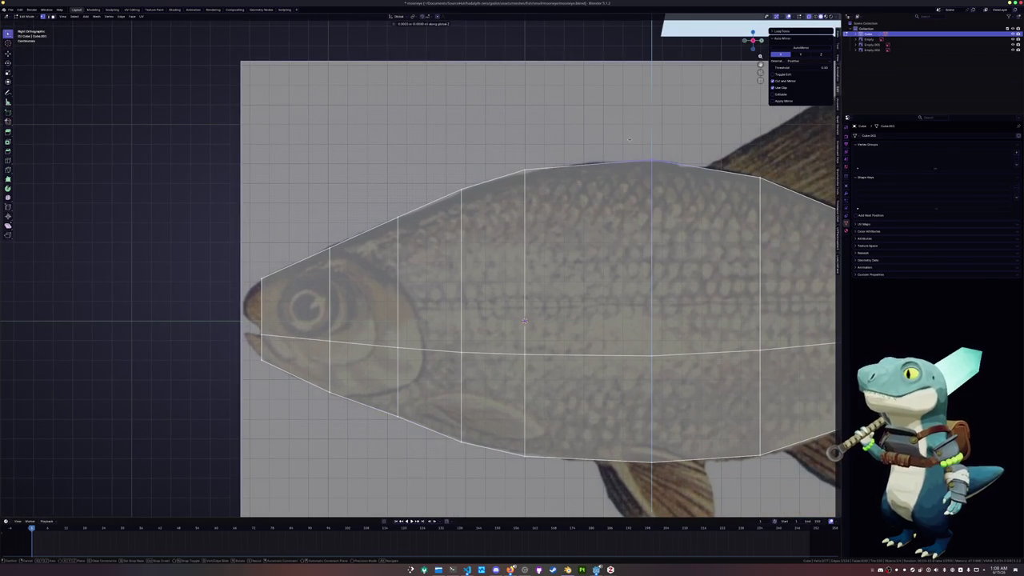
drag(752, 40, 866, 36)
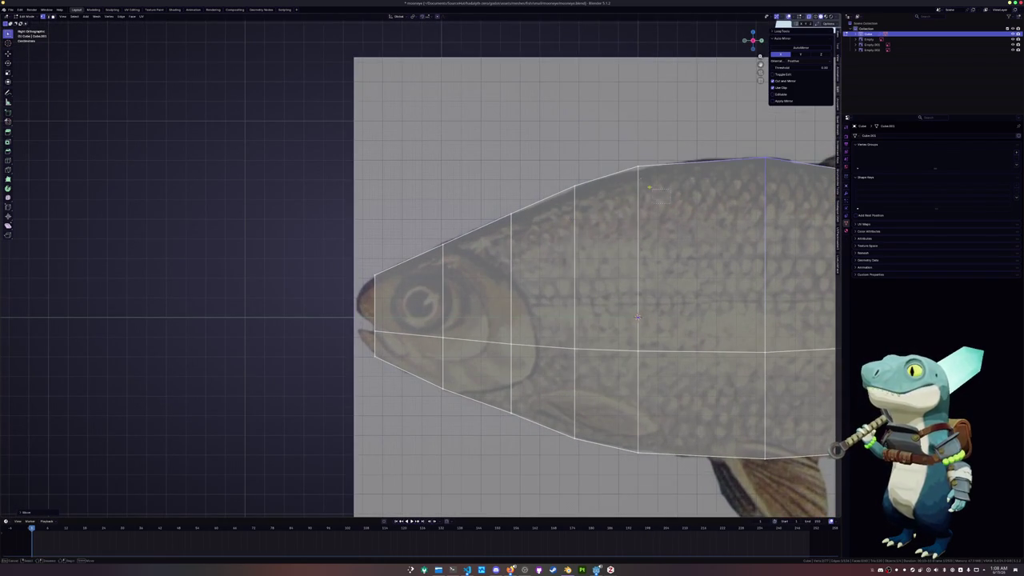
- Select the vertical edges leading toward the nose and the vertex at the nose
click(618, 150)
click(574, 184)
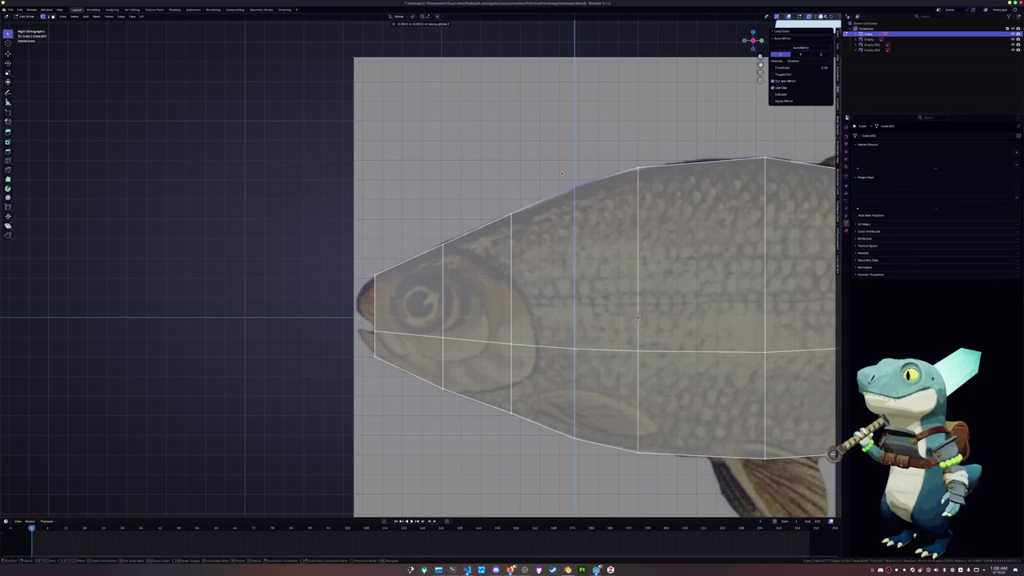
click(512, 214)
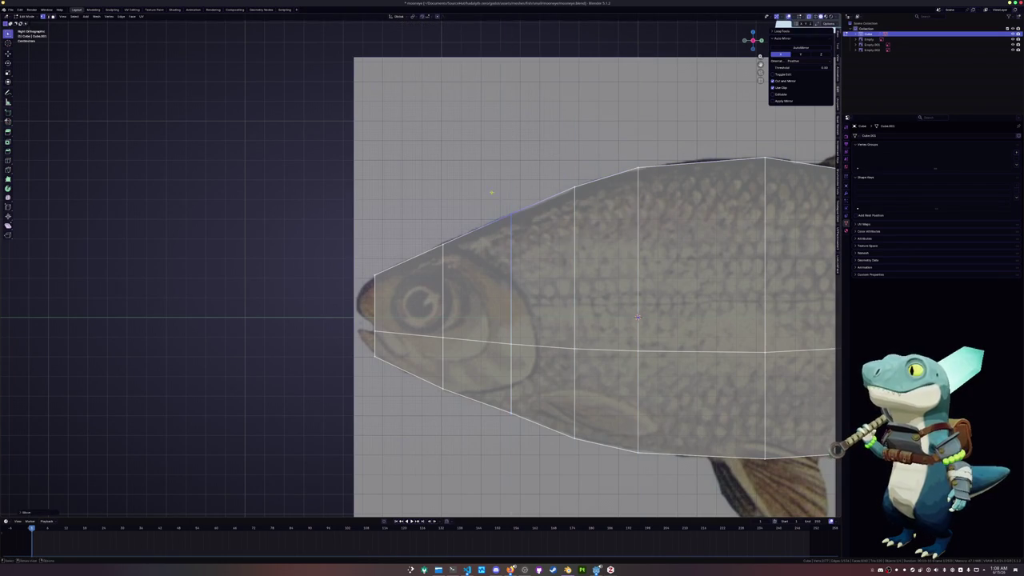
drag(760, 64, 798, 36)
click(480, 218)
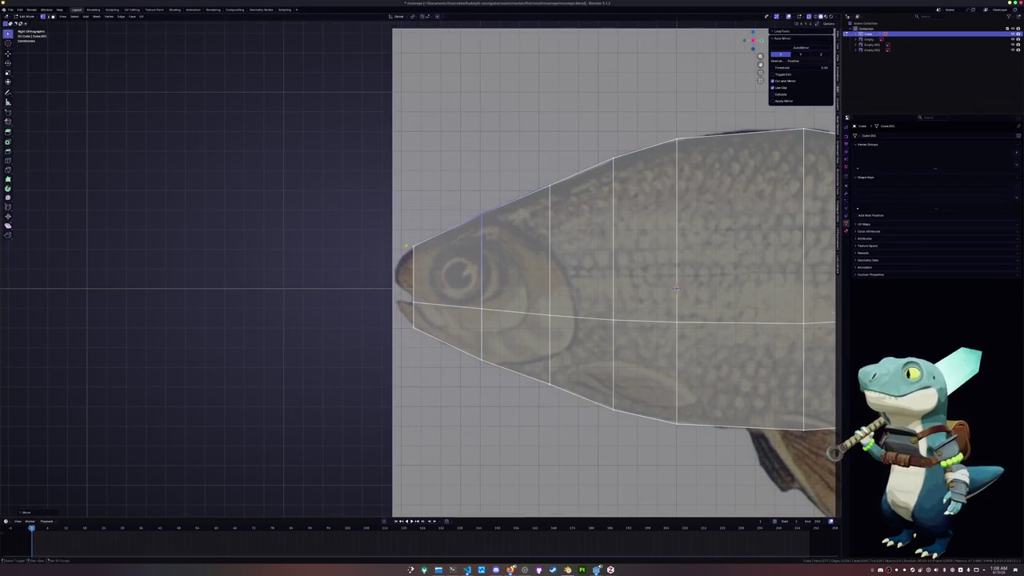
scroll(260, 329, up, 2)
click(489, 290)
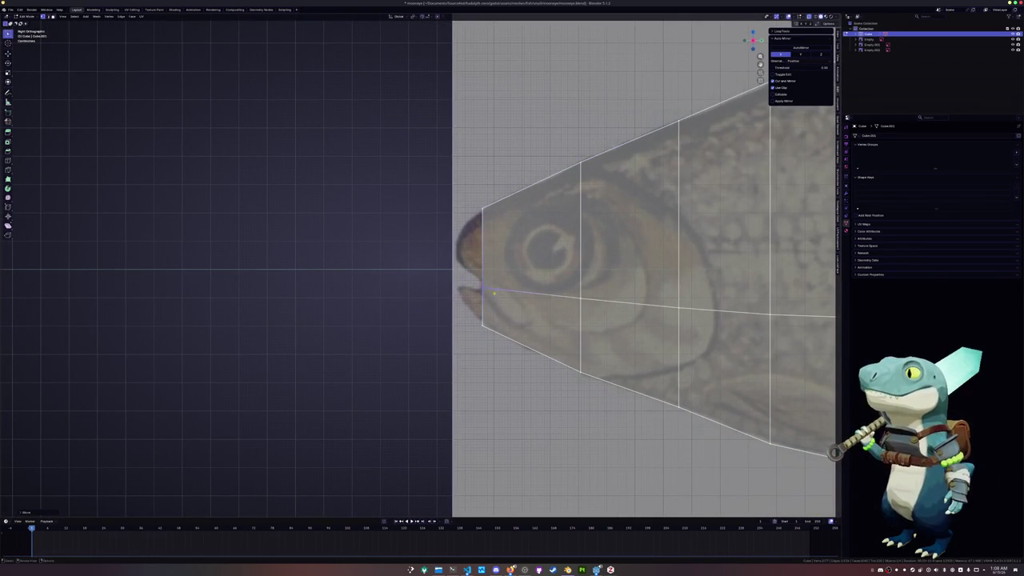
- Extrude the nose forward and set the new nose vertex's height
key(e)
key(g)
click(446, 235)
key(g)
key(z)
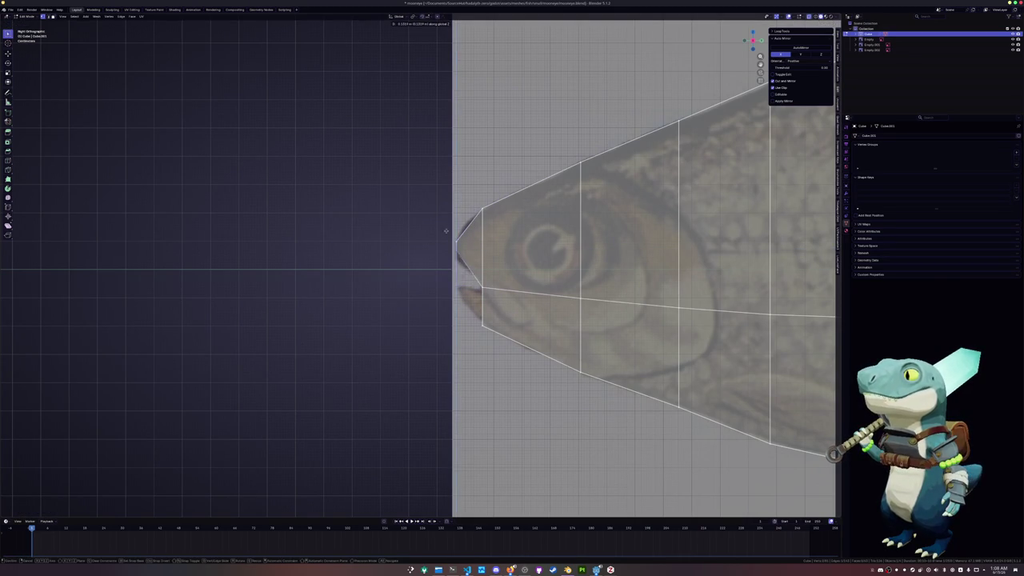
click(444, 241)
click(475, 169)
- Shift the nose vertices along the front-back axis
key(shift+v)
key(g)
key(y)
click(482, 259)
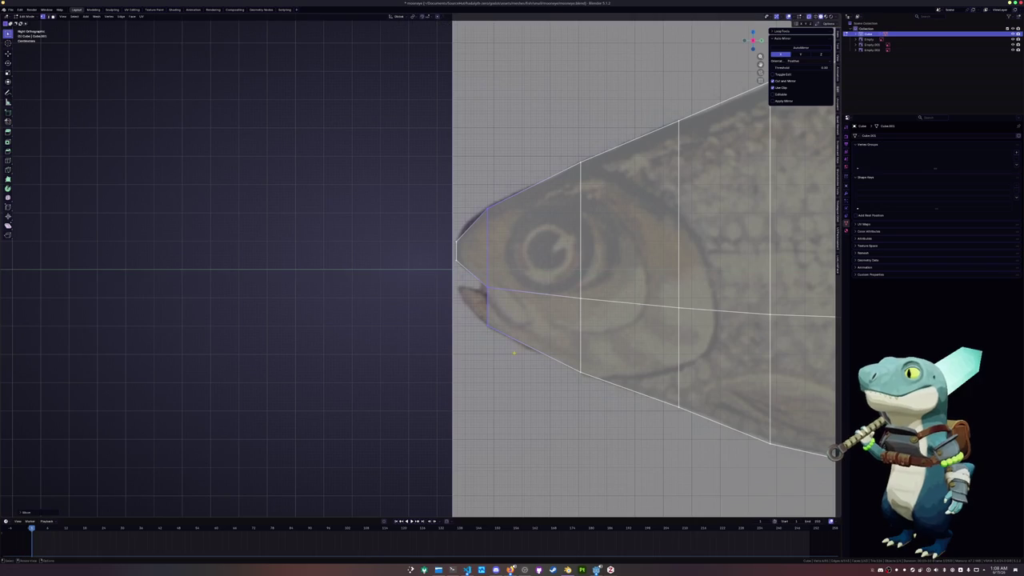
- Add a loop cut near the snout and slide it into position
key(ctrl+r)
click(474, 238)
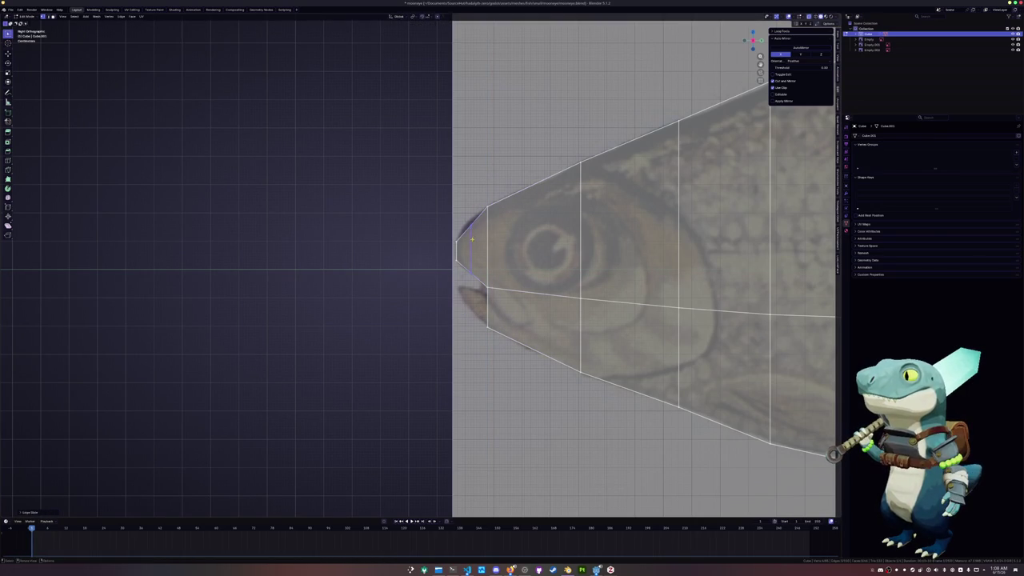
key(g)
key(y)
click(462, 207)
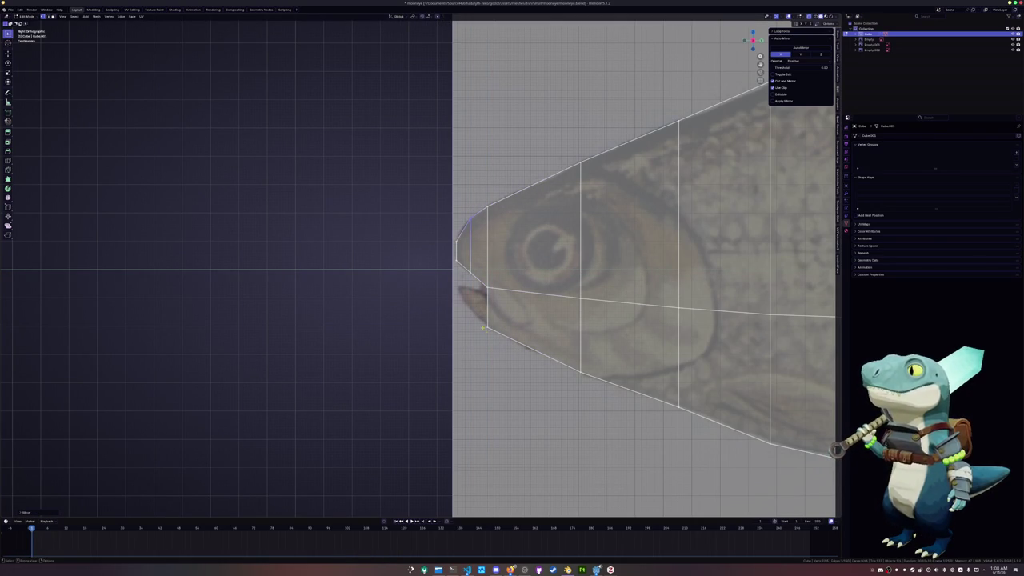
- Move the mouth vertex to form a small lower-jaw notch
key(g)
key(y)
click(472, 290)
key(g)
key(y)
key(z)
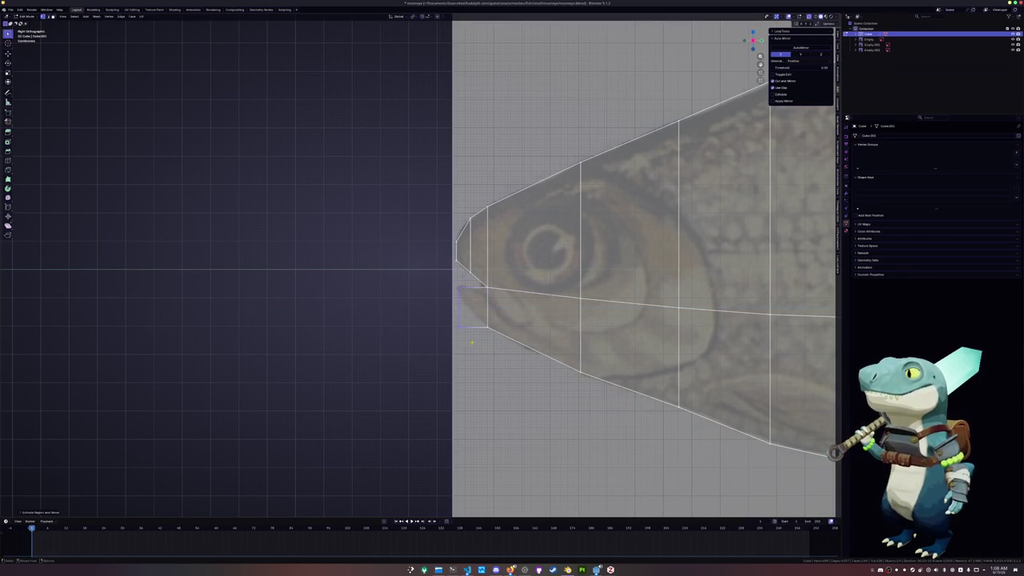
key(Escape)
key(g)
key(g)
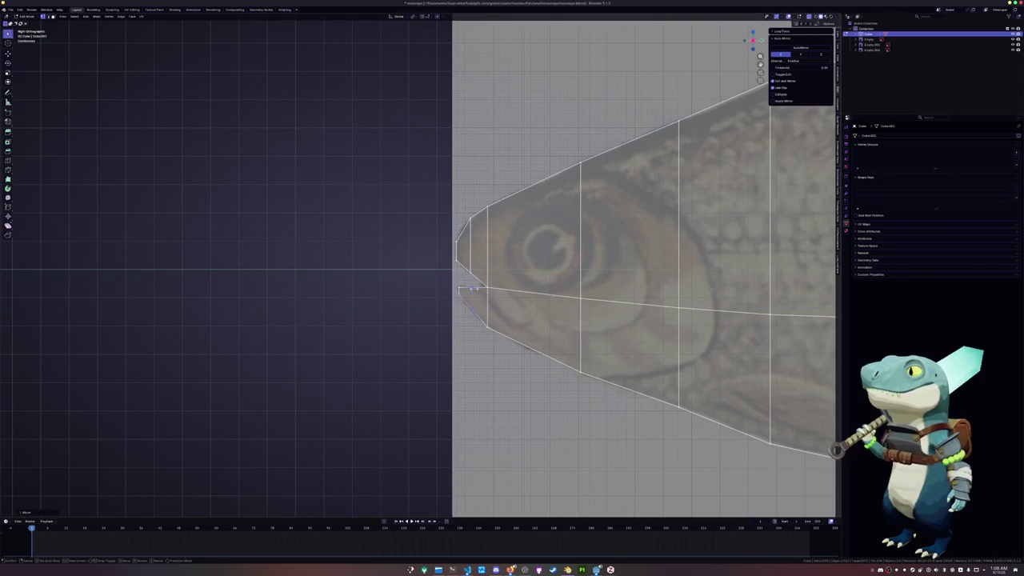
key(Return)
- Zoom out, frame the whole fish mesh and turn the view to look down from above
scroll(418, 268, up, 2)
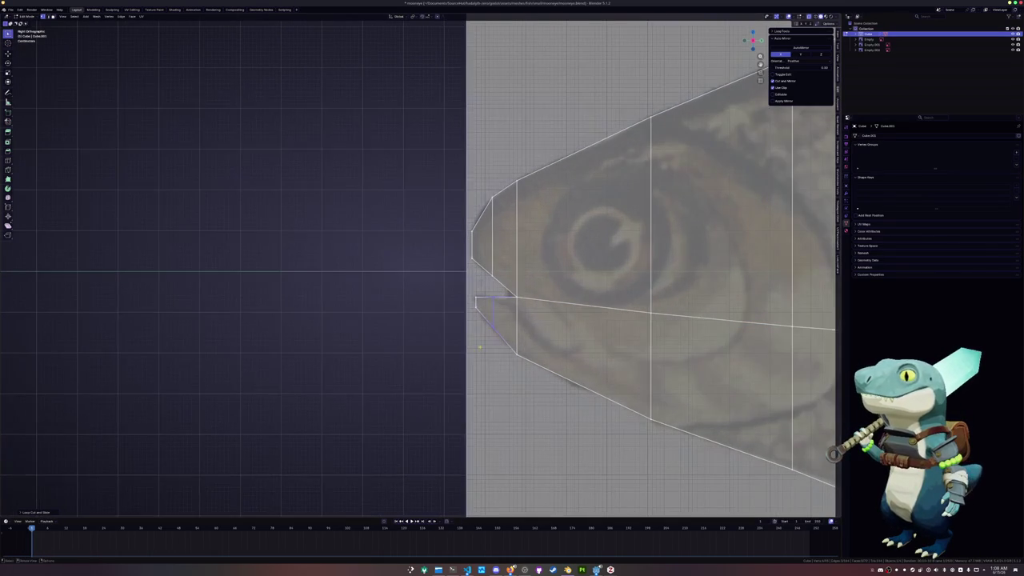
scroll(494, 324, down, 3)
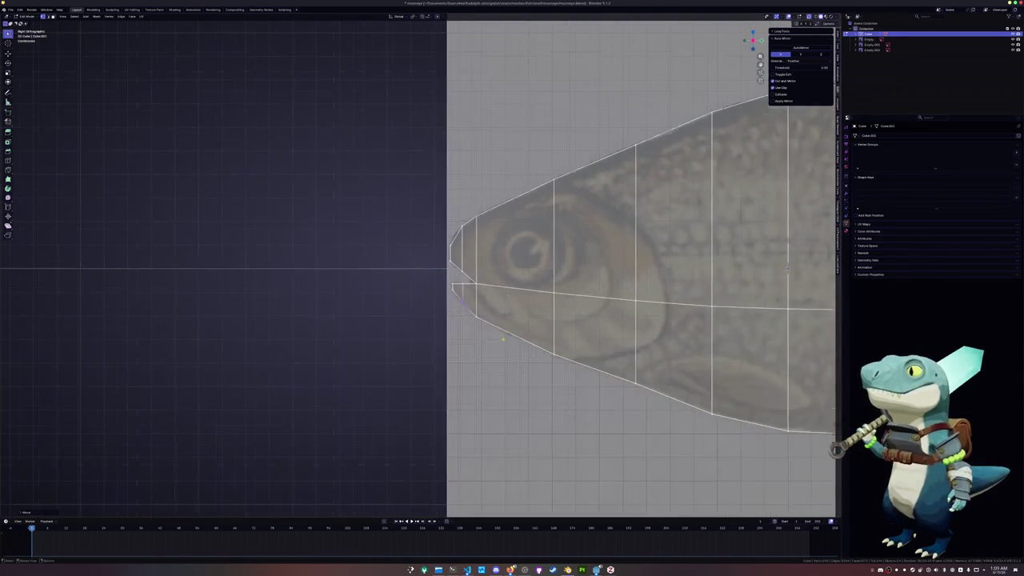
scroll(562, 315, down, 2)
shift+middle_drag(561, 315, 198, 343)
middle_drag(603, 312, 467, 331)
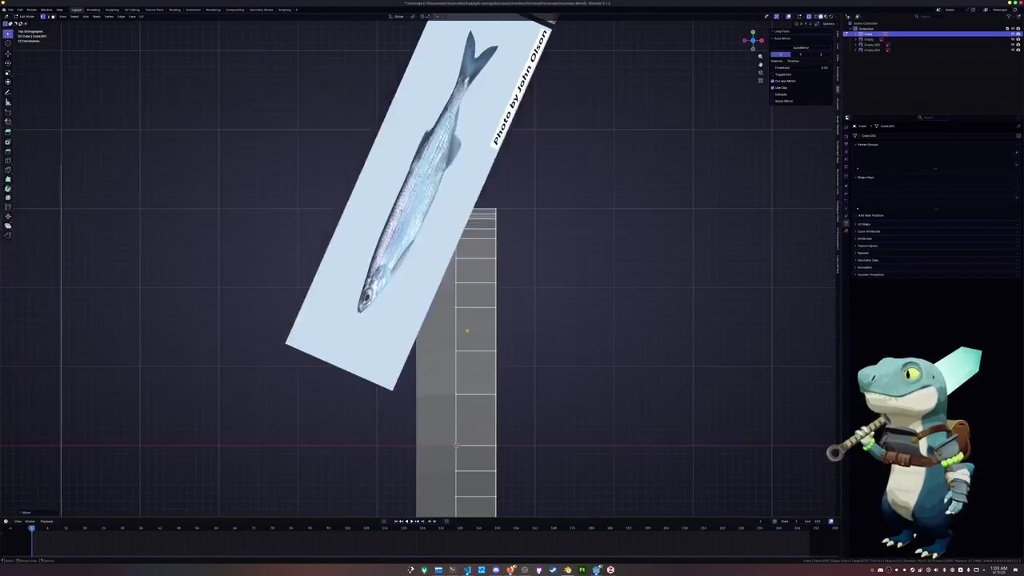
- Reselect the fish mesh in Edit Mode and squeeze its top vertex rows into a narrow neck along X
key(Tab)
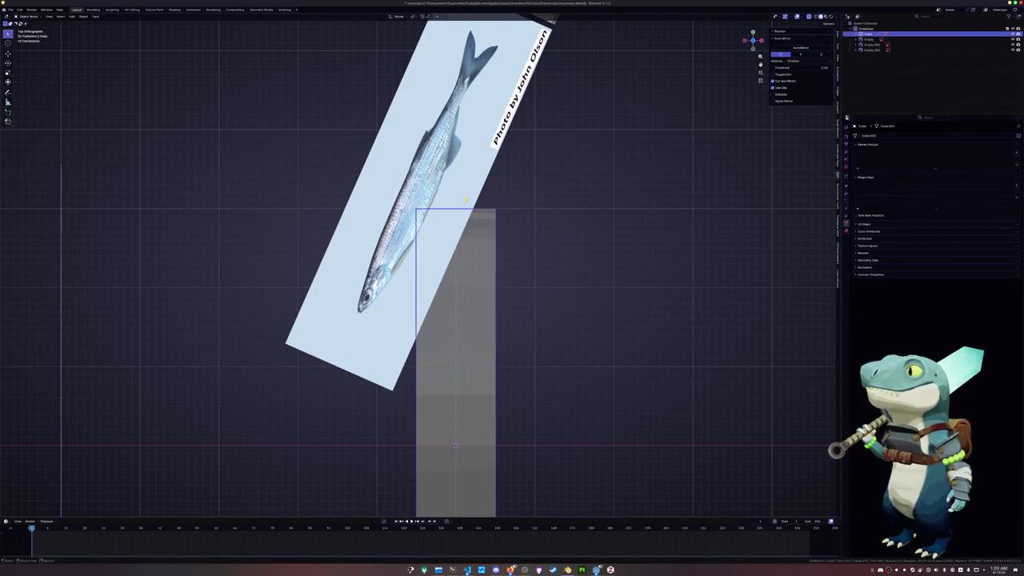
click(469, 187)
click(457, 264)
key(Tab)
scroll(592, 186, up, 3)
scroll(592, 185, up, 1)
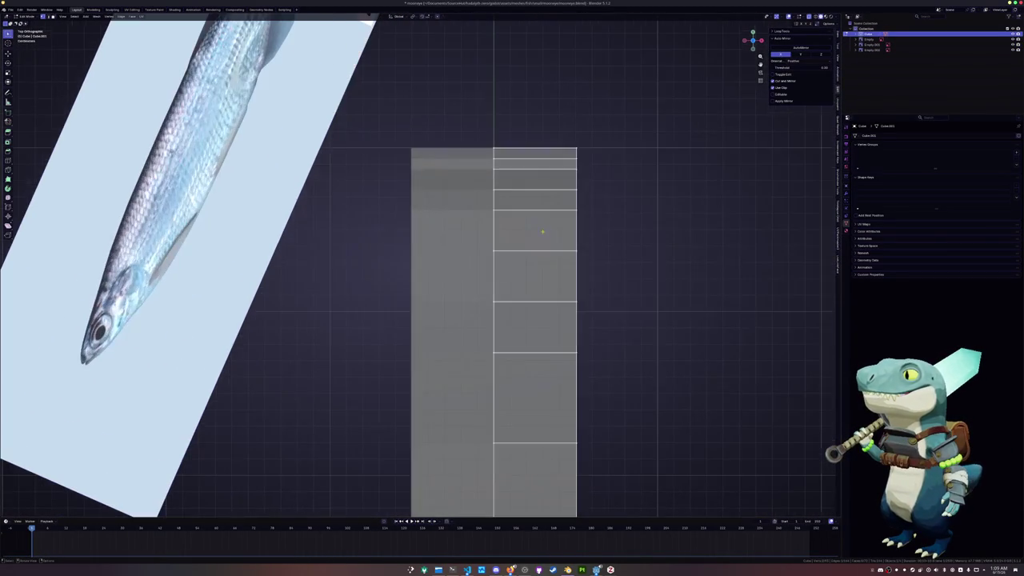
drag(588, 177, 536, 120)
key(s)
key(x)
click(526, 117)
- Pull the shoulder vertex and the right-side neck vertices inward along X
key(g)
key(x)
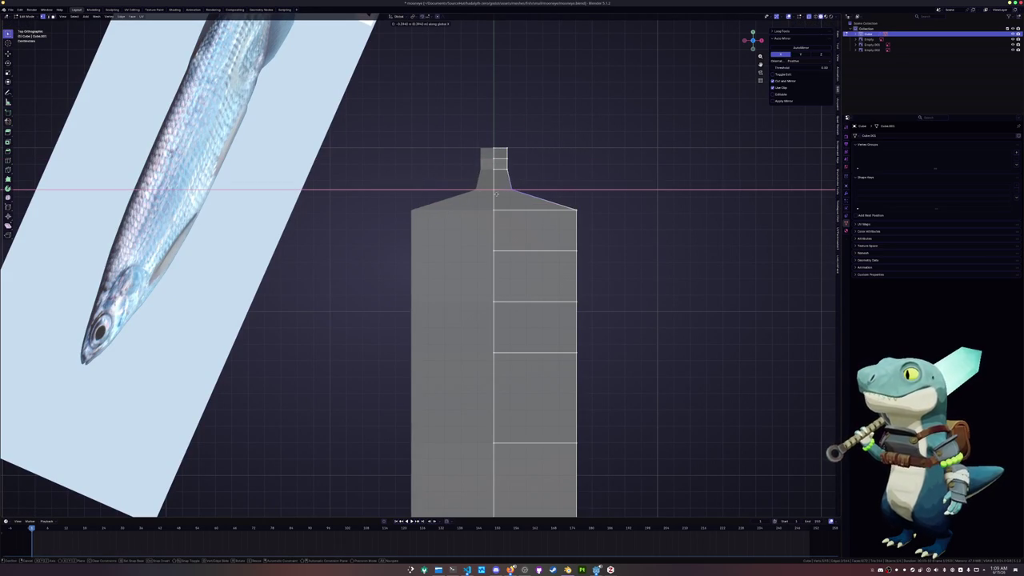
click(495, 193)
drag(526, 196, 493, 130)
key(g)
key(x)
click(512, 133)
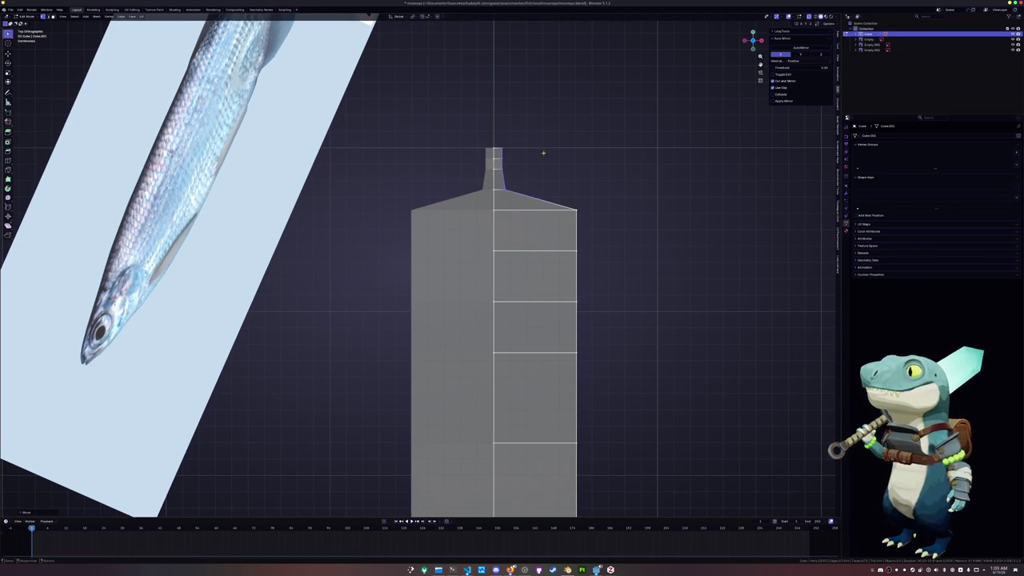
- Lengthen the neck by moving the shoulder, side and neck vertices along Y
key(g)
key(y)
mouse_move(592, 200)
mouse_down()
mouse_move(552, 240)
mouse_move(490, 172)
mouse_up()
click(480, 243)
key(g)
key(y)
click(537, 185)
- Lower the shoulder and neck-base vertices along Y to set the neck base position
drag(596, 268, 555, 231)
key(g)
key(y)
click(495, 278)
scroll(552, 300, down, 1)
key(g)
key(y)
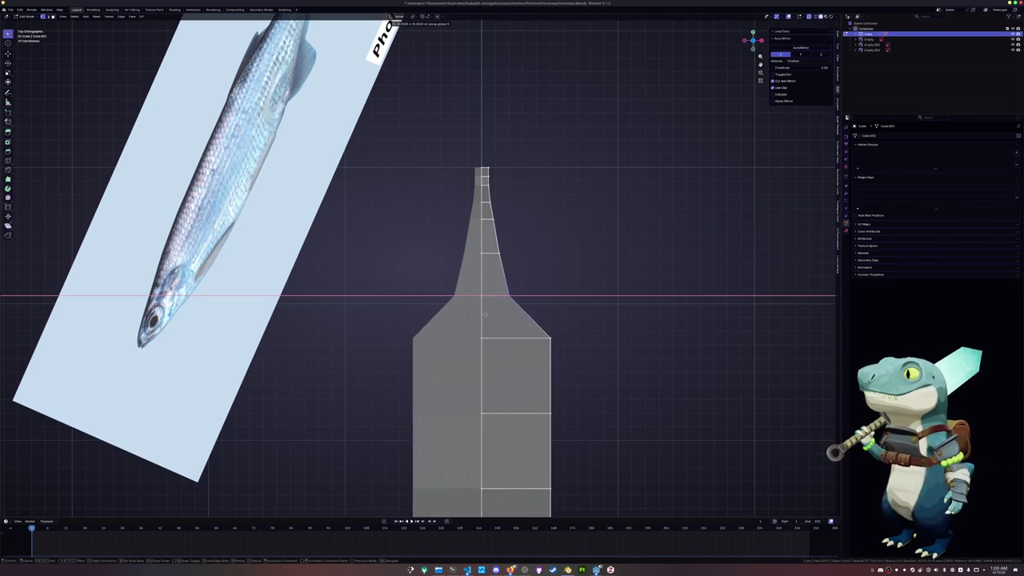
shift+middle_drag(483, 316, 494, 239)
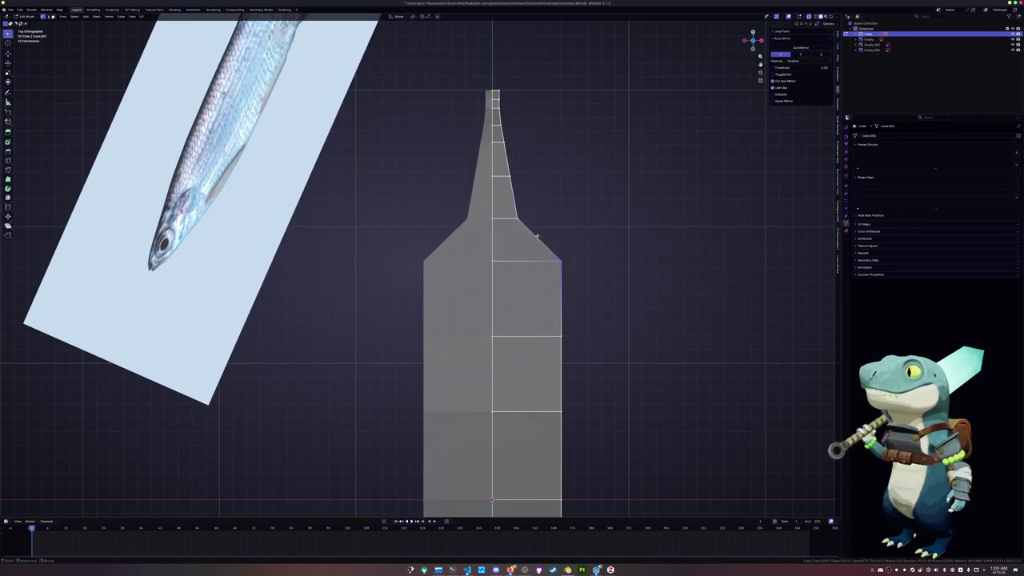
click(501, 264)
- Narrow the upper neck by moving two of its vertices inward along X
drag(543, 278, 503, 202)
drag(552, 288, 496, 164)
key(g)
key(x)
key(Escape)
click(503, 174)
key(g)
key(x)
key(Escape)
shift+click(496, 140)
key(g)
key(x)
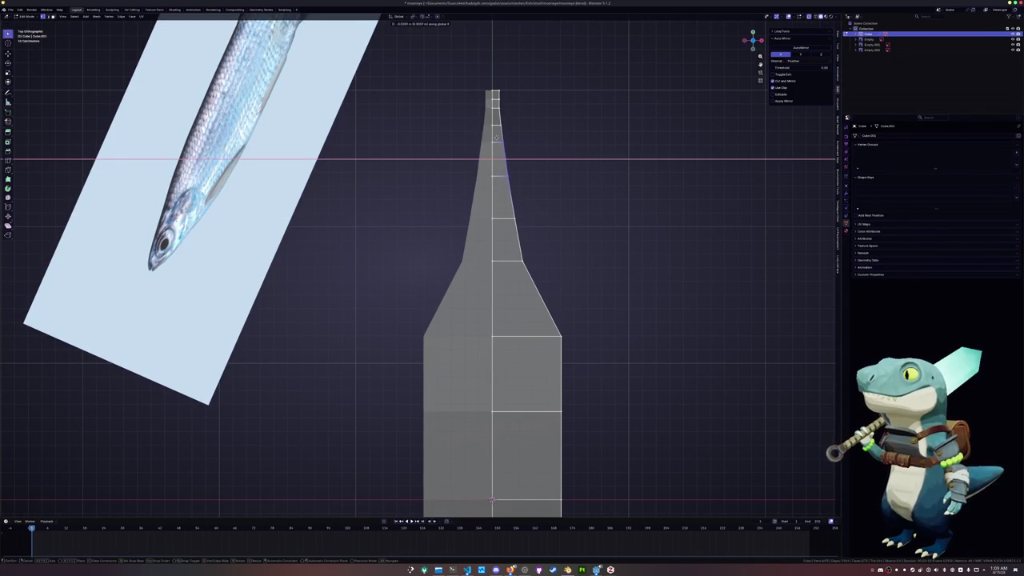
key(Return)
- Move the shoulder vertex inward along X
shift+middle_drag(575, 352, 560, 276)
click(545, 260)
key(g)
key(x)
click(543, 293)
- Adjust a side vertex of the taper along X in two passes
click(499, 174)
key(g)
key(x)
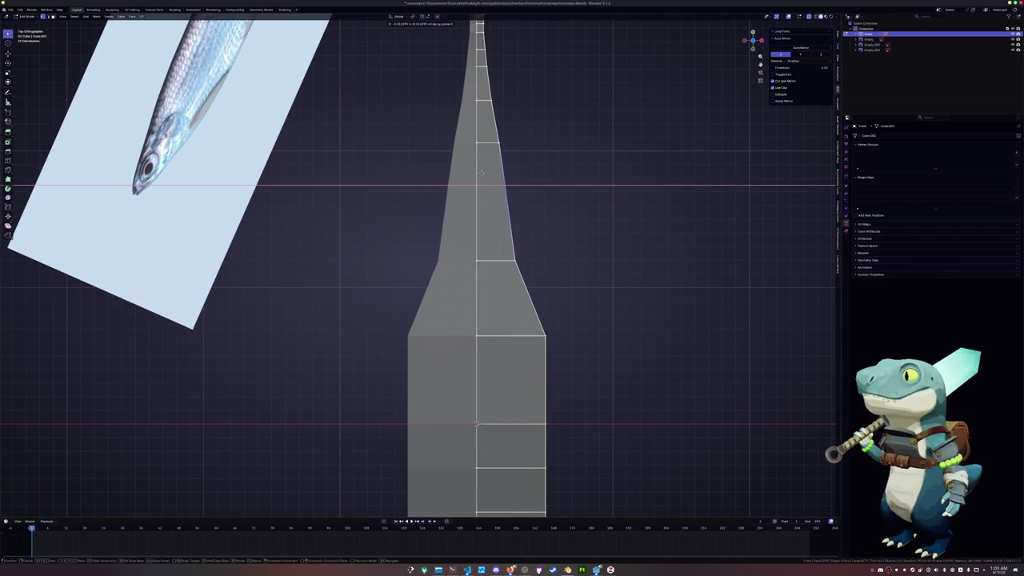
click(476, 172)
scroll(532, 299, down, 2)
shift+middle_drag(532, 300, 526, 279)
key(g)
key(x)
click(527, 259)
- Shift a vertex higher up the taper along X
click(483, 113)
key(g)
key(x)
click(515, 125)
scroll(515, 125, down, 1)
mouse_move(517, 283)
shift+middle_down()
mouse_move(517, 249)
mouse_move(477, 217)
shift+middle_up()
- Move the taper-corner and upper box-corner vertices inward along X
click(505, 237)
key(g)
key(x)
click(472, 243)
click(512, 273)
key(g)
key(x)
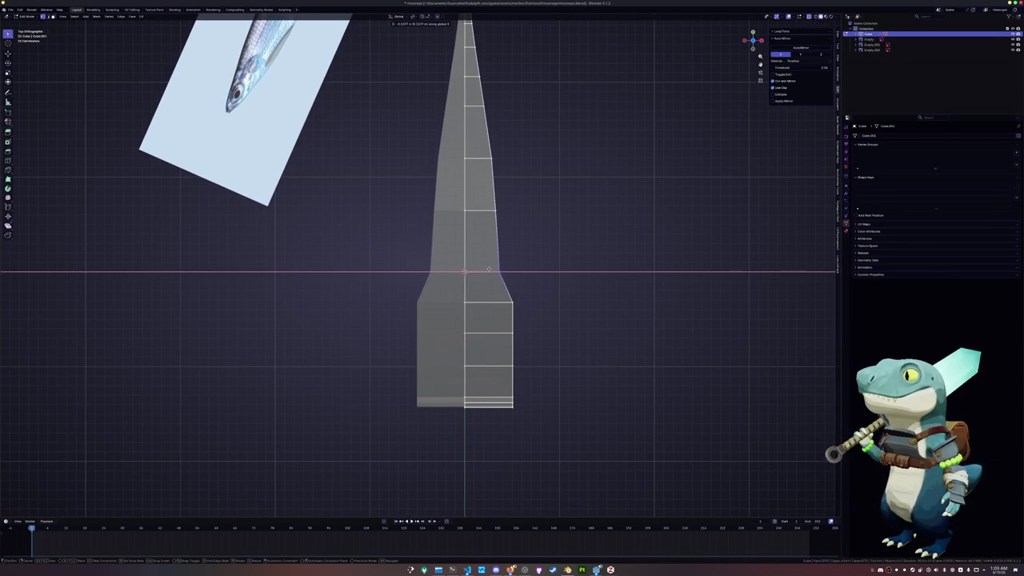
click(488, 268)
- Lower the taper-top edge loop along Z and move the lower side vertex inward
shift+middle_drag(488, 269, 489, 232)
scroll(540, 284, up, 2)
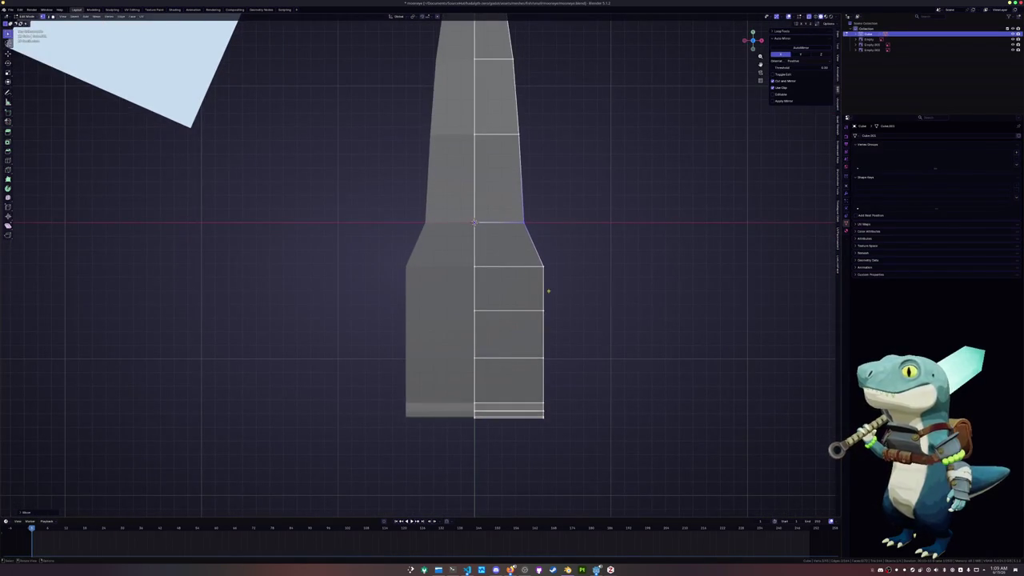
key(g)
key(z)
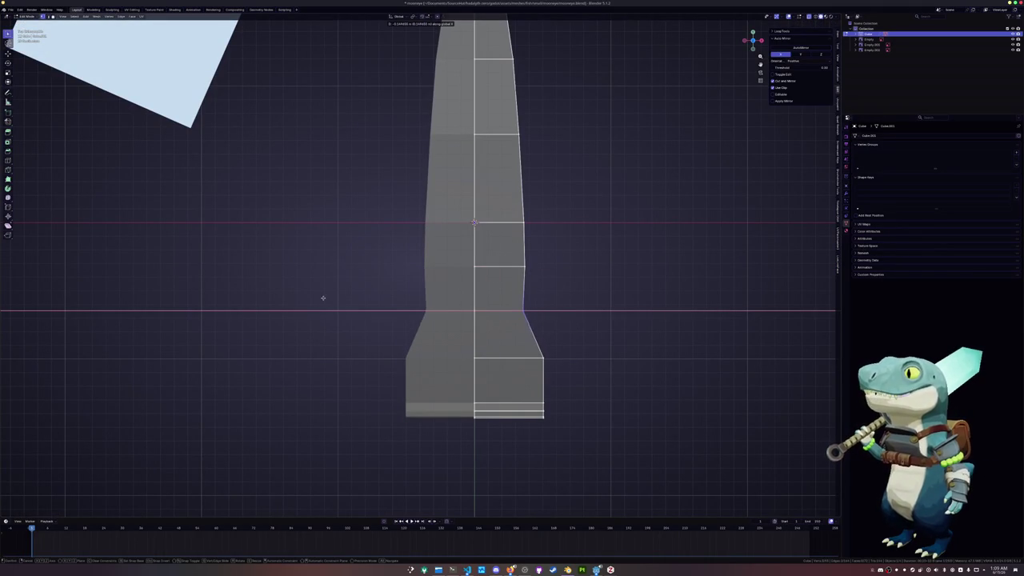
click(314, 302)
scroll(361, 323, up, 1)
scroll(507, 318, up, 1)
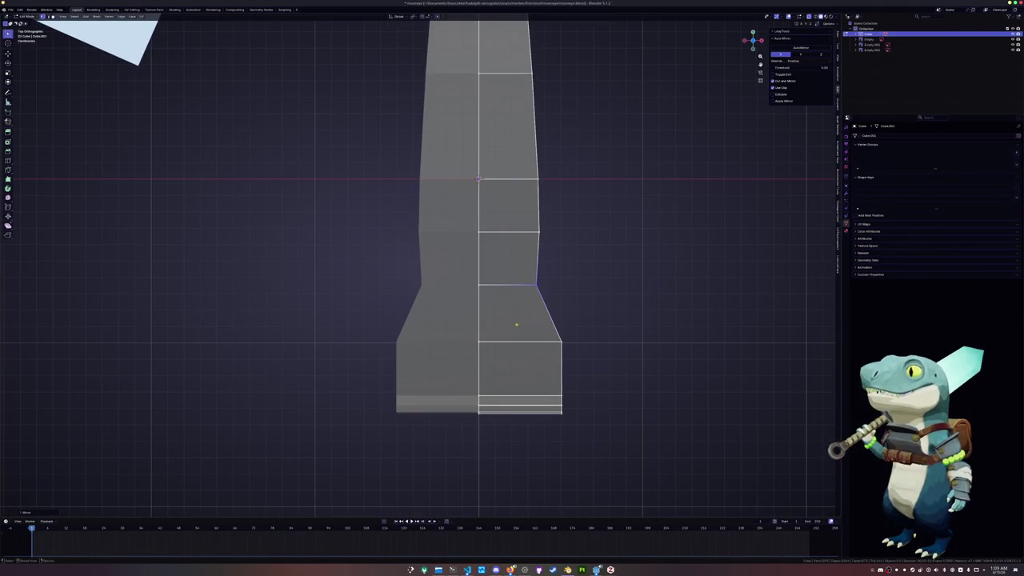
key(g)
click(498, 338)
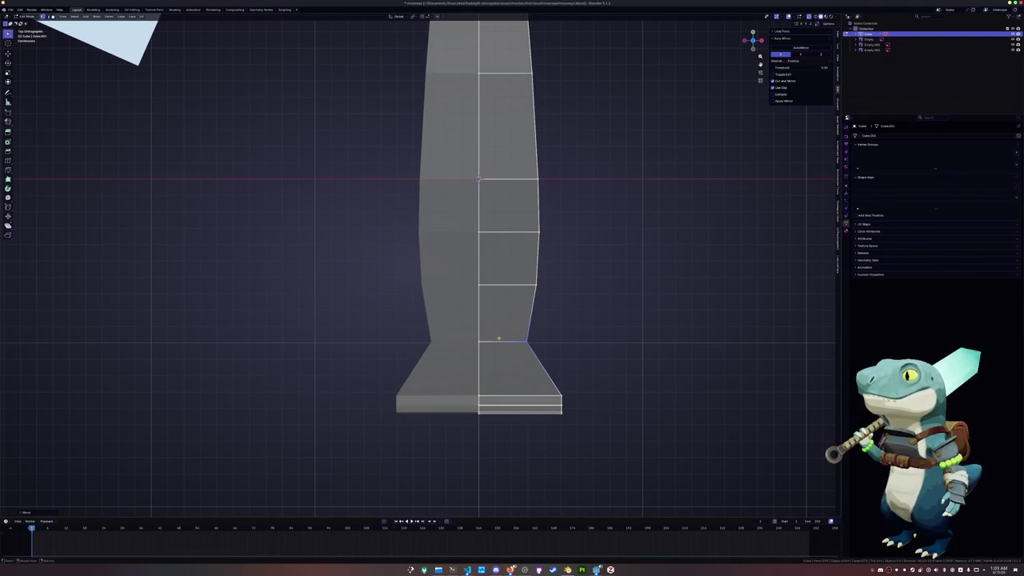
- Narrow the bottom edge loop and bottom corner vertices along X
key(g)
key(x)
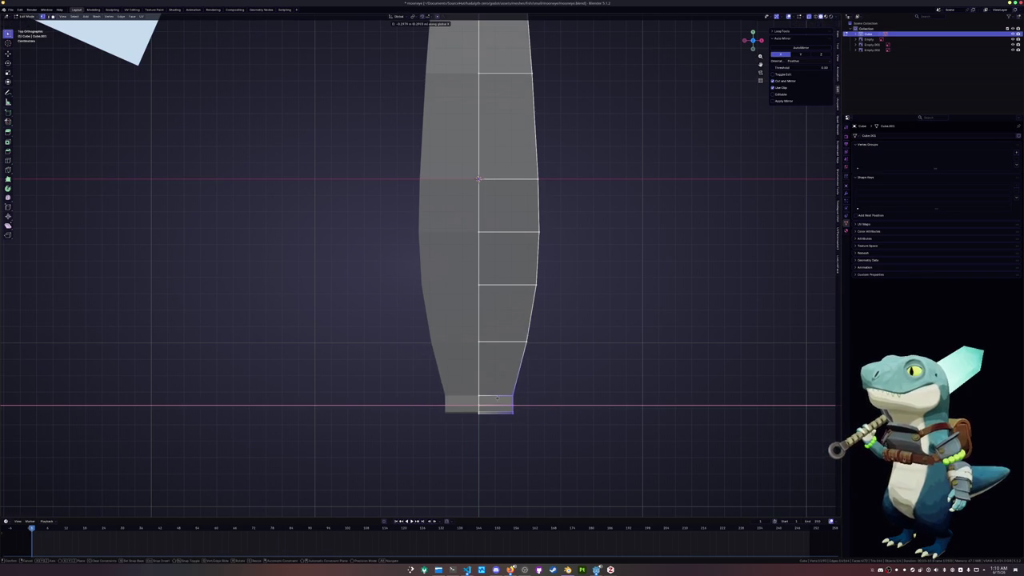
click(493, 399)
scroll(548, 411, up, 2)
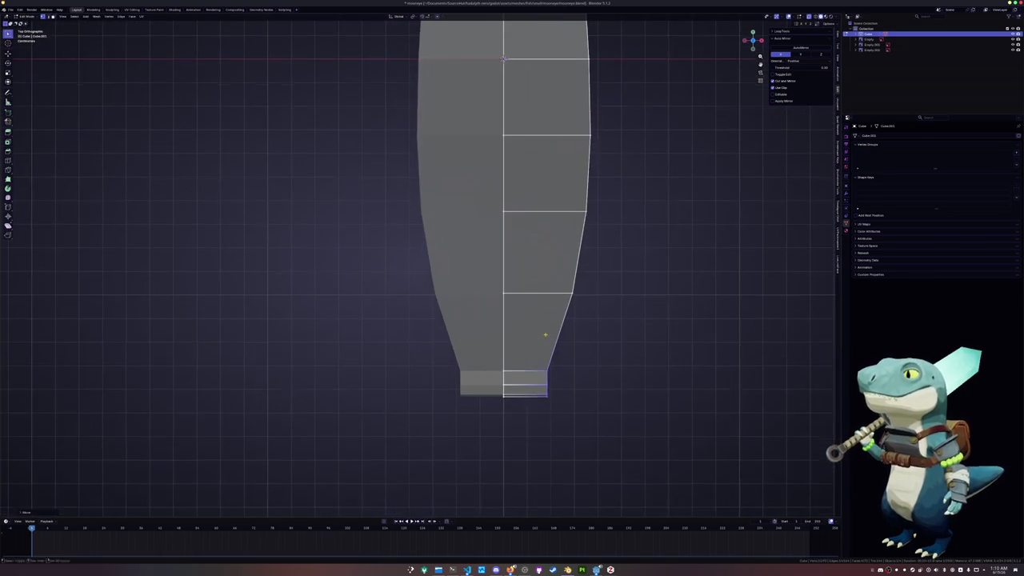
drag(564, 419, 541, 382)
key(g)
key(x)
click(536, 394)
key(g)
key(x)
click(521, 394)
- Move a selection of bottom vertices inward along X
scroll(592, 432, down, 3)
shift+middle_drag(589, 393, 592, 347)
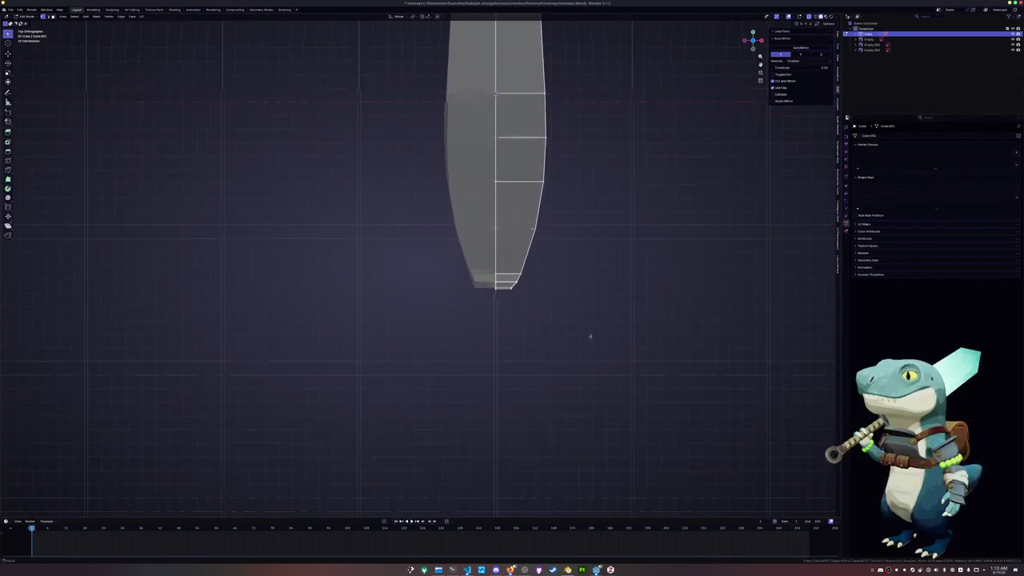
scroll(592, 347, up, 4)
drag(624, 335, 608, 297)
scroll(608, 297, up, 3)
key(g)
key(x)
click(525, 357)
- Narrow another set of bottom vertices along X over several passes
mouse_move(582, 352)
mouse_down()
mouse_move(561, 328)
mouse_move(561, 281)
mouse_up()
key(g)
key(x)
click(516, 320)
key(g)
key(x)
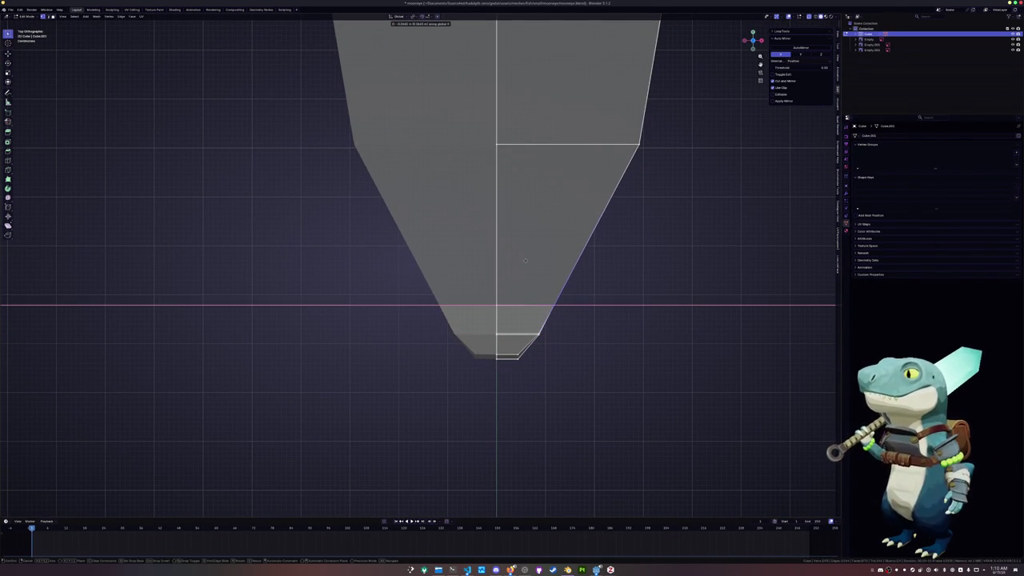
click(549, 322)
key(g)
key(x)
click(528, 328)
- Adjust a new vertex set and the middle edge loop's width along X
drag(575, 324, 547, 294)
key(g)
key(x)
click(552, 304)
scroll(560, 213, down, 1)
scroll(561, 213, up, 2)
key(g)
key(x)
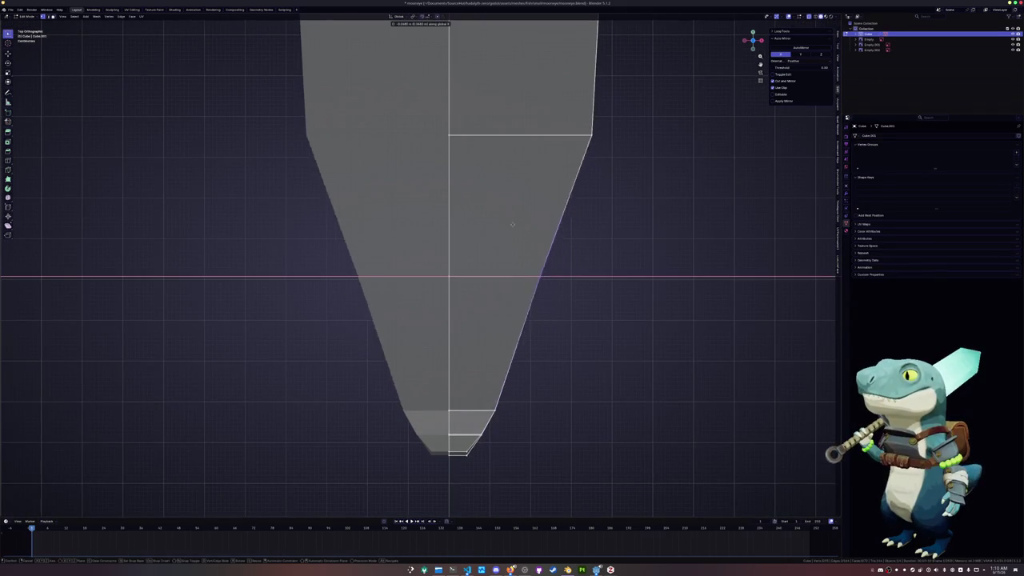
click(501, 219)
- Set the lower and next-up loop widths along X, then shift an edge loop along Y
scroll(502, 219, down, 4)
shift+middle_drag(504, 217, 531, 355)
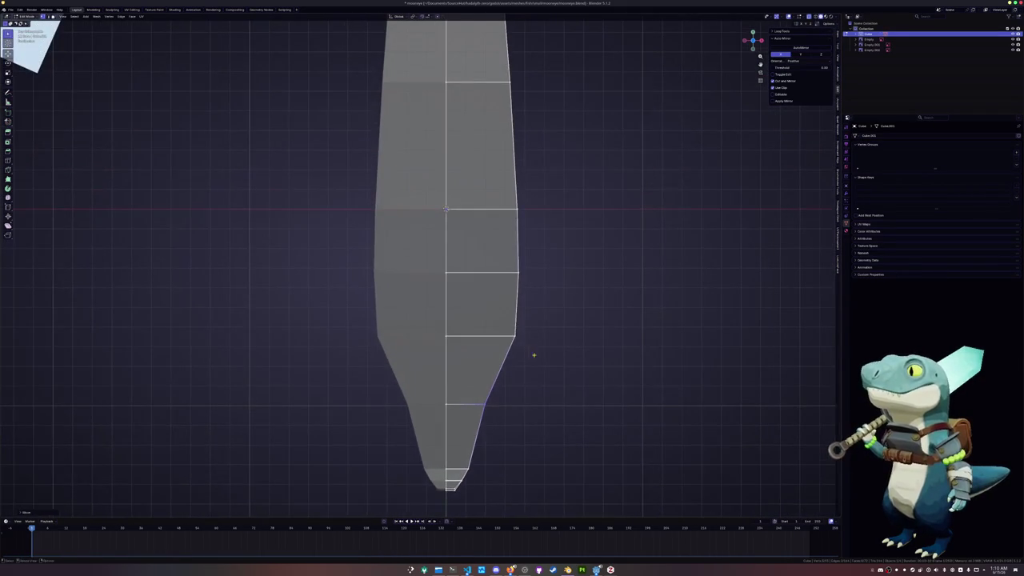
key(g)
key(x)
click(477, 296)
alt+click(505, 273)
key(g)
key(x)
shift+middle_drag(479, 236, 512, 304)
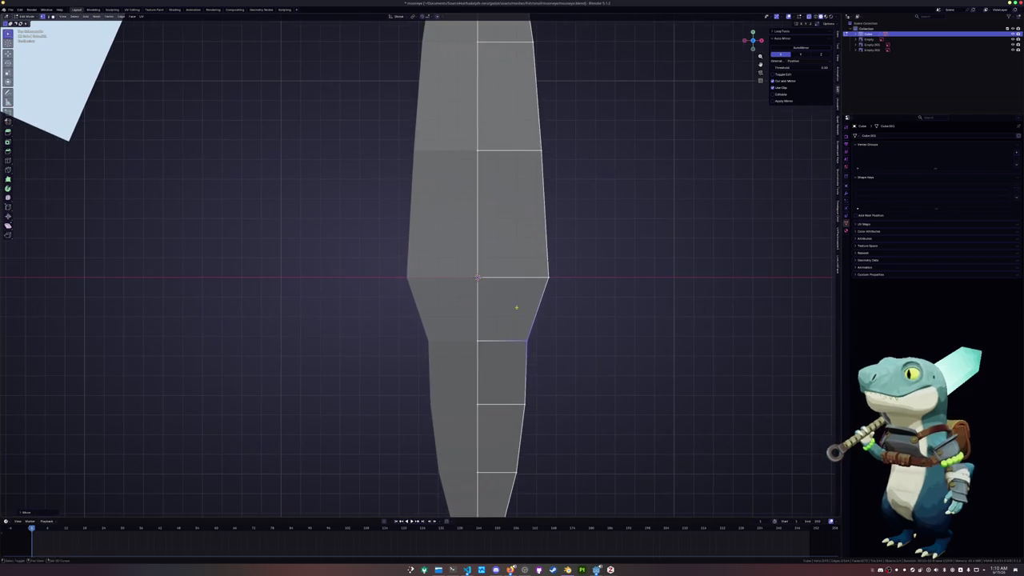
key(g)
key(y)
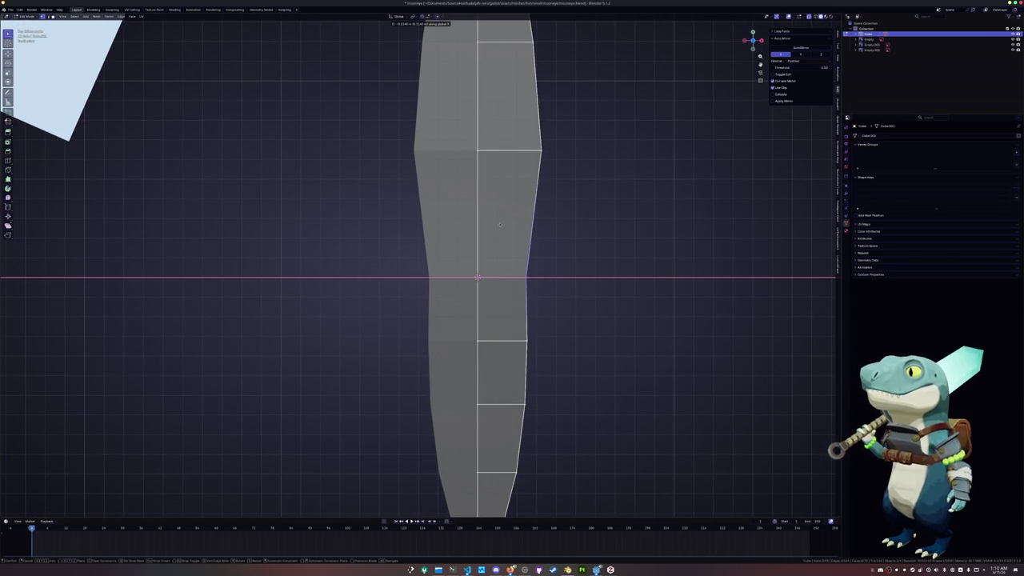
scroll(498, 223, down, 3)
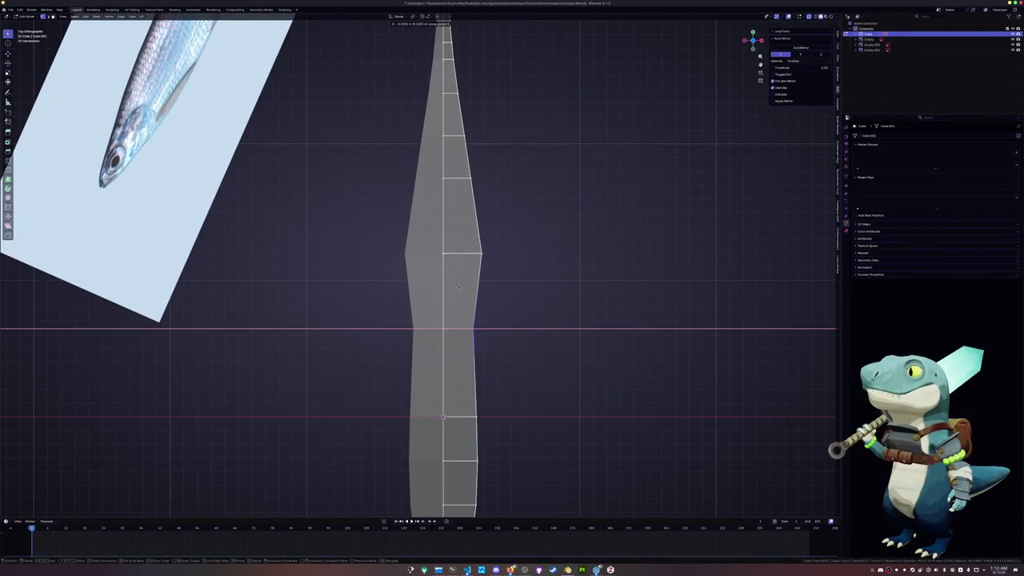
- Place the edge loop, then move the right-side outline vertices along Y
click(458, 287)
scroll(489, 307, down, 2)
drag(502, 433, 468, 202)
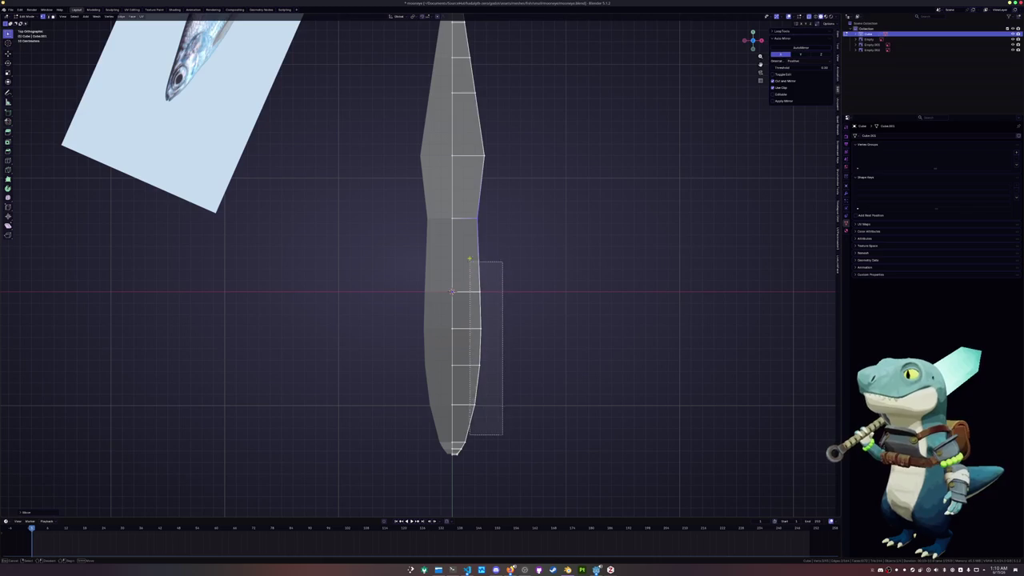
key(g)
key(y)
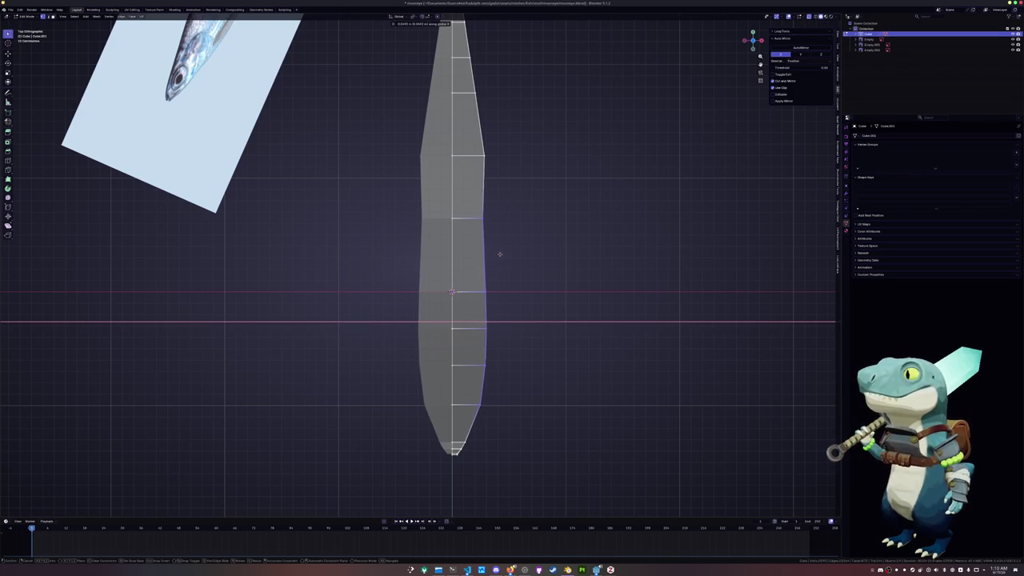
click(500, 254)
- Reposition the tip vertices along Y to set where the body ends
shift+middle_drag(500, 253, 500, 157)
scroll(495, 396, up, 3)
key(g)
key(y)
click(500, 413)
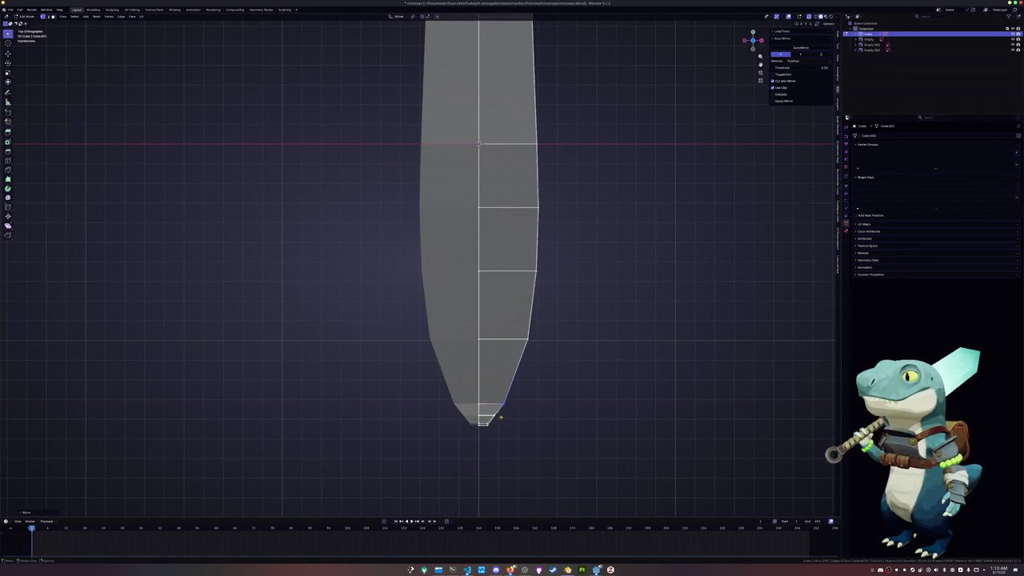
key(g)
key(y)
click(491, 411)
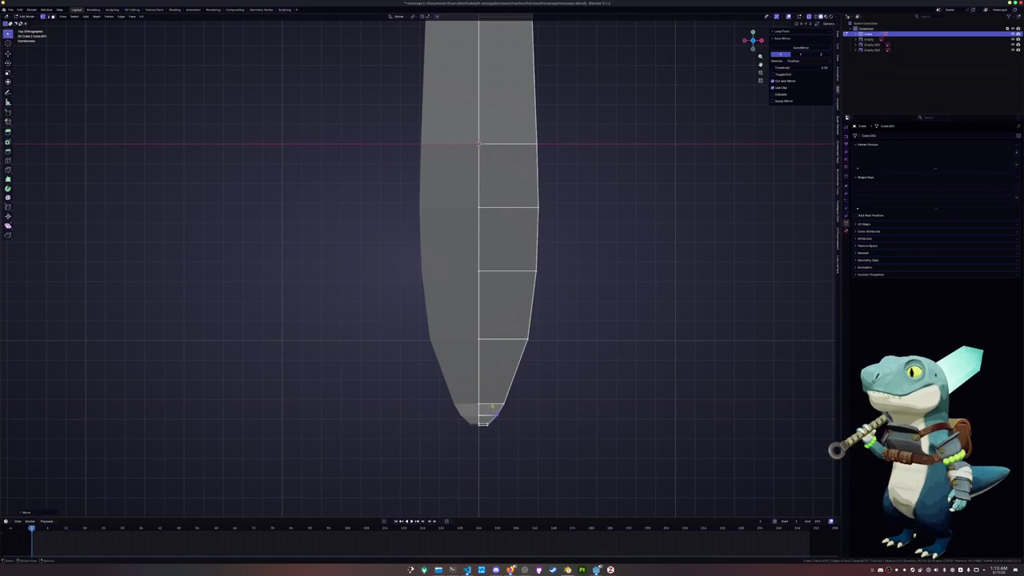
scroll(505, 229, down, 2)
mouse_move(505, 229)
shift+middle_down()
mouse_move(495, 324)
mouse_move(467, 277)
shift+middle_up()
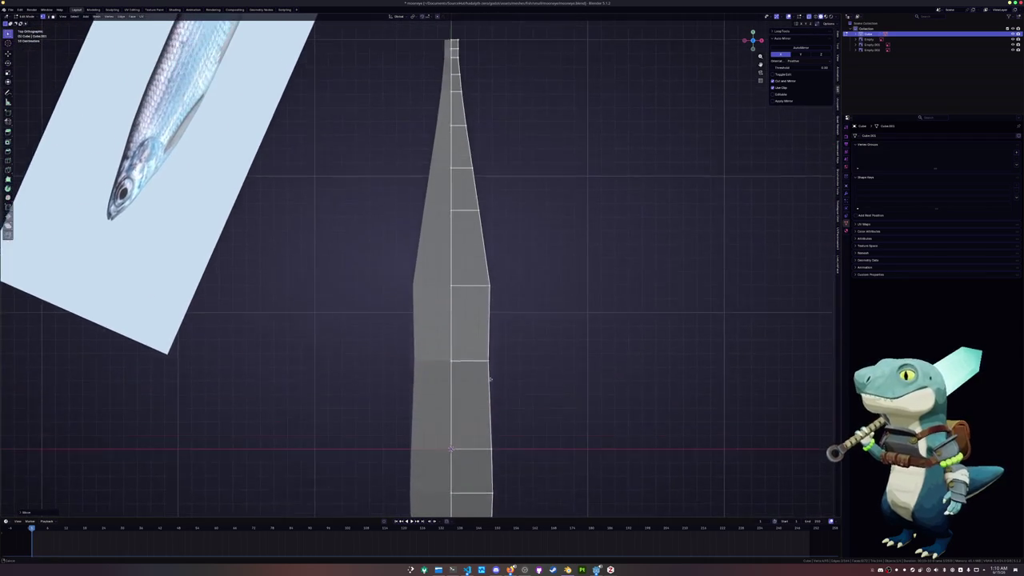
scroll(467, 276, up, 2)
- In top view, shift three side vertices along X to set the body width
click(507, 276)
key(g)
key(x)
click(533, 239)
key(KP_7)
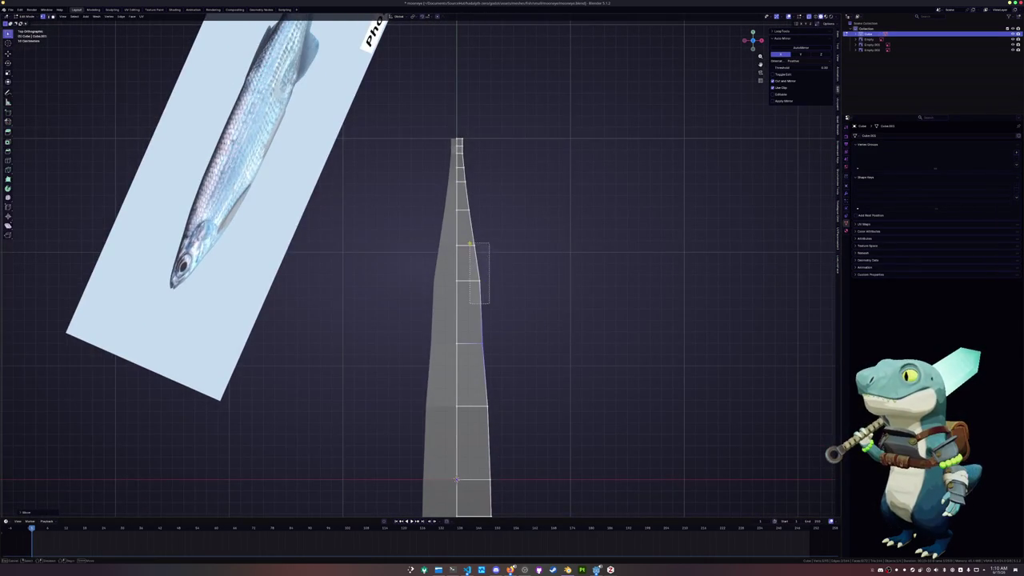
scroll(537, 281, up, 2)
scroll(544, 282, up, 1)
key(g)
key(x)
click(553, 281)
click(525, 244)
key(g)
key(x)
click(504, 206)
- Adjust further right-outline vertices along X to refine the width there
shift+middle_drag(504, 206, 495, 259)
click(495, 224)
key(g)
key(x)
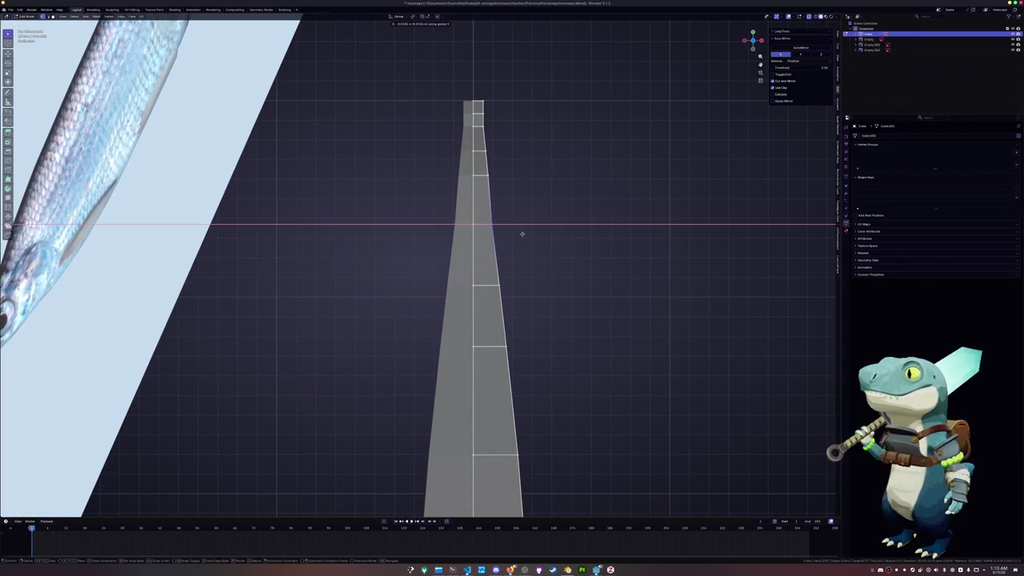
click(521, 233)
drag(515, 229, 475, 142)
key(g)
key(x)
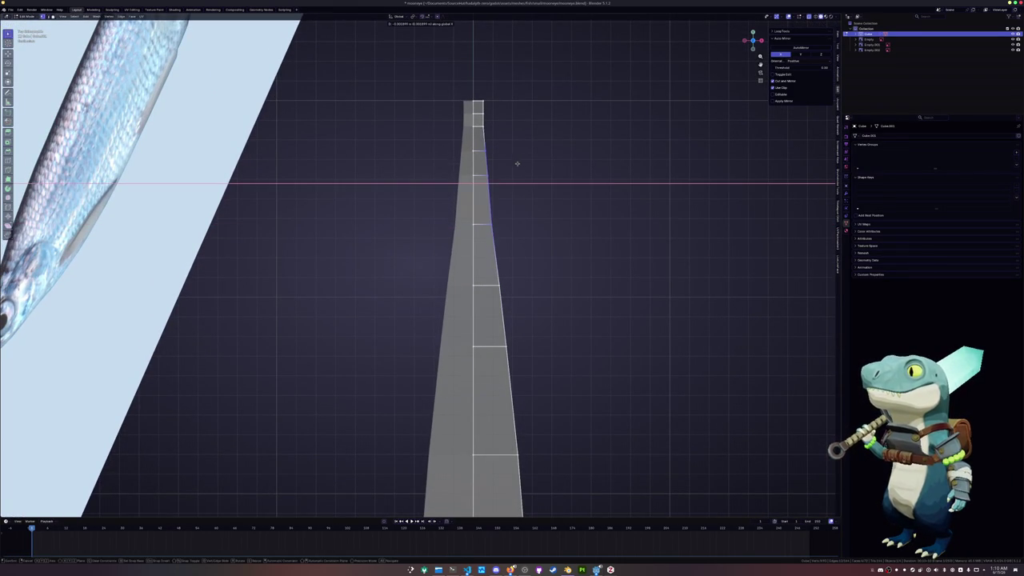
click(507, 166)
scroll(502, 251, down, 1)
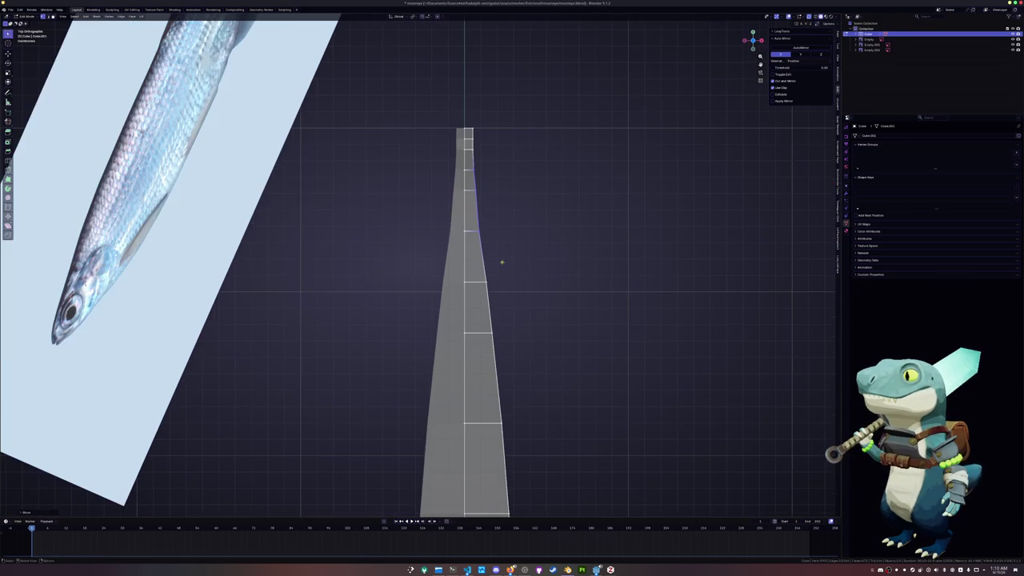
drag(501, 263, 473, 217)
key(g)
key(x)
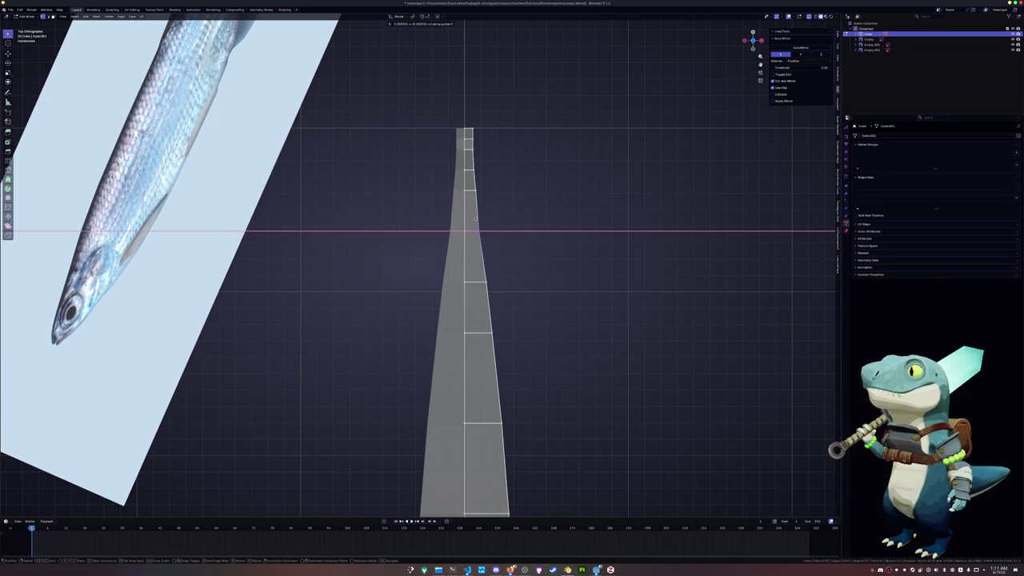
click(489, 217)
- Shift the selected vertices lengthwise along Y
shift+scroll(486, 237, down, 2)
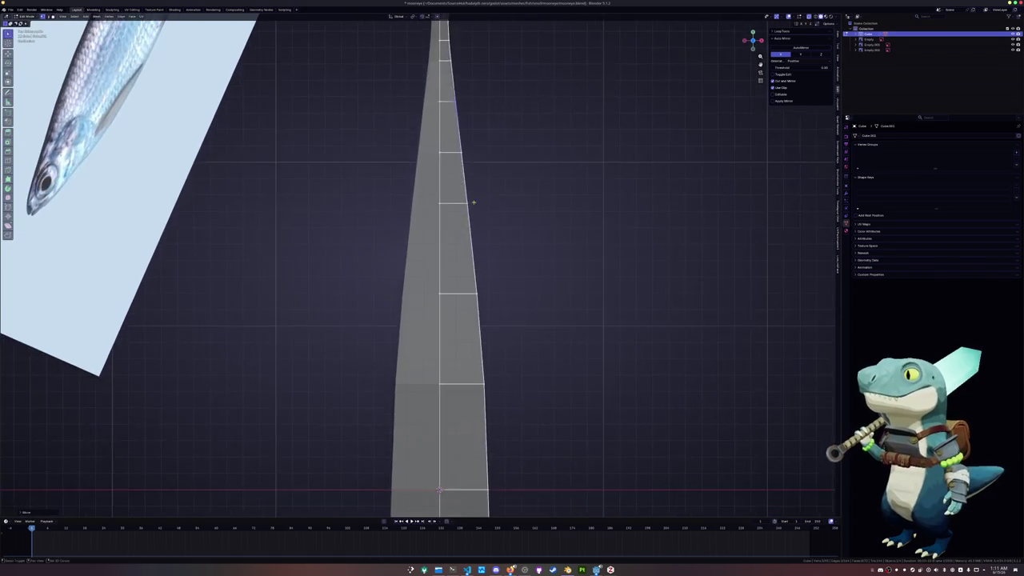
shift+scroll(486, 237, down, 2)
shift+scroll(486, 235, down, 2)
shift+scroll(485, 235, down, 2)
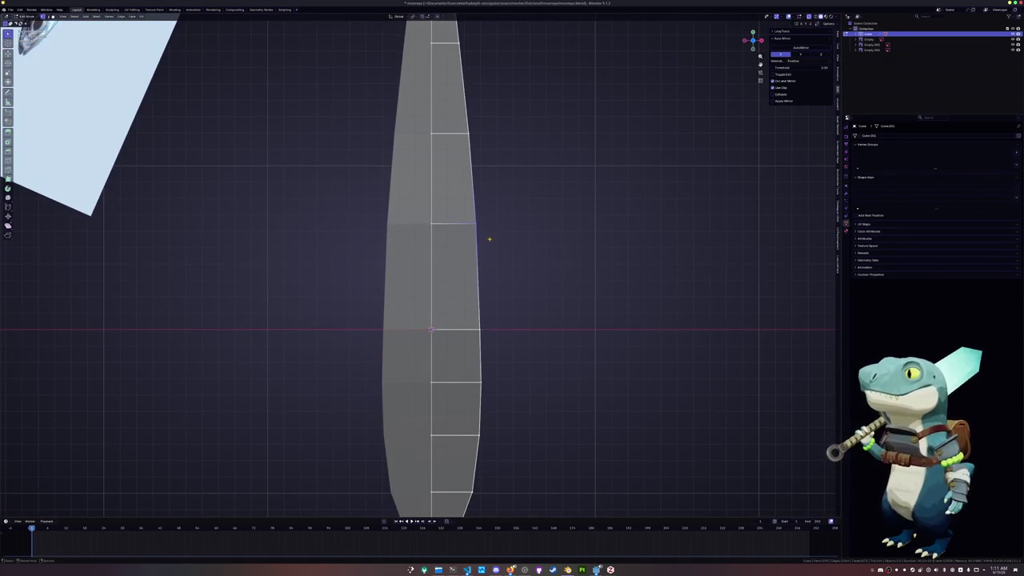
key(g)
key(y)
click(486, 240)
- Narrow the lower body edges along X so the width tapers
click(488, 340)
key(g)
key(x)
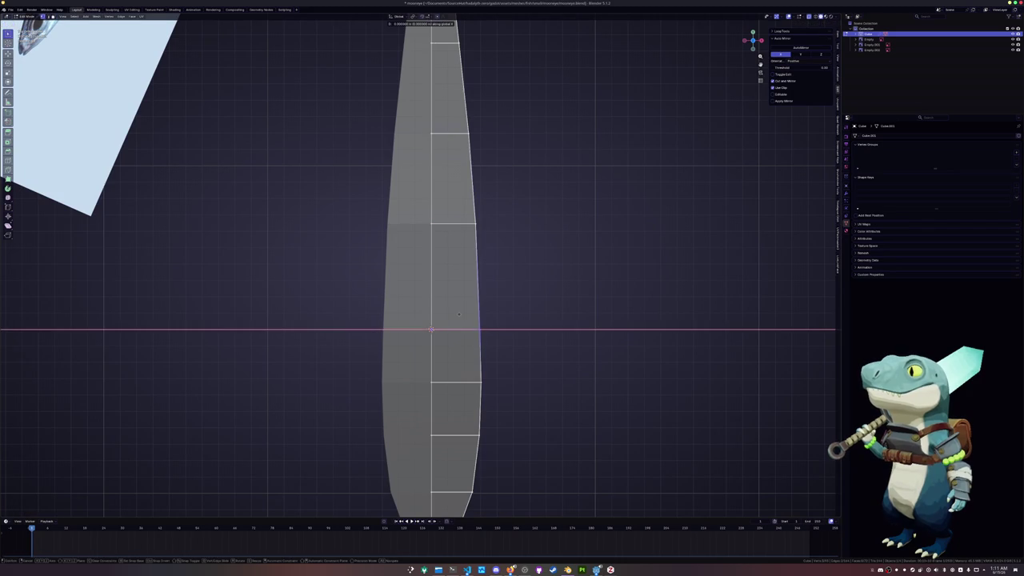
click(466, 316)
shift+middle_drag(507, 370, 525, 273)
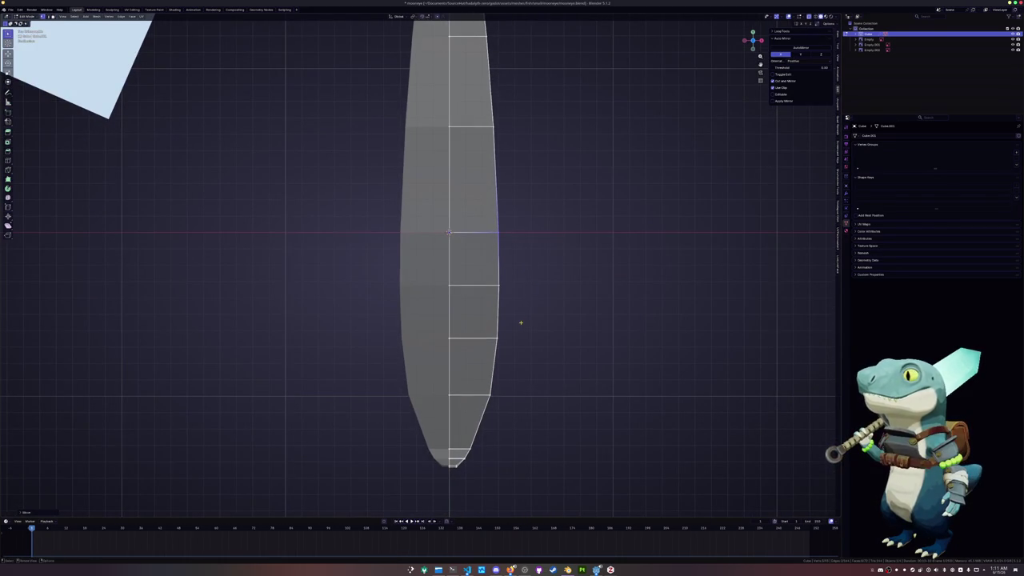
click(499, 285)
key(g)
key(x)
click(526, 280)
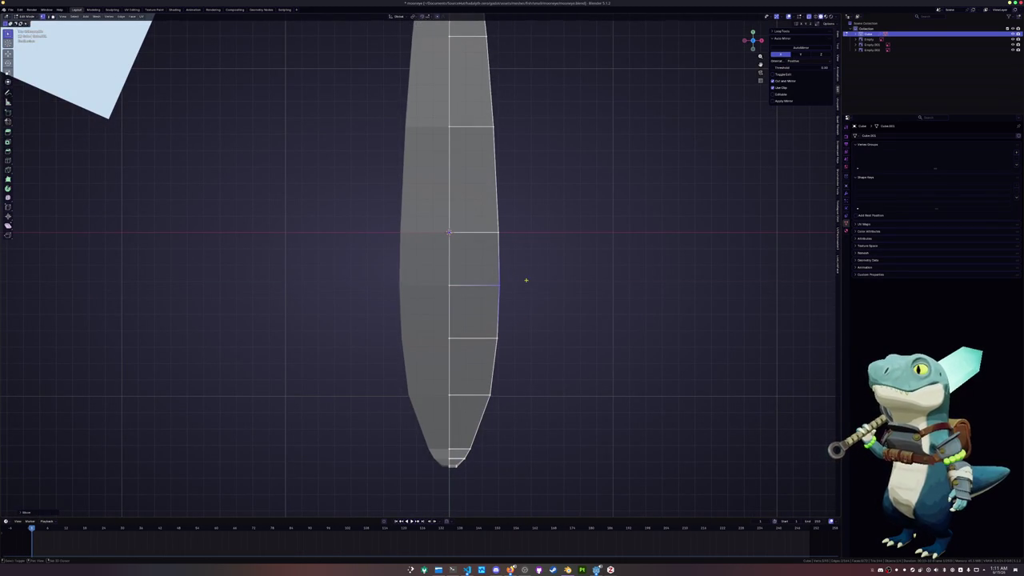
- Set the width of the rounded tip by moving its vertices along X
shift+middle_drag(525, 280, 551, 204)
drag(533, 342, 498, 300)
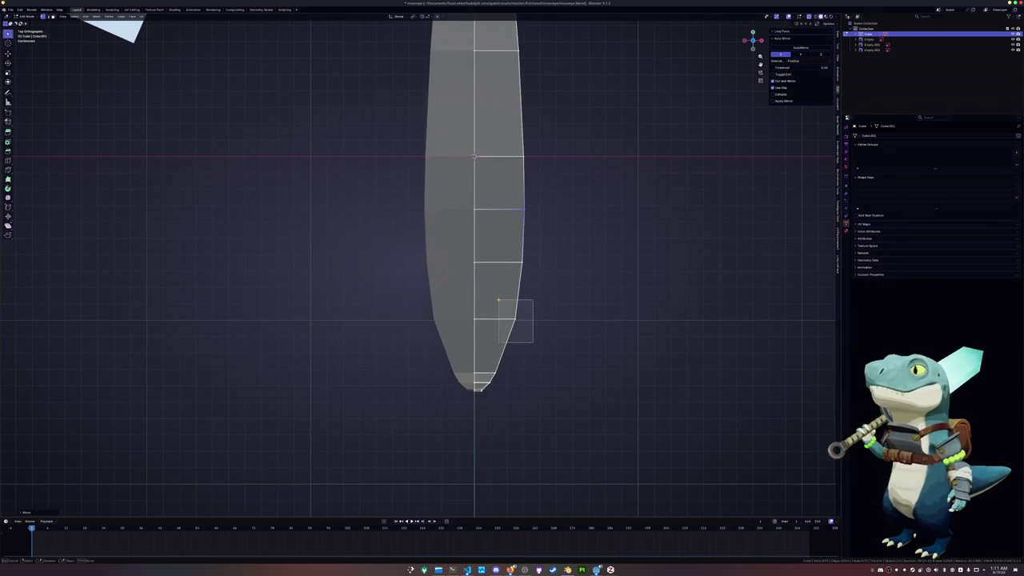
scroll(492, 339, up, 2)
key(g)
key(x)
click(492, 339)
- Adjust the edges above the tip and further up the body along X
click(507, 258)
key(g)
key(x)
click(467, 248)
click(507, 199)
key(g)
key(x)
click(485, 186)
shift+middle_drag(482, 185, 517, 304)
click(524, 268)
key(g)
key(x)
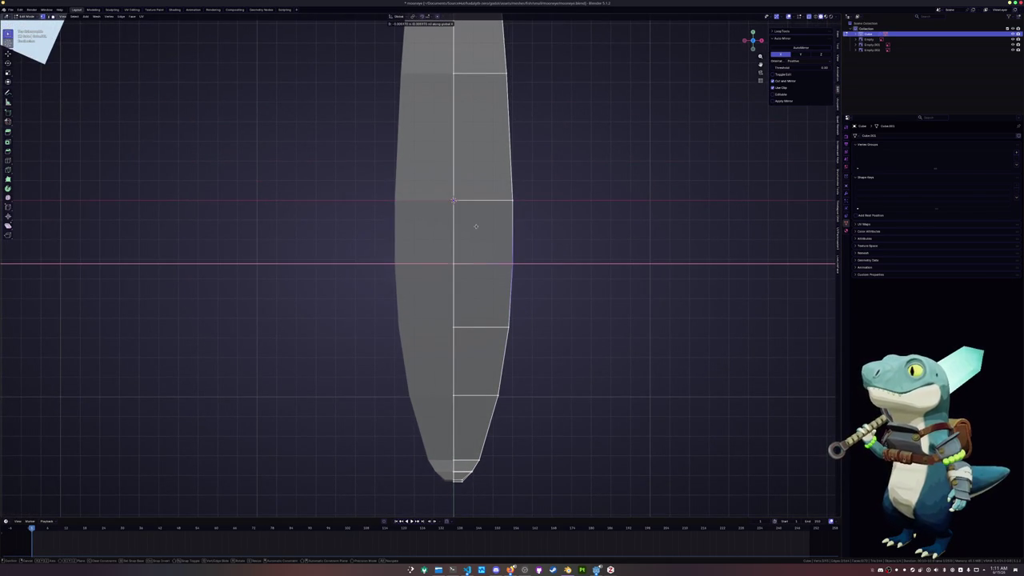
click(476, 226)
scroll(475, 227, down, 4)
- Orbit to perspective and start a new edge loop cut across the body
middle_drag(475, 227, 447, 290)
alt+click(448, 290)
key(ctrl+r)
- Slide the new edge loop into position across the body
middle_drag(475, 233, 528, 239)
click(528, 240)
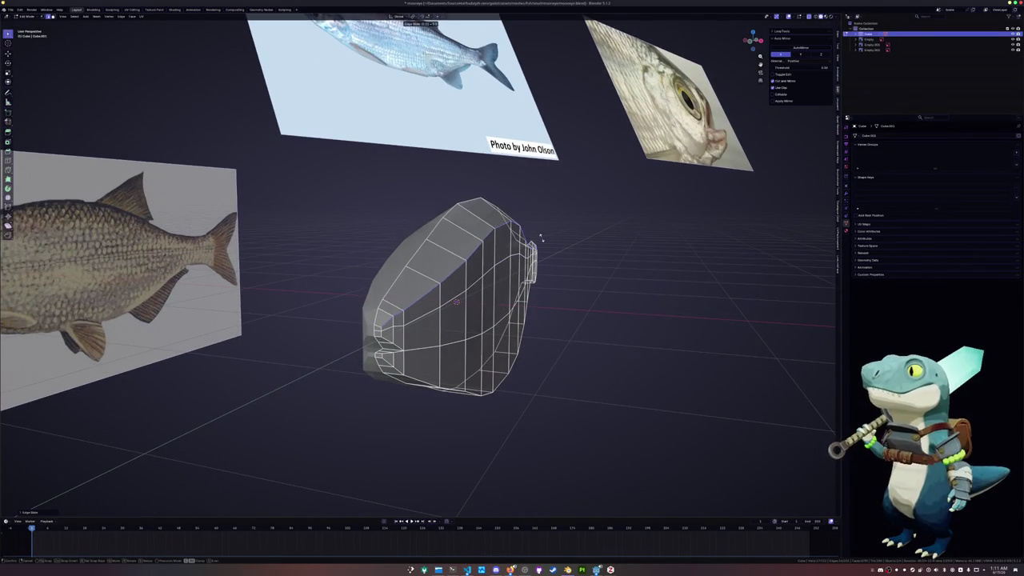
click(541, 237)
mouse_move(541, 238)
middle_down()
mouse_move(472, 304)
mouse_move(456, 294)
middle_up()
- Select an edge path near the mouth and slide it along the body
click(437, 328)
ctrl+click(545, 311)
mouse_move(545, 311)
middle_down()
mouse_move(579, 312)
mouse_move(595, 329)
middle_up()
key(g)
key(g)
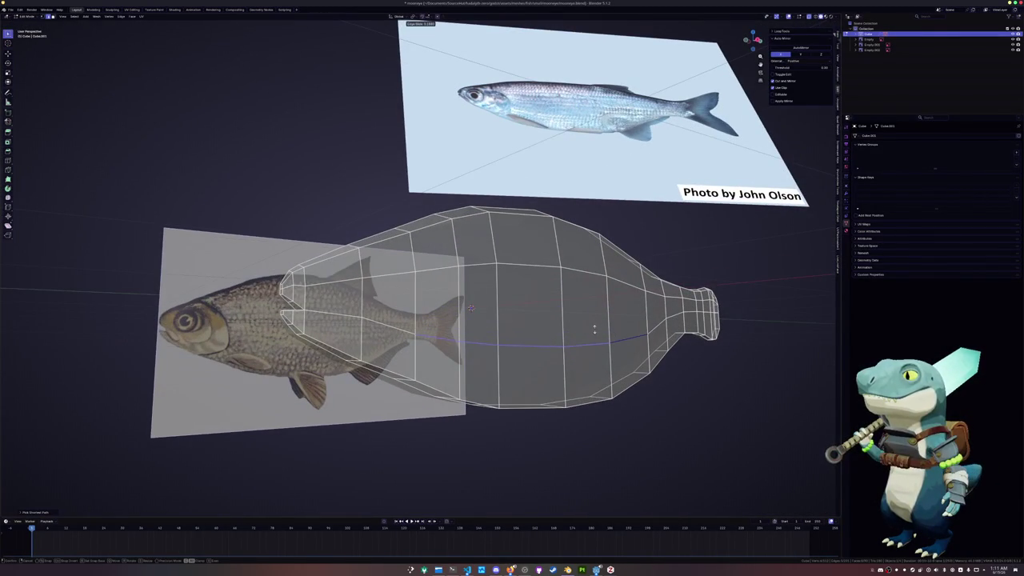
click(594, 329)
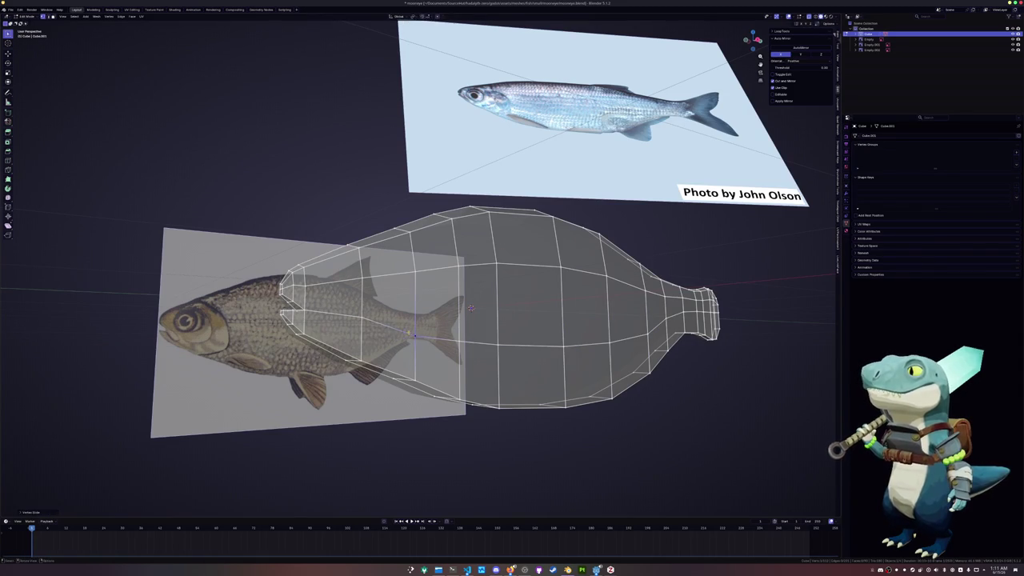
middle_drag(470, 308, 463, 313)
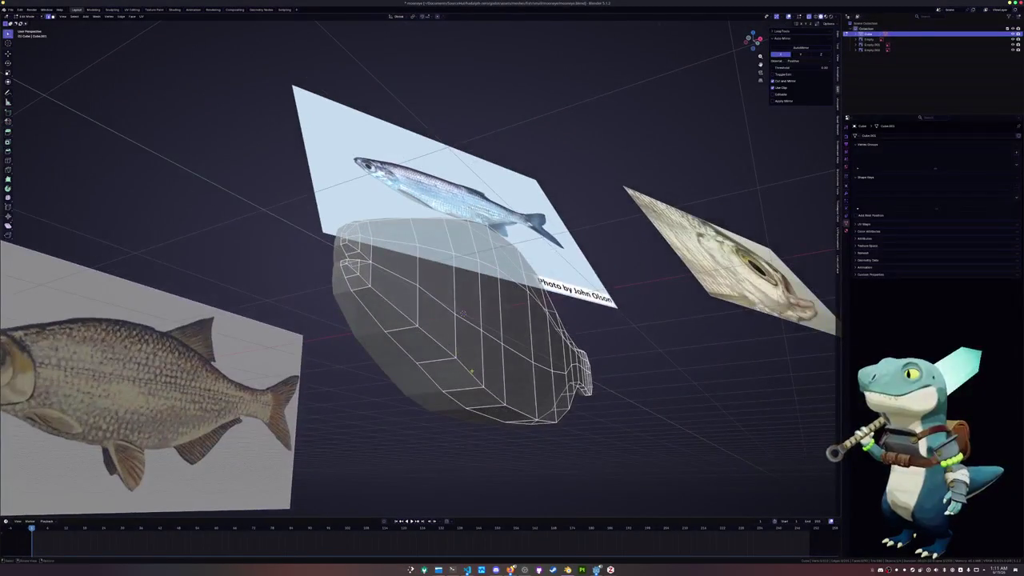
key(g)
key(g)
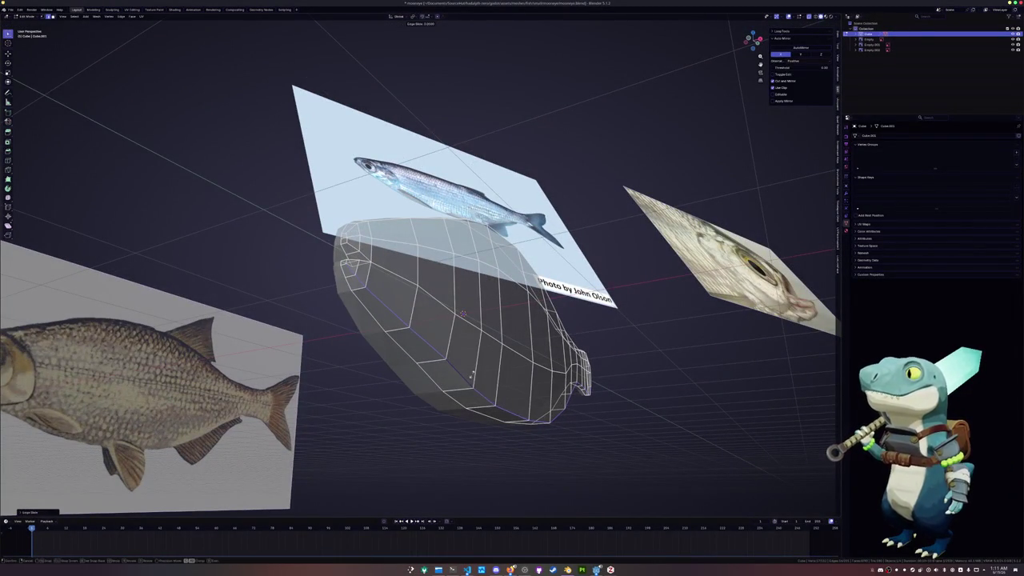
click(472, 372)
- Facing the snout, edge-slide two edges at the mouth into place
middle_drag(472, 372, 476, 311)
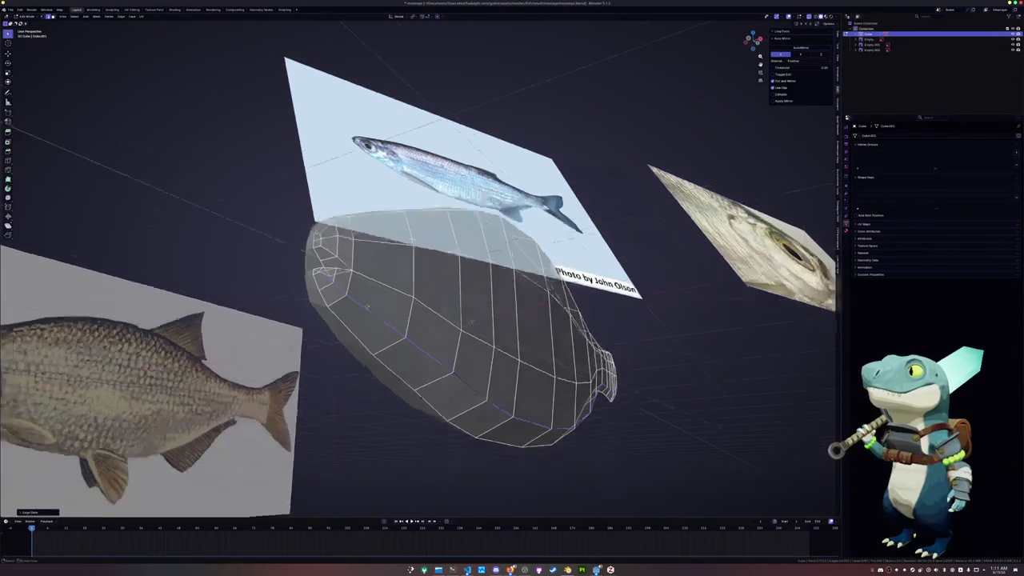
scroll(475, 310, up, 4)
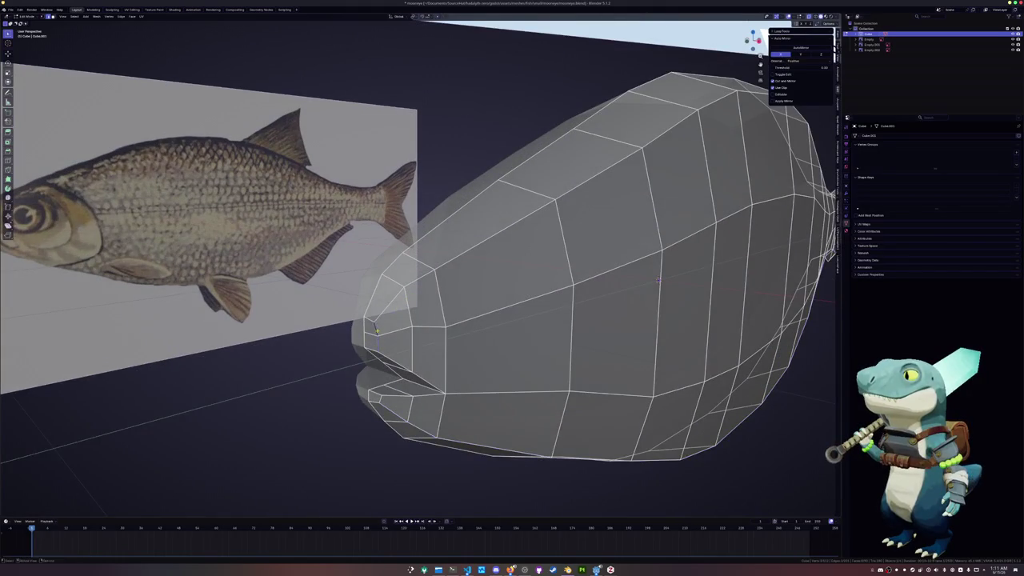
middle_drag(658, 279, 657, 285)
key(g)
key(g)
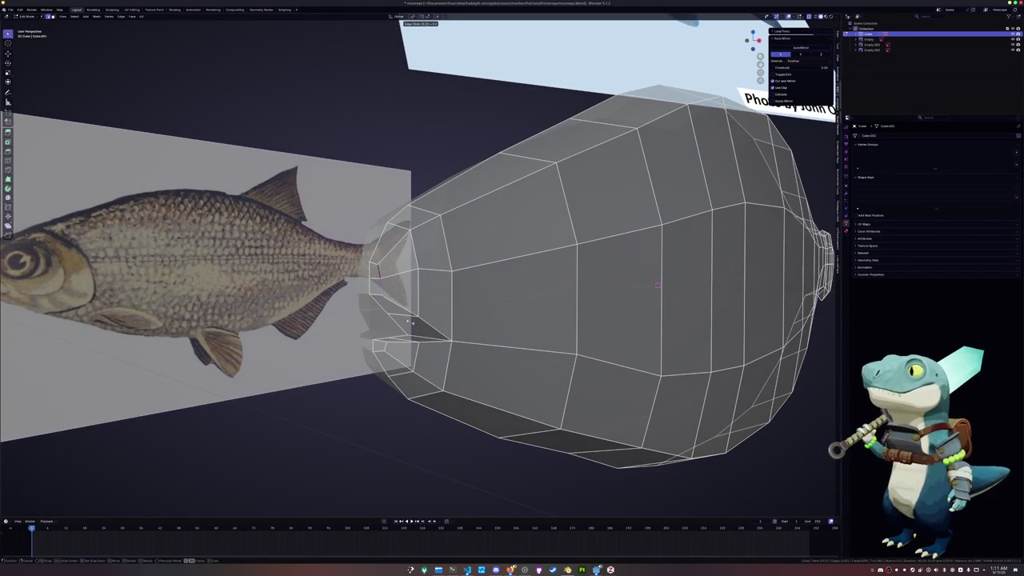
click(410, 322)
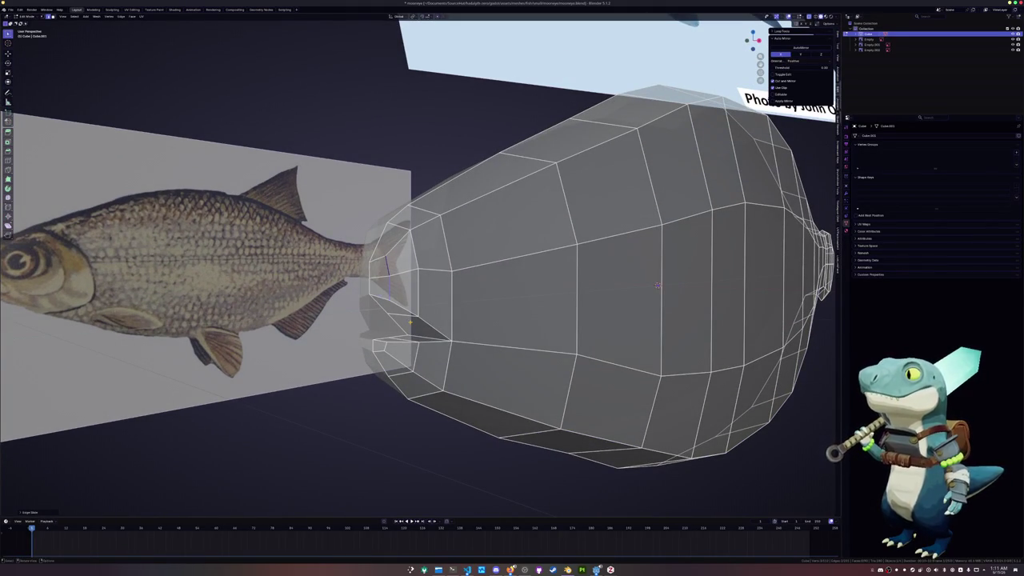
key(g)
key(g)
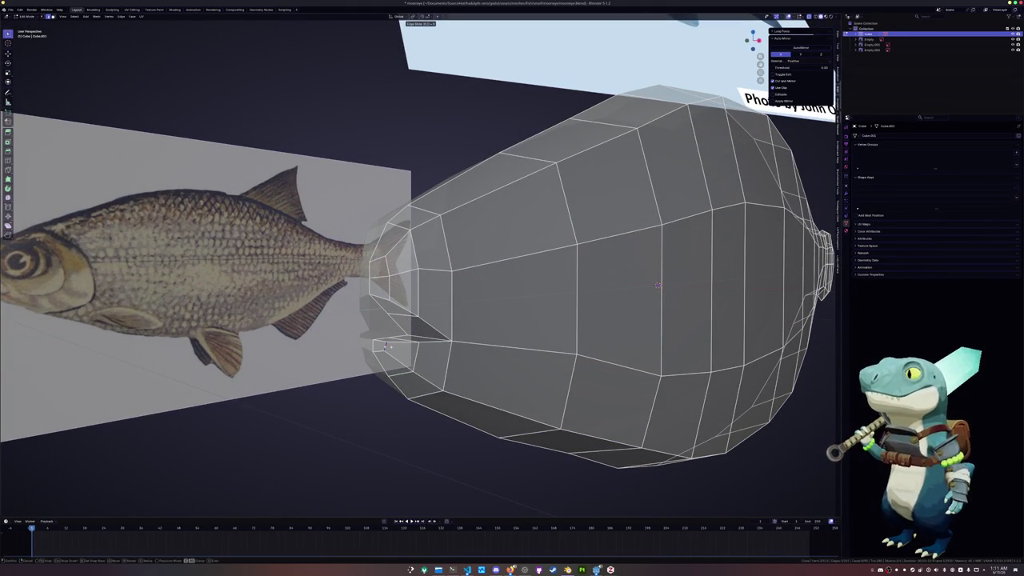
click(388, 347)
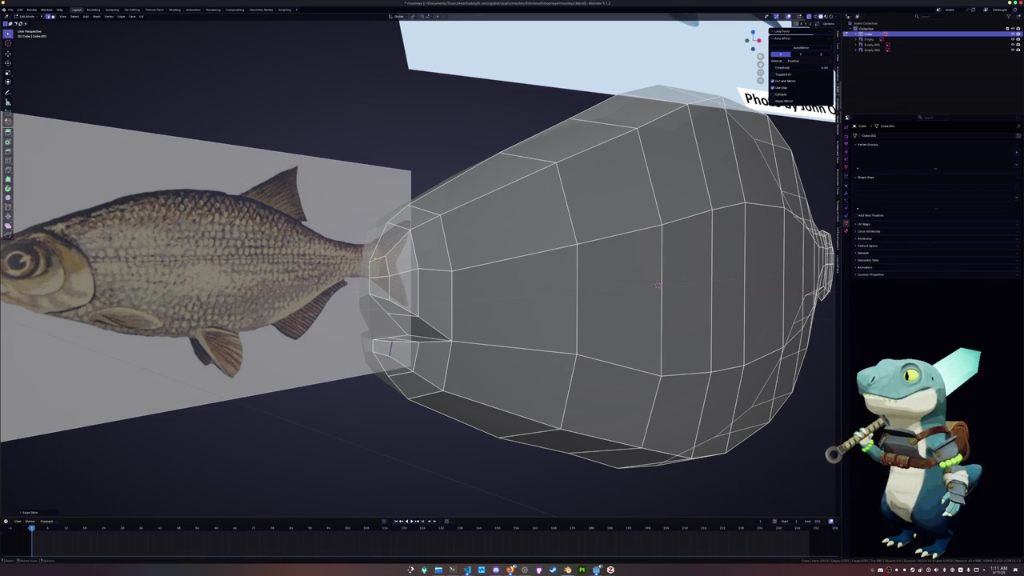
- With X-ray off, slide the mouth vertices along their edges to open the slit
key(alt+z)
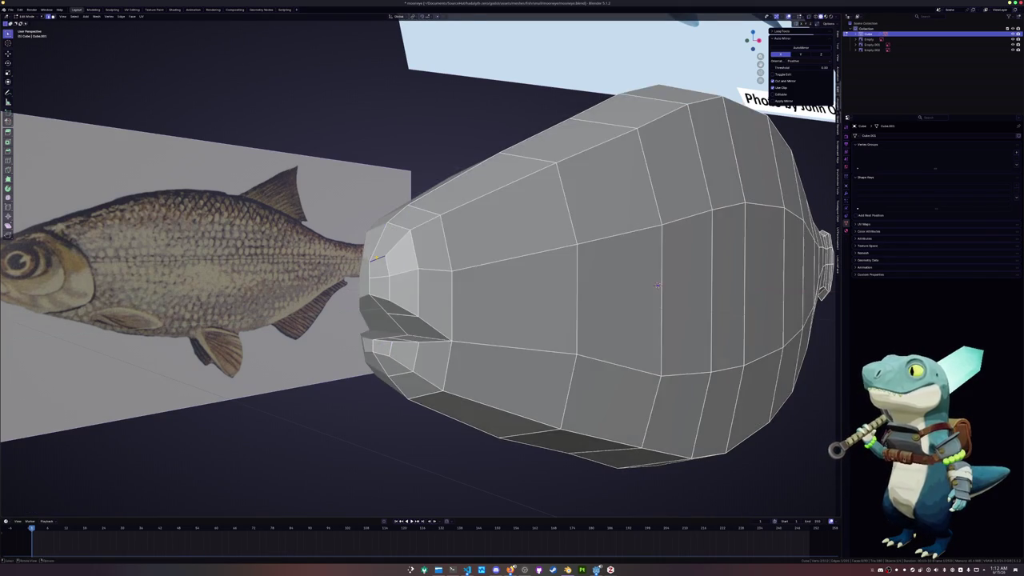
middle_drag(657, 285, 663, 281)
key(g)
key(g)
click(664, 280)
key(g)
key(g)
click(663, 281)
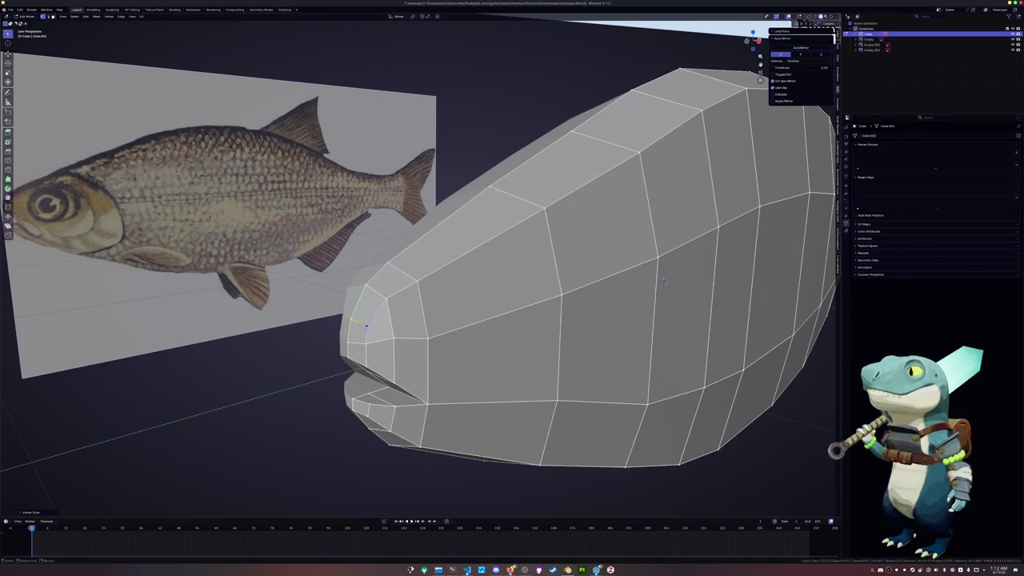
mouse_move(663, 280)
middle_down()
mouse_move(655, 286)
mouse_move(665, 286)
middle_up()
key(g)
key(g)
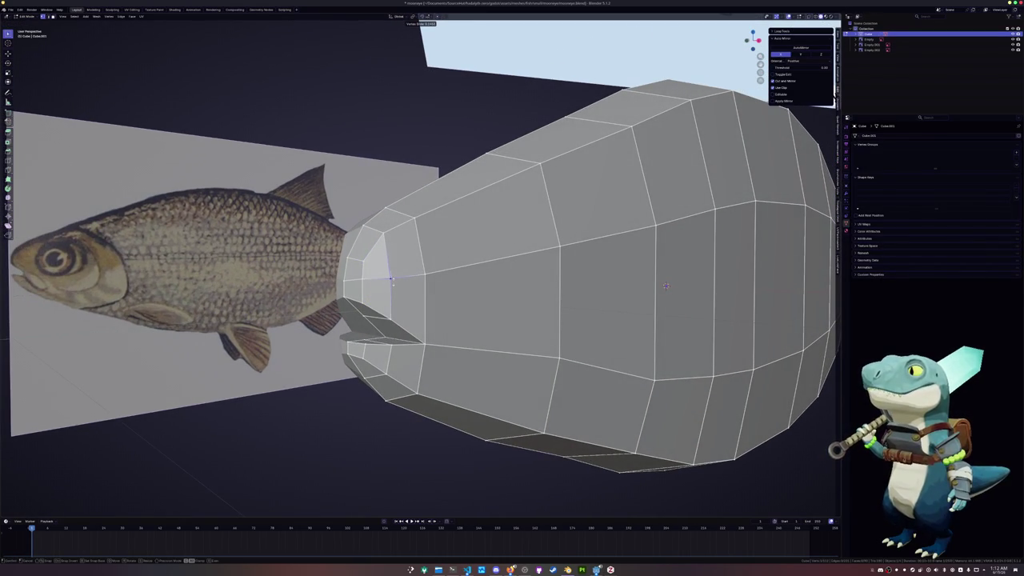
click(665, 285)
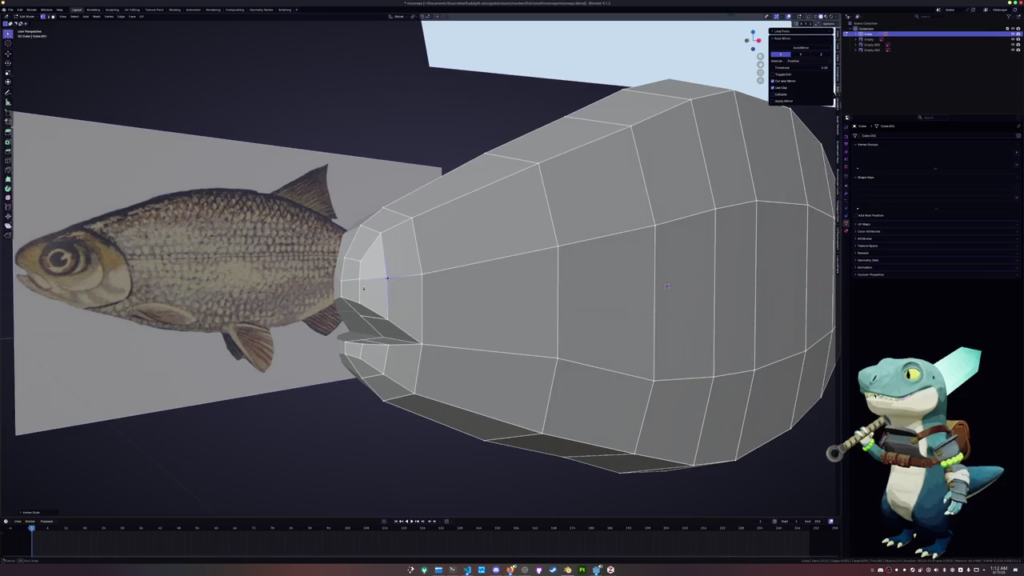
middle_drag(665, 285, 651, 287)
key(g)
key(g)
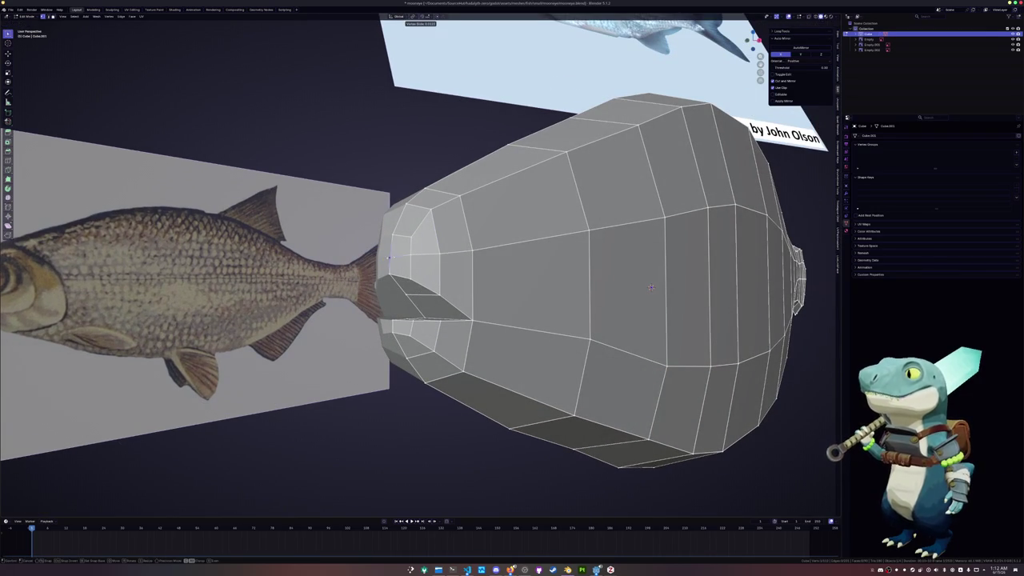
click(651, 287)
- Check the head in right-side view and slide one more mouth vertex
middle_drag(651, 287, 607, 297)
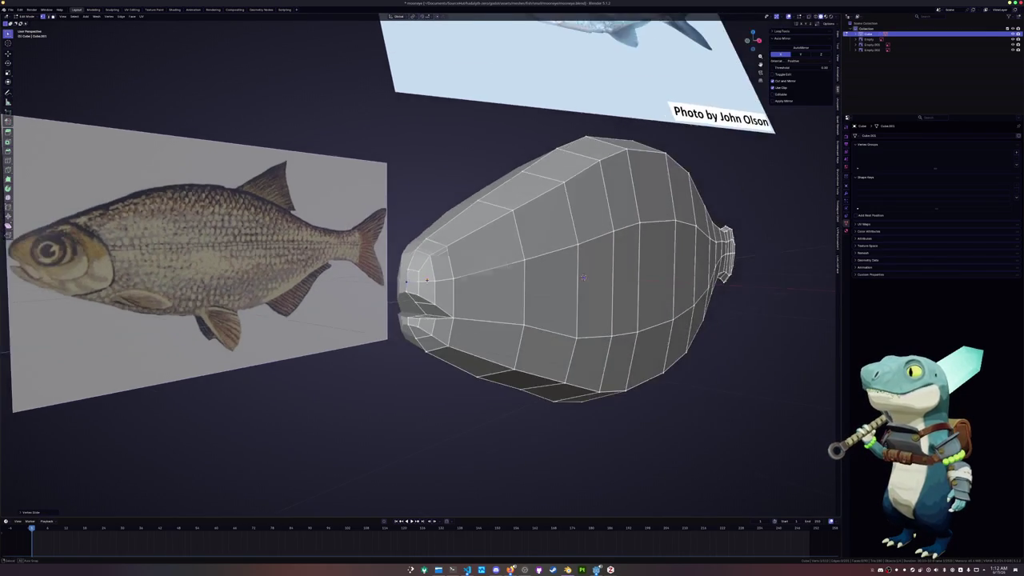
key(KP_3)
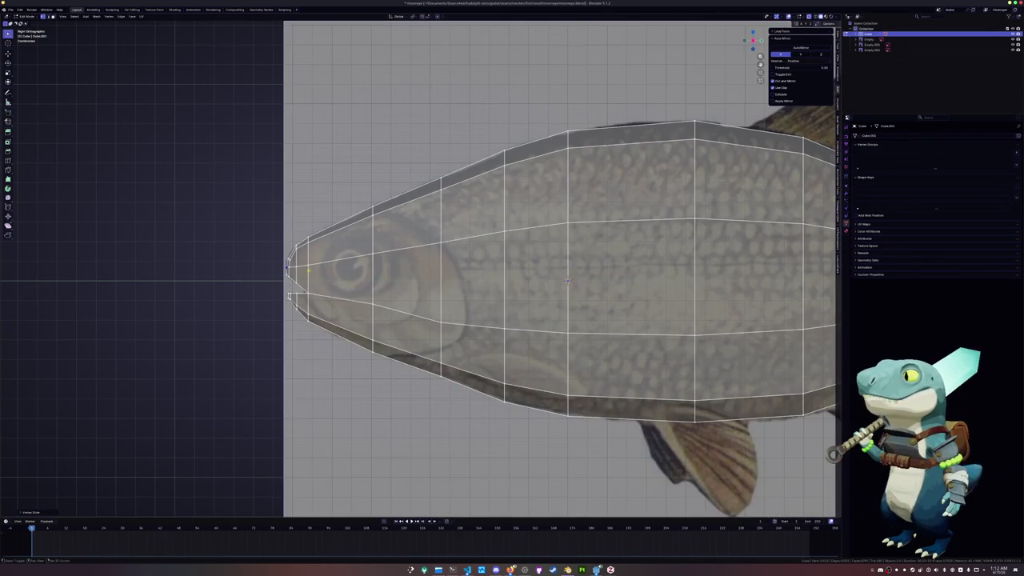
shift+middle_drag(568, 280, 632, 264)
scroll(323, 279, up, 2)
mouse_move(770, 235)
shift+middle_down()
mouse_move(779, 240)
mouse_move(539, 227)
mouse_move(762, 324)
shift+middle_up()
key(alt+z)
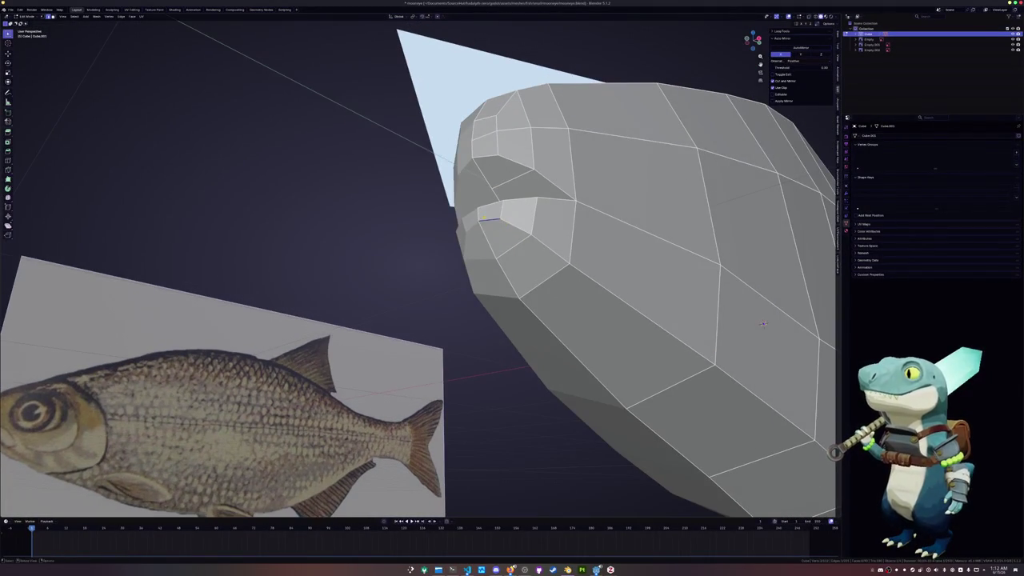
key(g)
key(g)
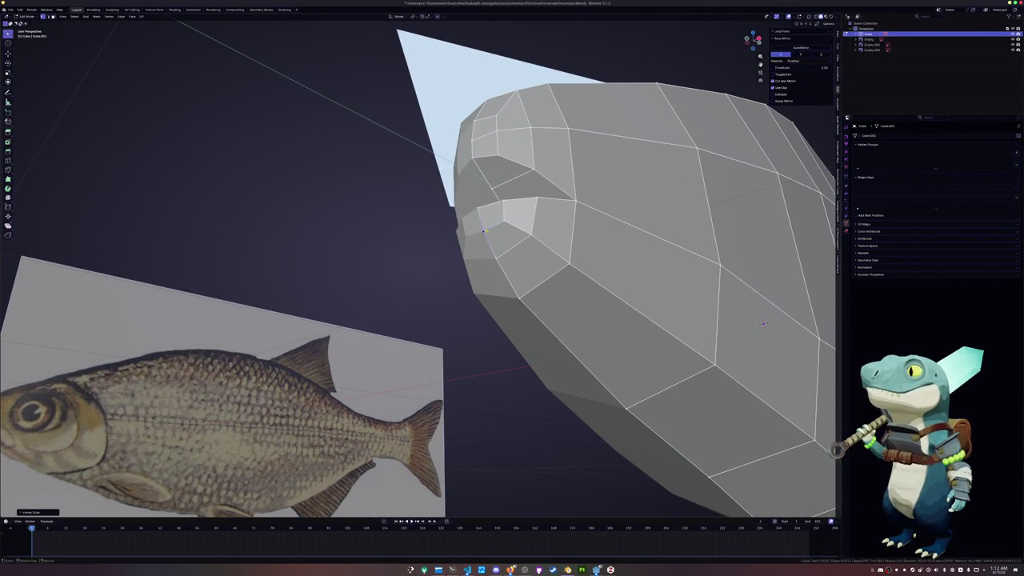
mouse_move(762, 324)
middle_down()
mouse_move(726, 258)
mouse_move(773, 264)
mouse_move(295, 265)
mouse_move(172, 216)
middle_up()
scroll(773, 264, down, 5)
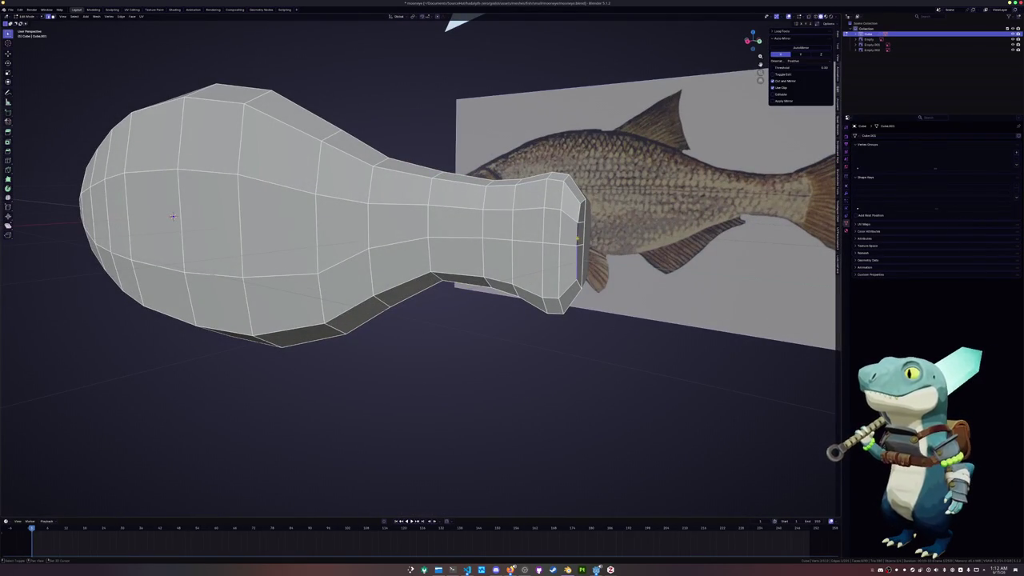
- Edge-slide the narrow tail-end loop along the body
key(g)
key(g)
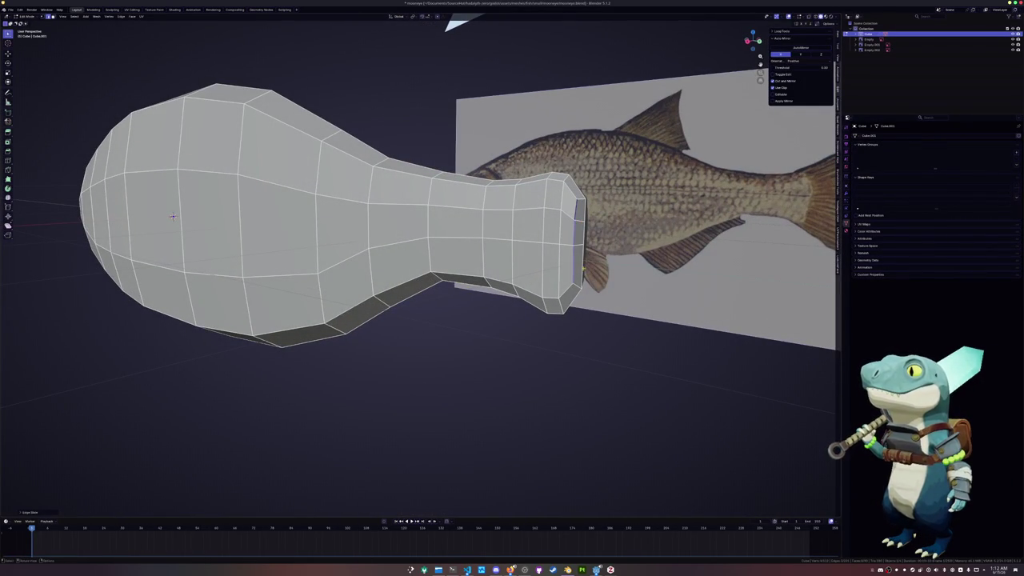
click(172, 216)
key(g)
key(g)
click(172, 216)
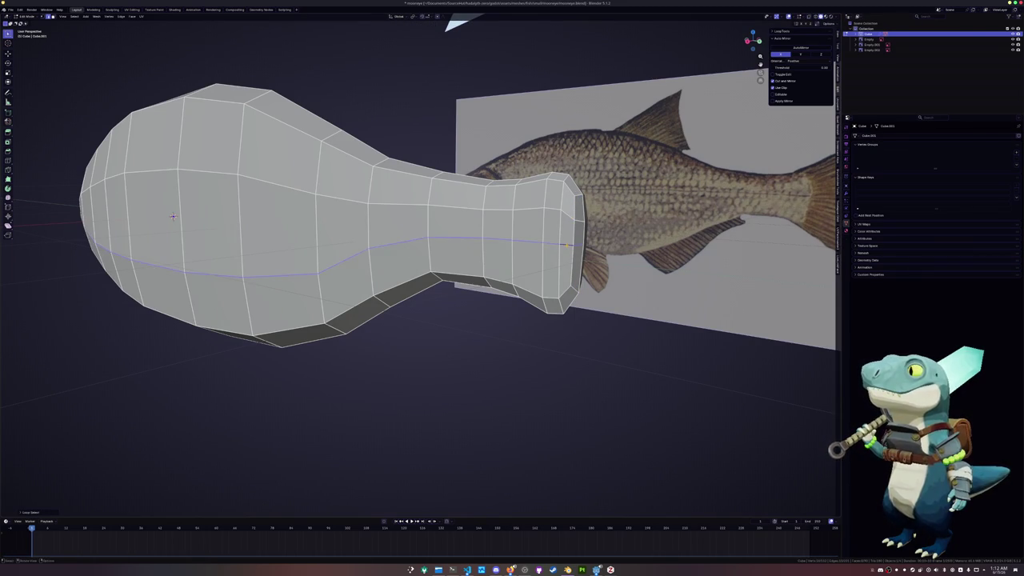
- Select the edge path along the lower body and slide it downward
ctrl+click(415, 238)
key(g)
key(g)
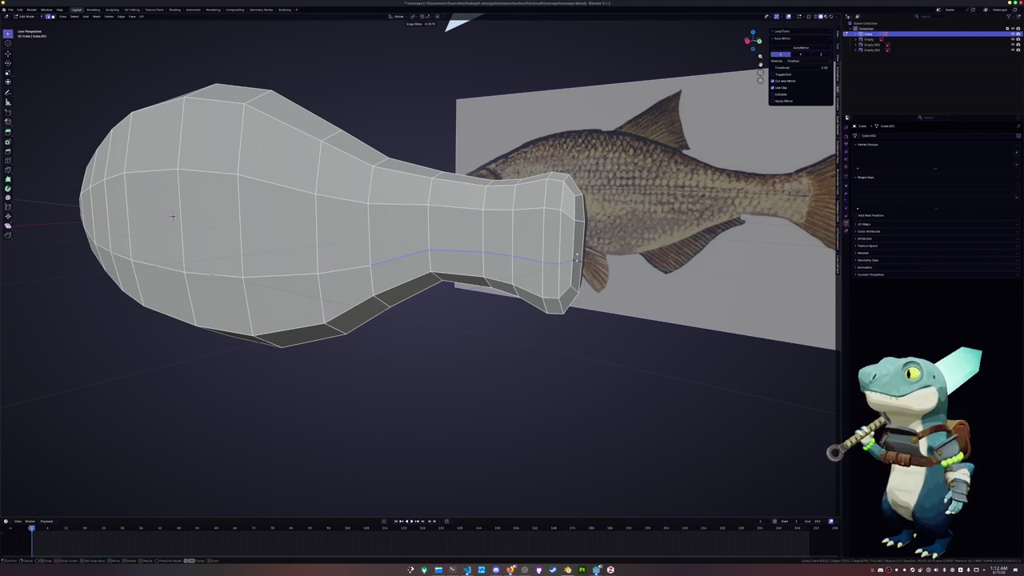
click(576, 257)
middle_drag(576, 257, 512, 272)
scroll(511, 272, up, 5)
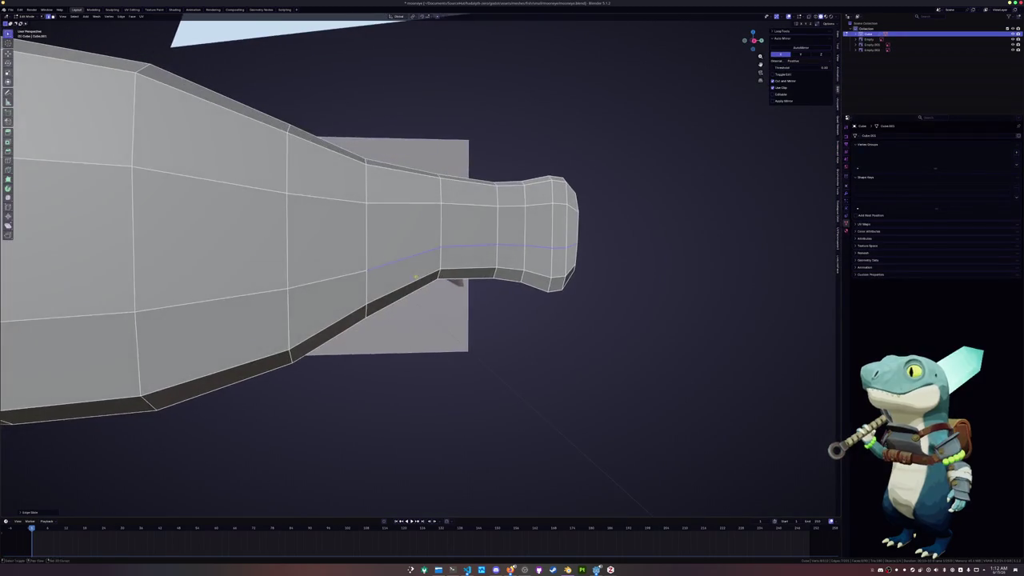
scroll(192, 235, down, 3)
mouse_move(448, 269)
middle_down()
mouse_move(192, 235)
mouse_move(179, 200)
middle_up()
key(g)
key(g)
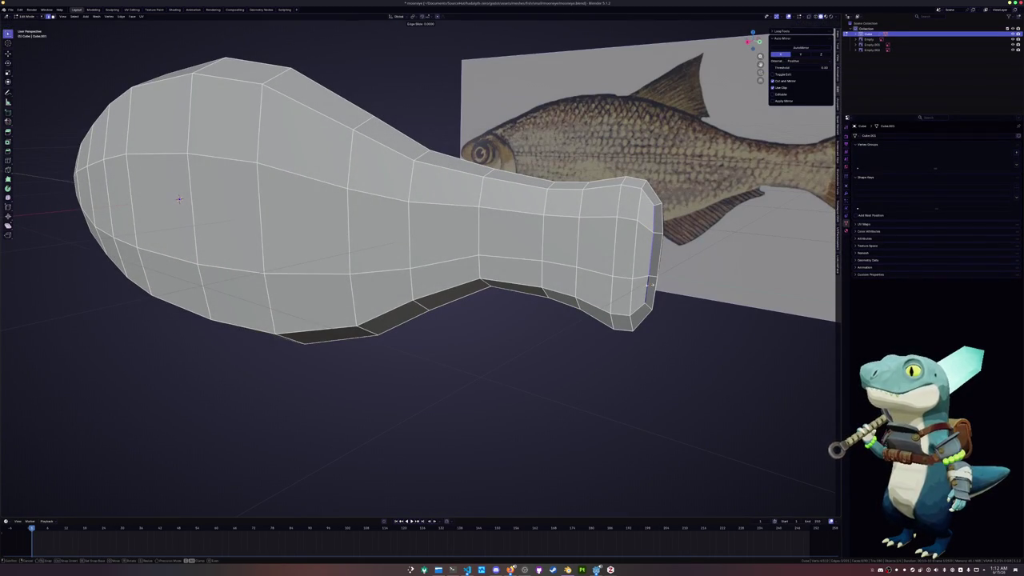
click(179, 199)
- Turn toward the fish's side and bring up the edge options for the tail end
scroll(179, 199, down, 2)
mouse_move(179, 199)
middle_down()
mouse_move(295, 246)
mouse_move(304, 216)
mouse_move(143, 249)
middle_up()
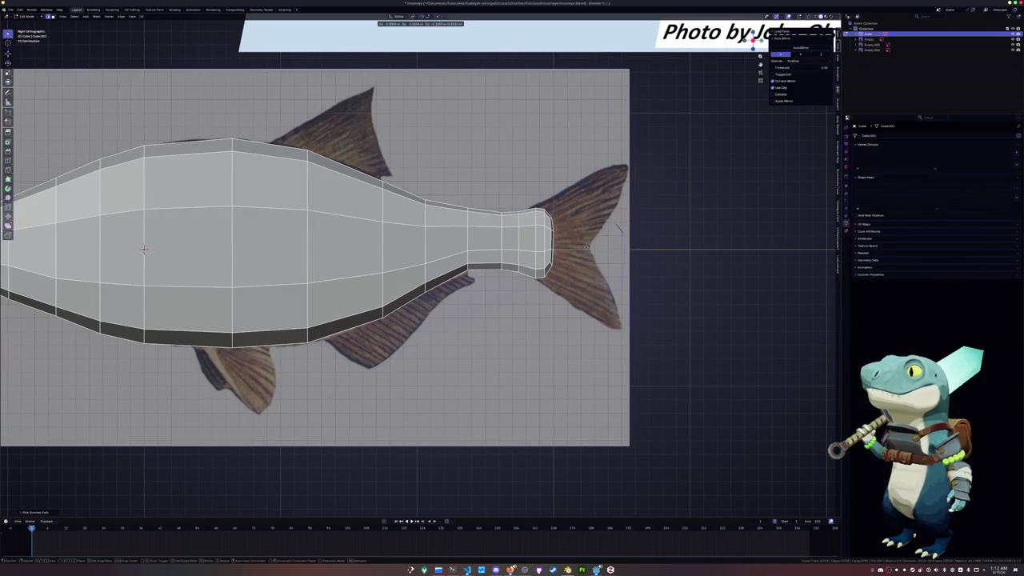
right_click(556, 244)
- Separate the tail end into its own object and position its loop in X-ray over the reference
click(611, 398)
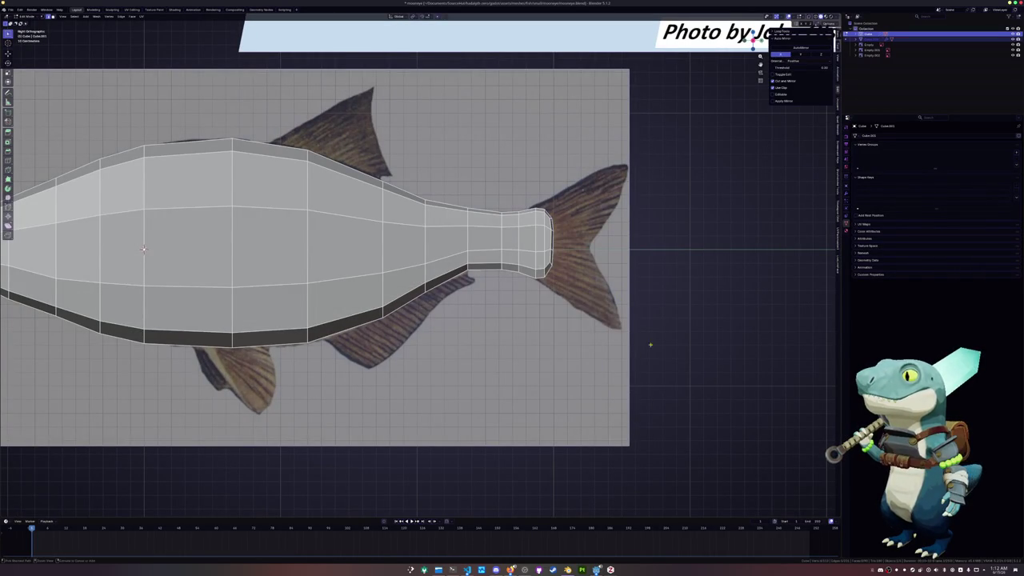
key(ctrl+Tab)
key(ctrl+Tab)
key(Tab)
key(Tab)
click(548, 215)
key(Tab)
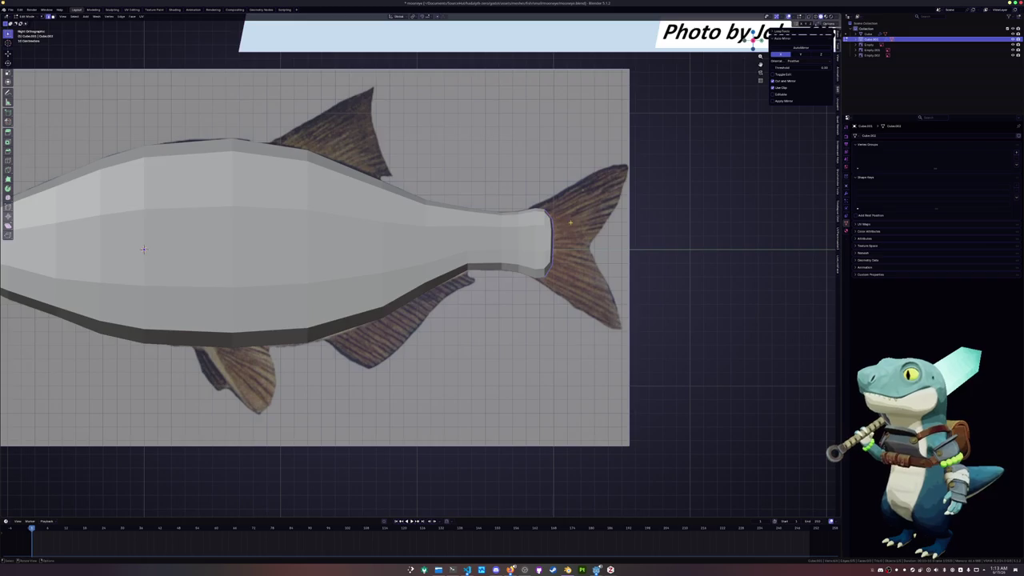
key(alt+z)
scroll(549, 214, up, 2)
key(g)
key(y)
click(584, 229)
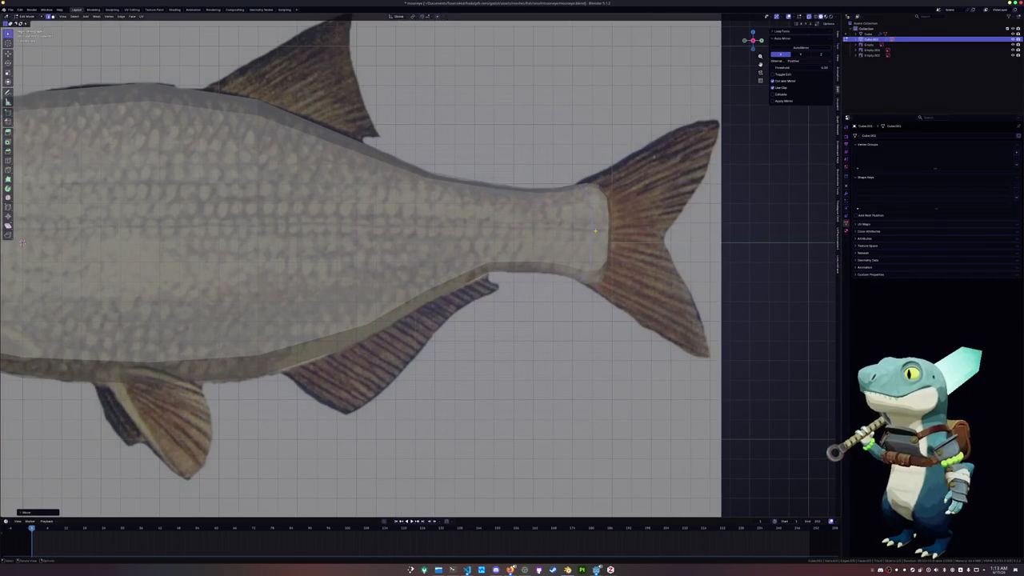
- Extrude the tail loop back, scale it to fin height, and add a horizontal loop cut
key(e)
click(665, 233)
key(s)
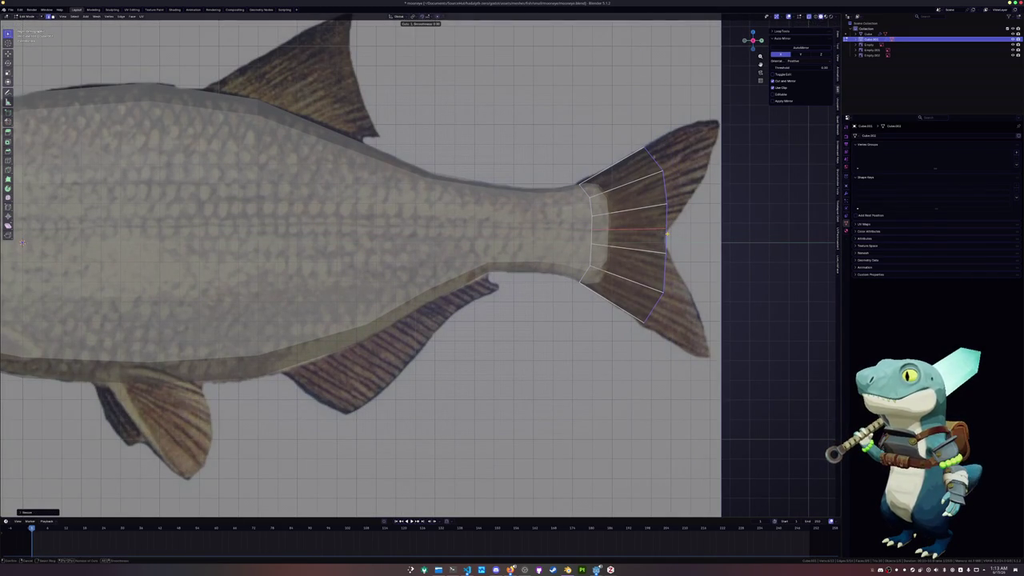
click(671, 234)
shift+middle_drag(670, 233, 582, 255)
key(ctrl+r)
click(582, 254)
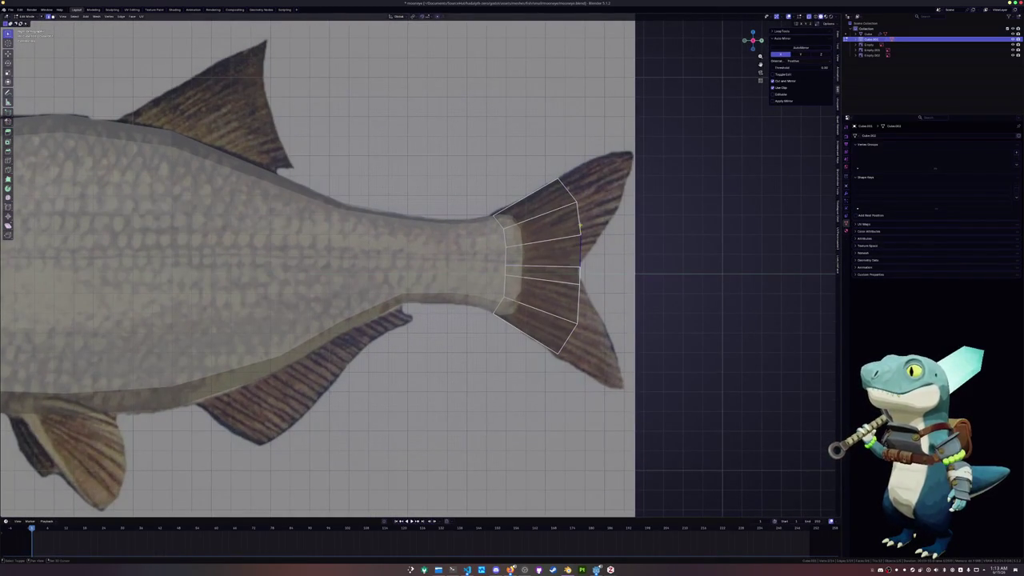
- Extrude the upper tail edges into the upper fin lobe and reshape its outline
key(e)
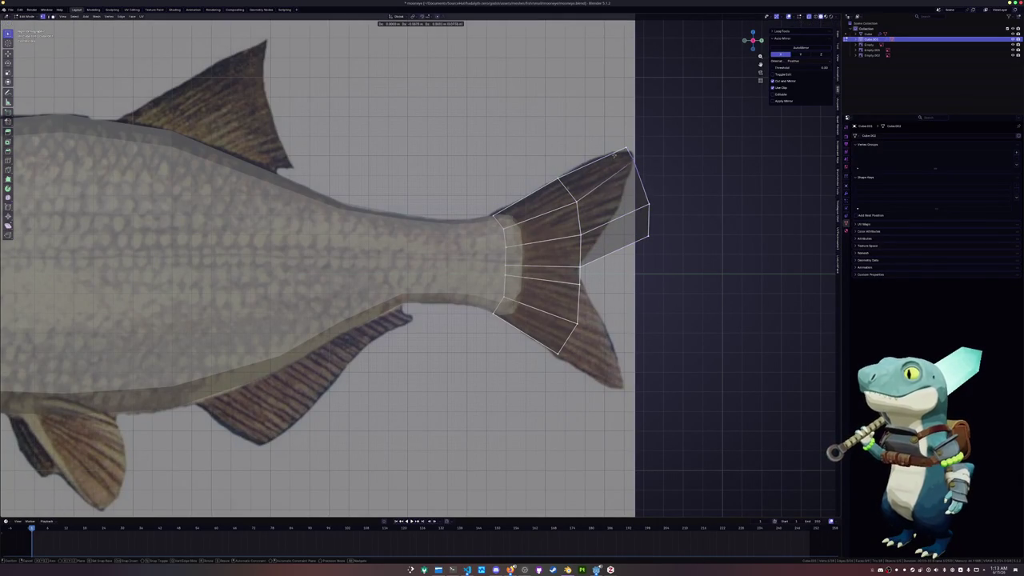
click(612, 151)
key(g)
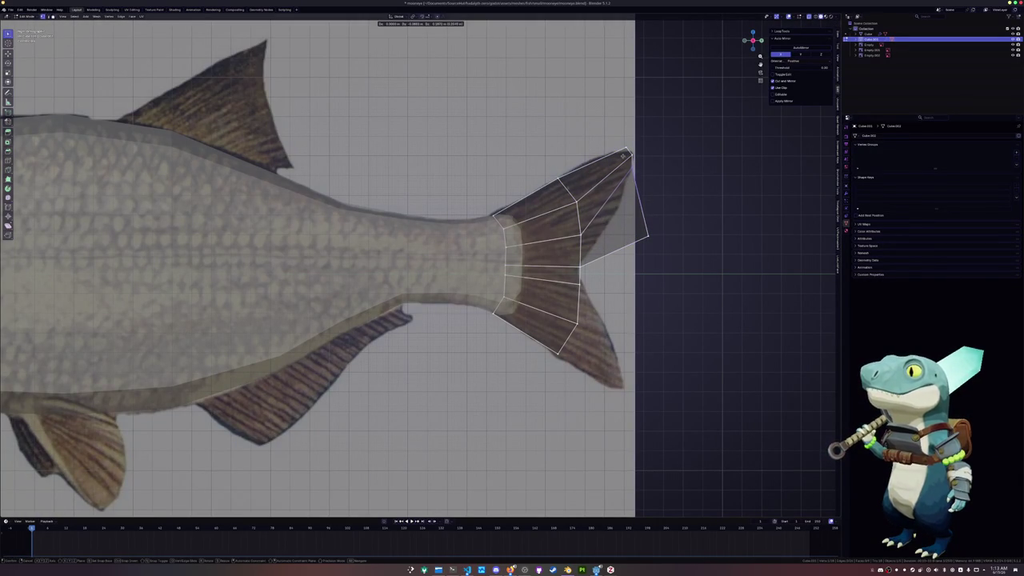
click(627, 160)
key(g)
click(600, 189)
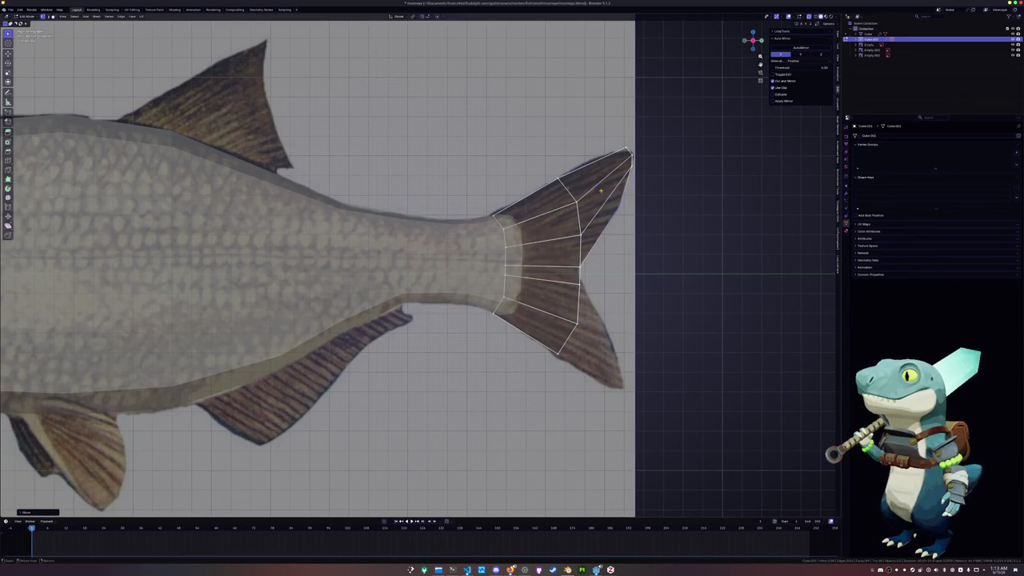
- Place the upper-lobe vertex on the fin outline and select the lower tail edge
key(shift+v)
click(605, 164)
key(shift+v)
key(g)
click(582, 148)
key(shift+v)
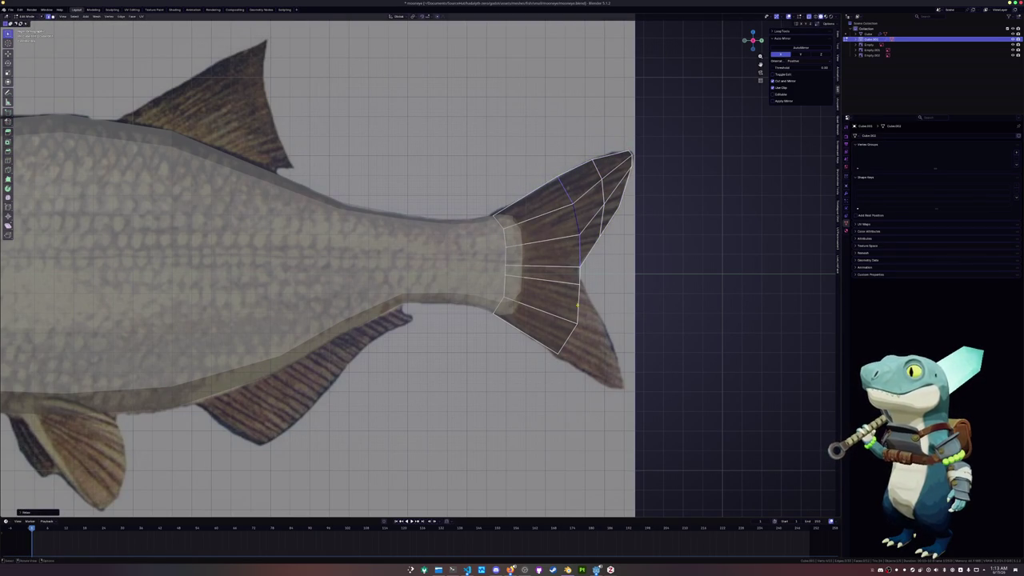
shift+middle_drag(577, 279, 558, 258)
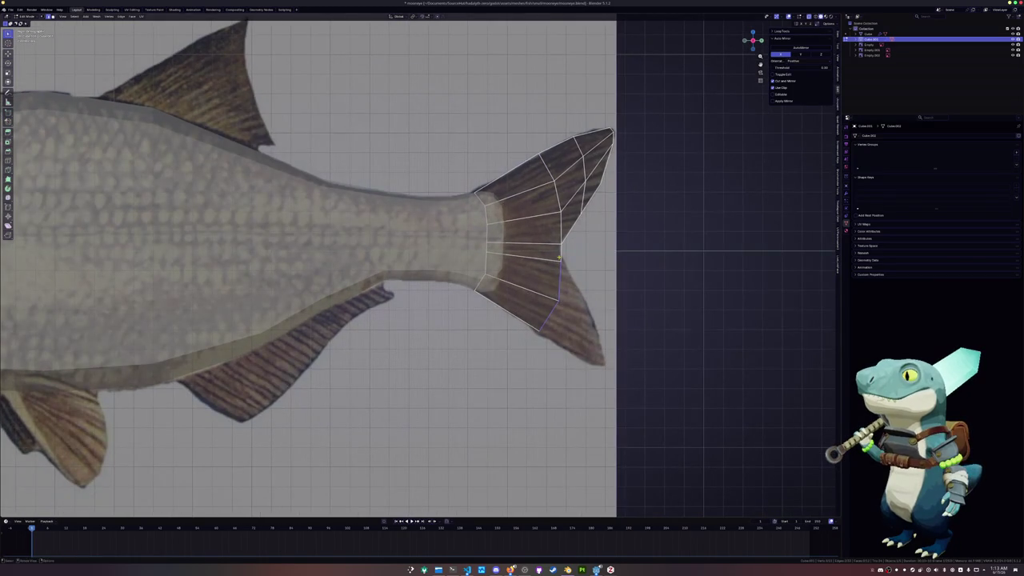
- Extrude the lower tail edge into a lobe and place its tip on the reference
key(e)
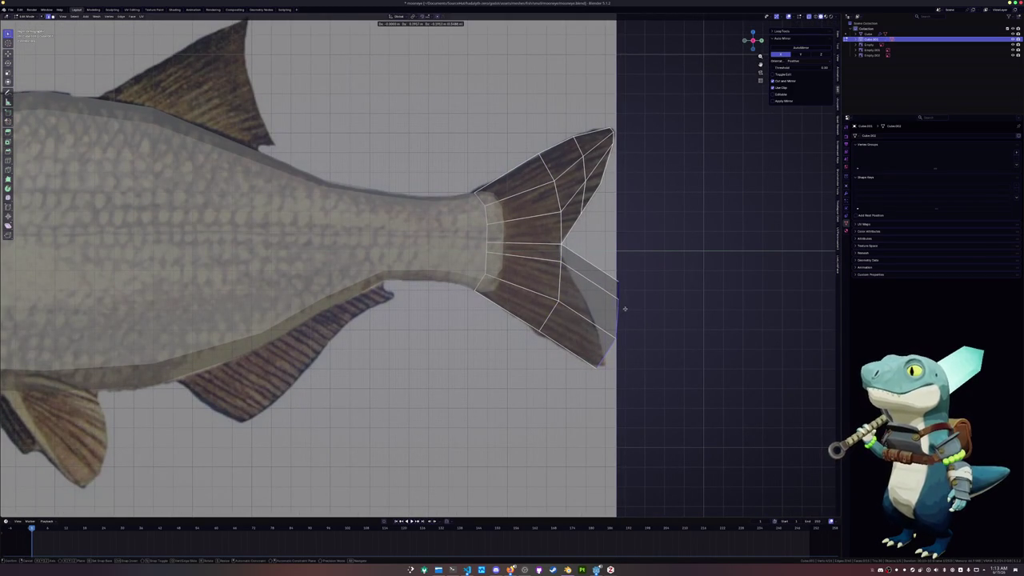
click(598, 395)
scroll(555, 389, up, 2)
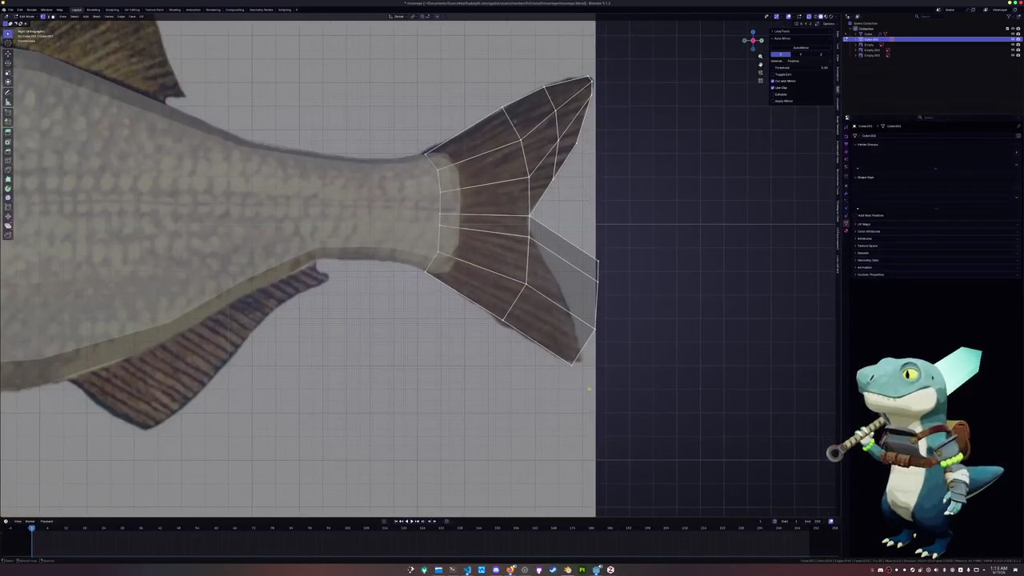
key(g)
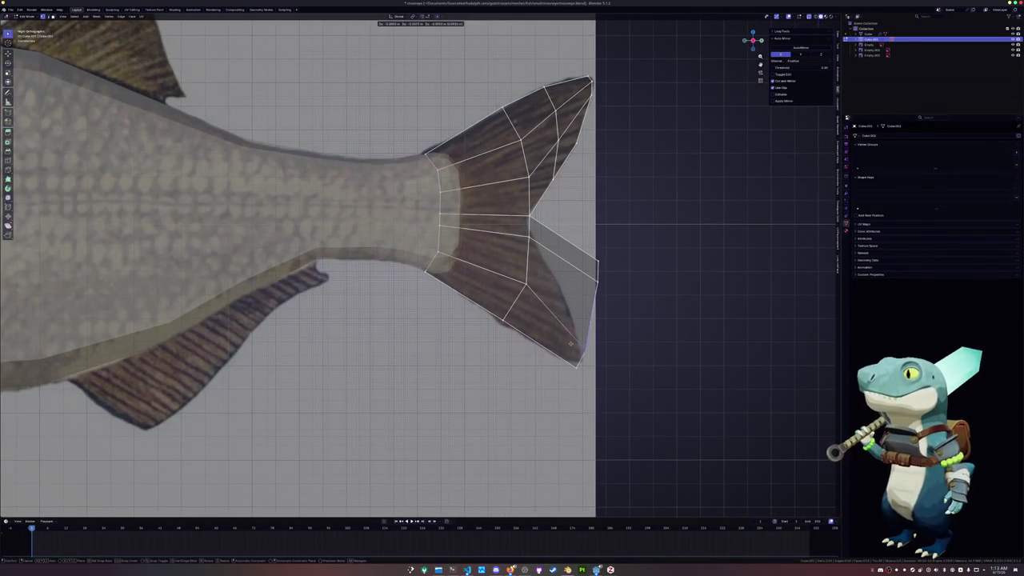
click(568, 353)
- Move four lower-fin vertices onto the reference's fin outline
key(g)
click(584, 276)
key(g)
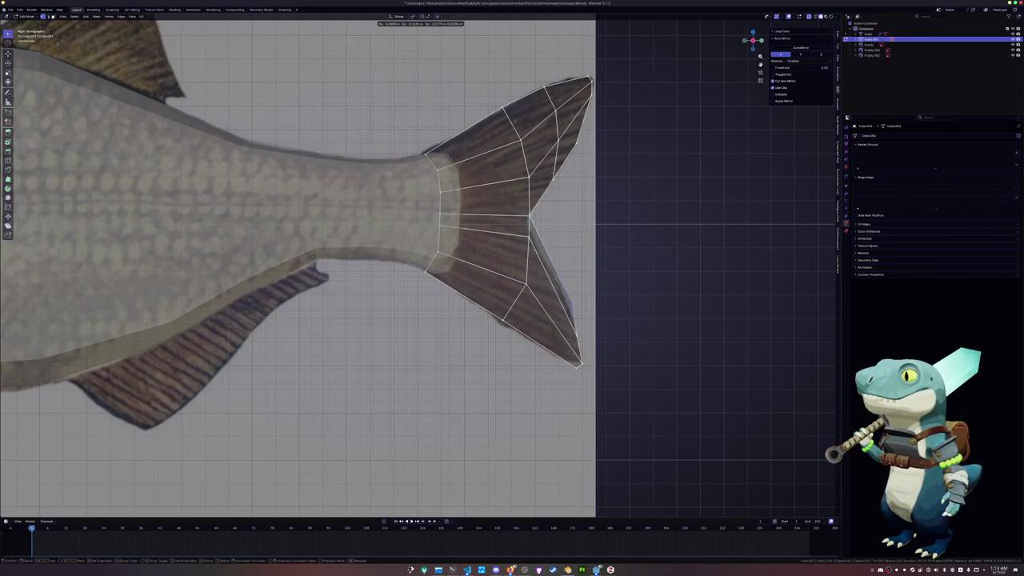
click(558, 281)
key(g)
click(567, 296)
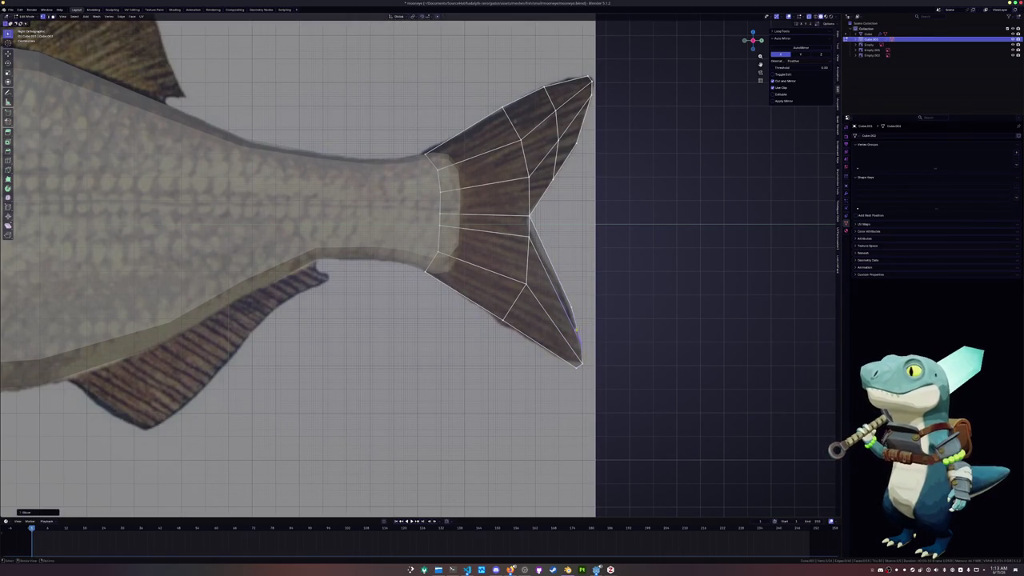
key(g)
click(574, 310)
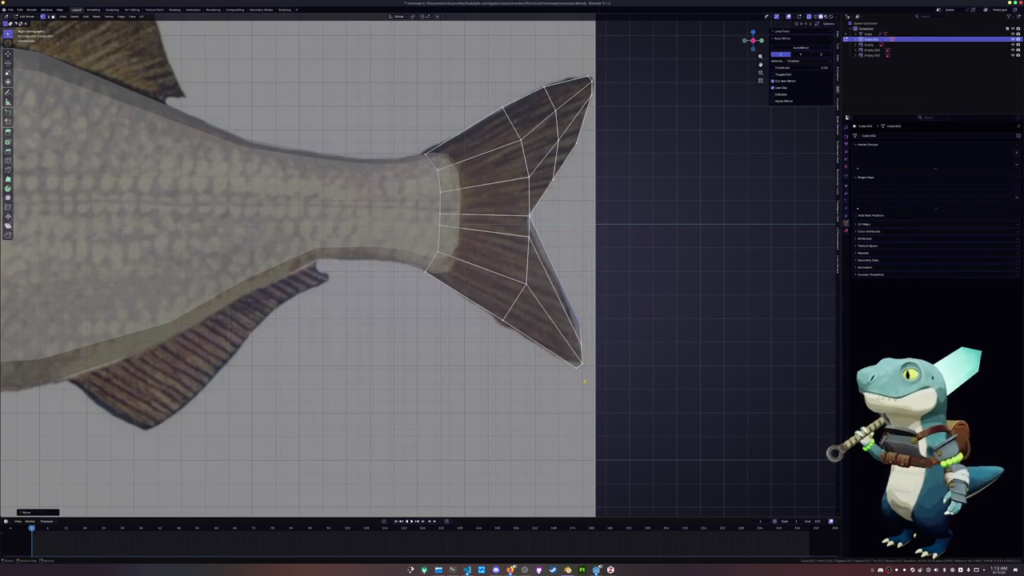
- Adjust the lower lobe's tip vertex to match the reference
key(g)
key(g)
click(559, 356)
click(569, 358)
key(g)
key(g)
click(560, 356)
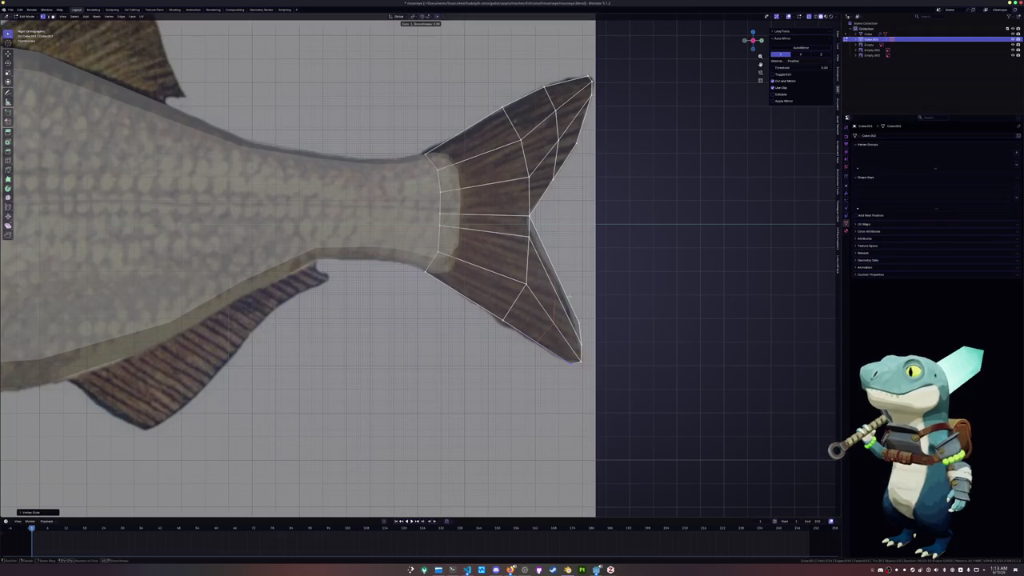
- Add an edge loop across the lower lobe and slide it toward the outer edge
key(k)
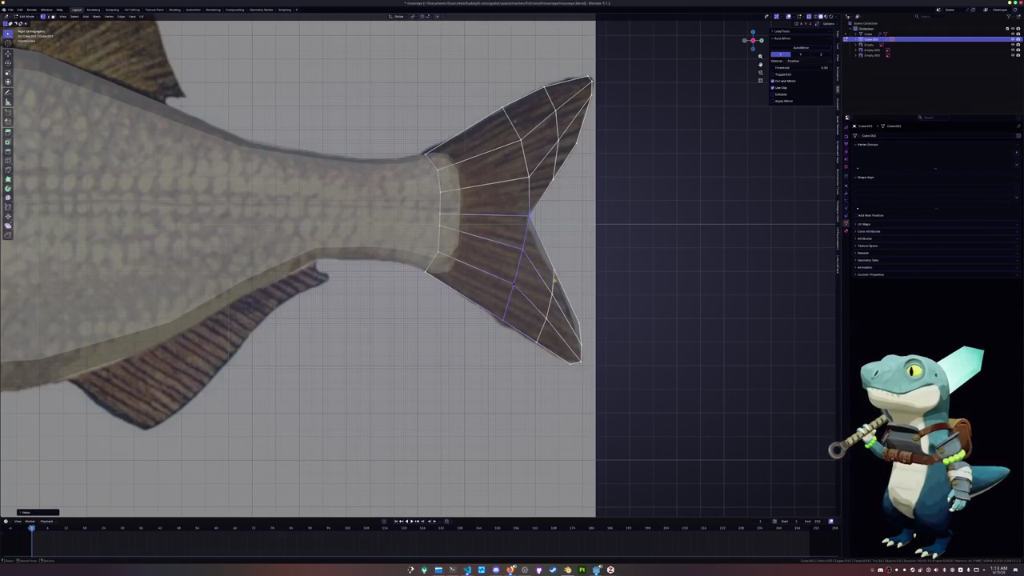
click(539, 286)
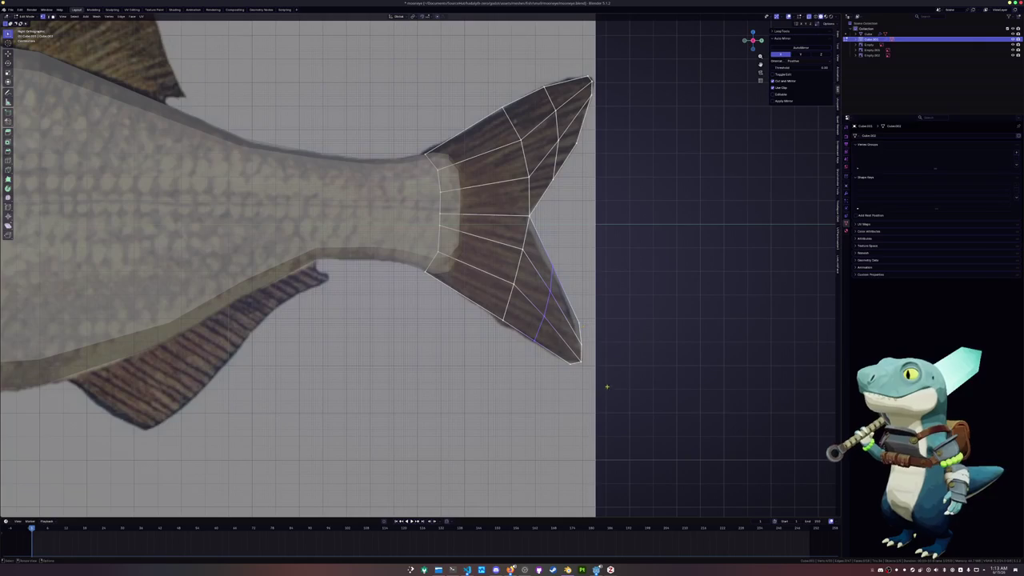
click(632, 314)
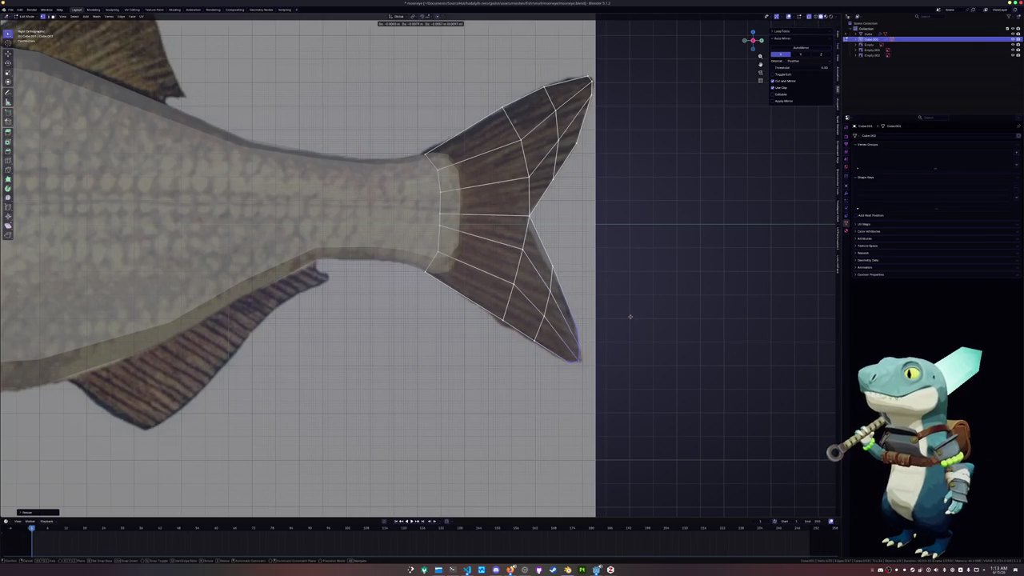
scroll(551, 276, down, 3)
scroll(448, 283, down, 2)
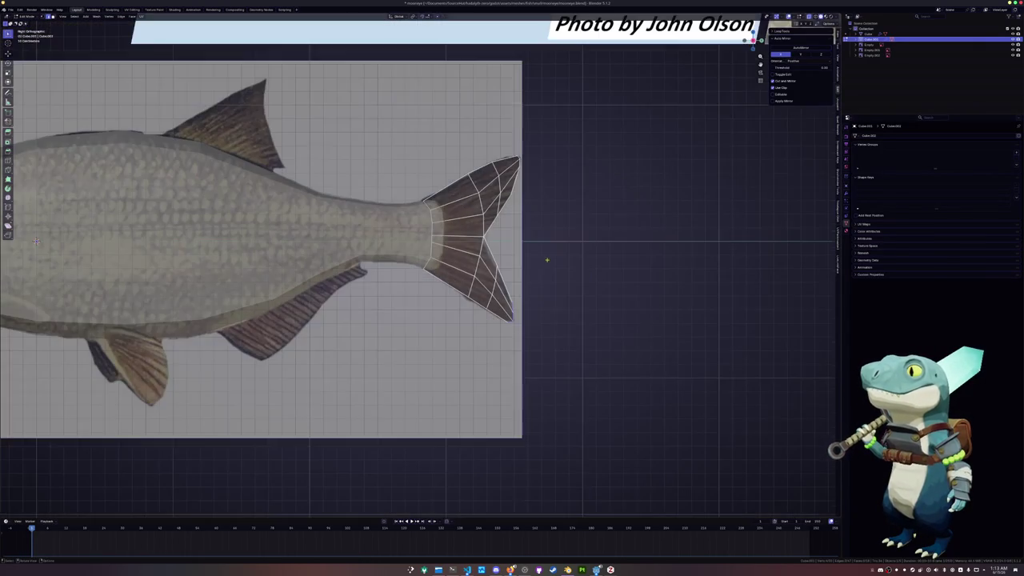
- Separate the selected belly edge of the fish body into a new object
key(Tab)
click(358, 291)
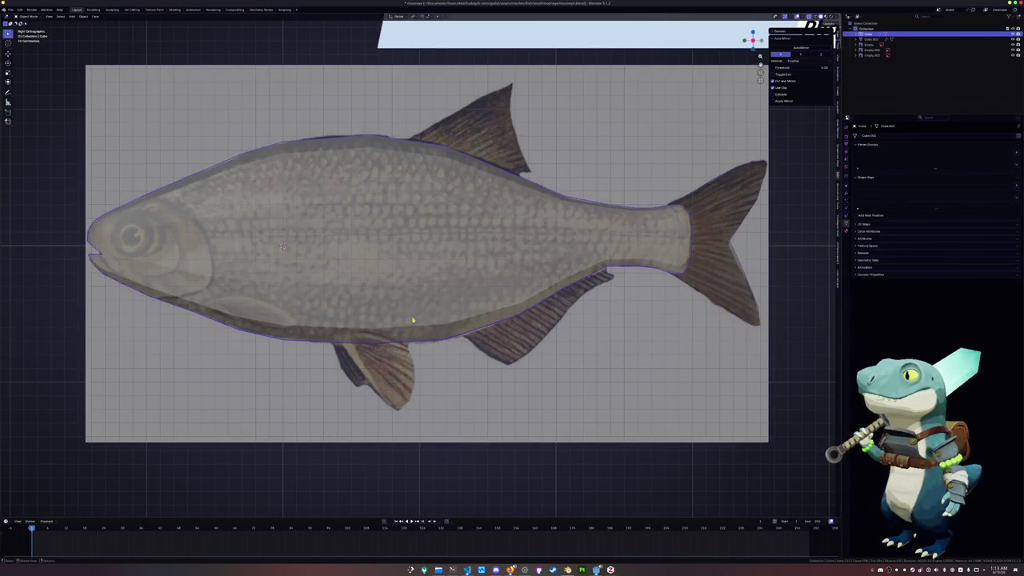
key(Tab)
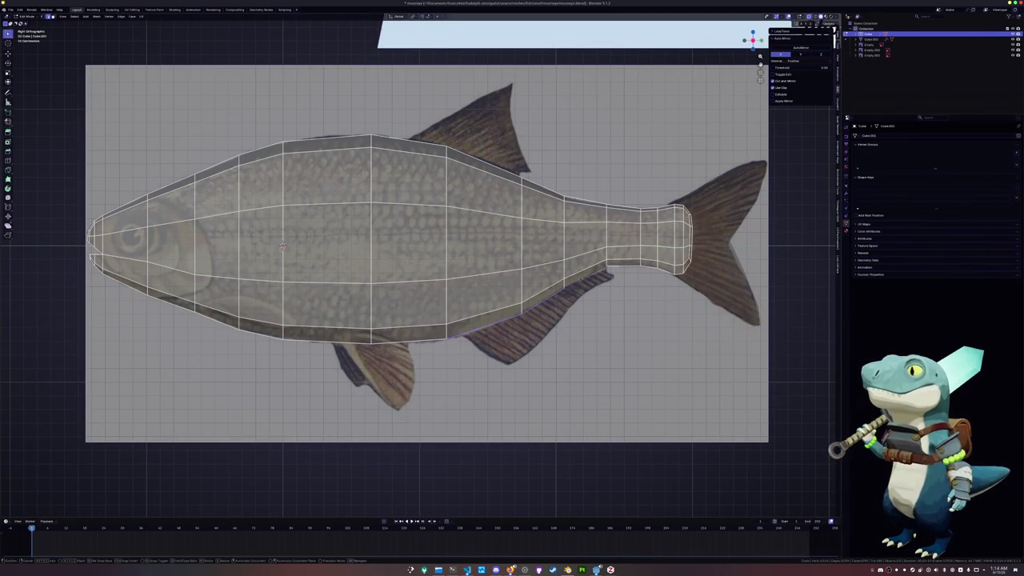
right_click(516, 304)
click(586, 304)
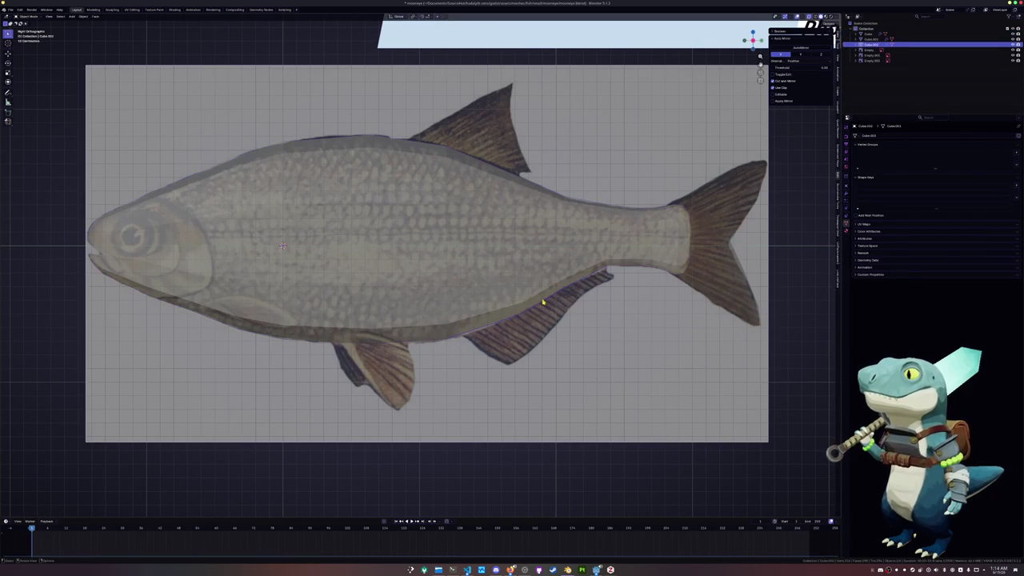
- Extrude the belly edge into a strip over the rear fin and slide a vertex lower
key(shift+v)
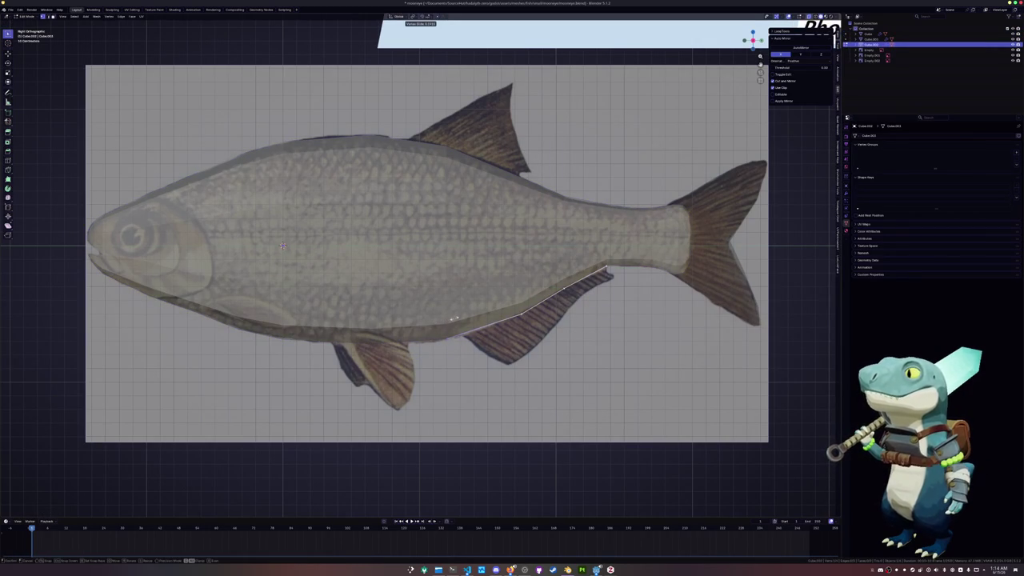
click(282, 245)
scroll(272, 244, up, 1)
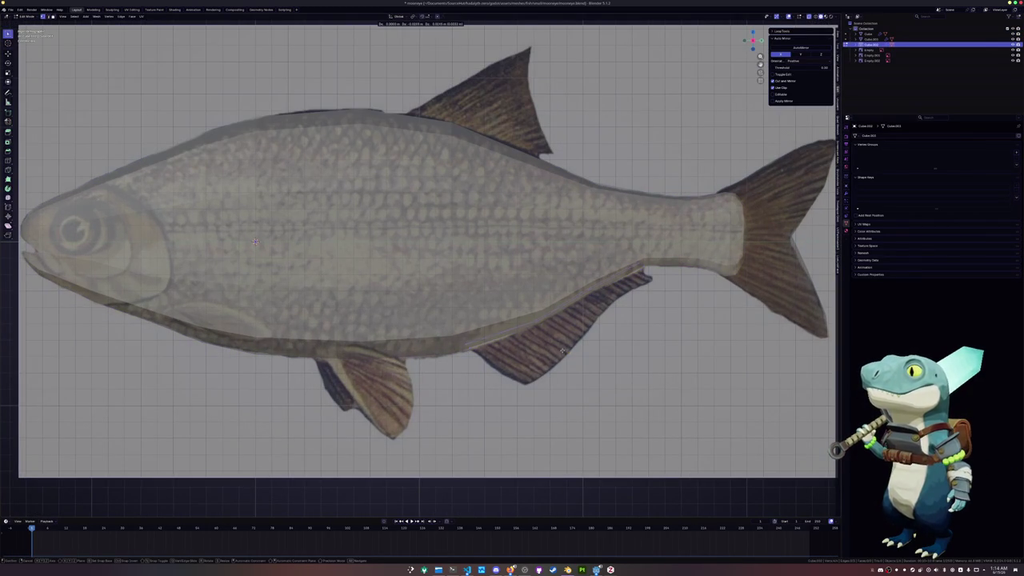
key(e)
click(677, 294)
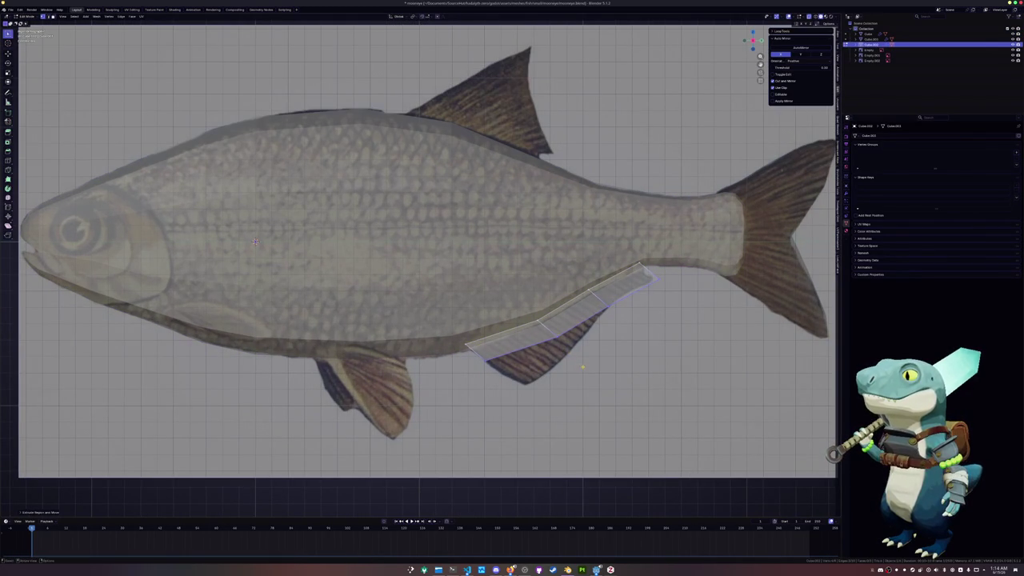
click(560, 353)
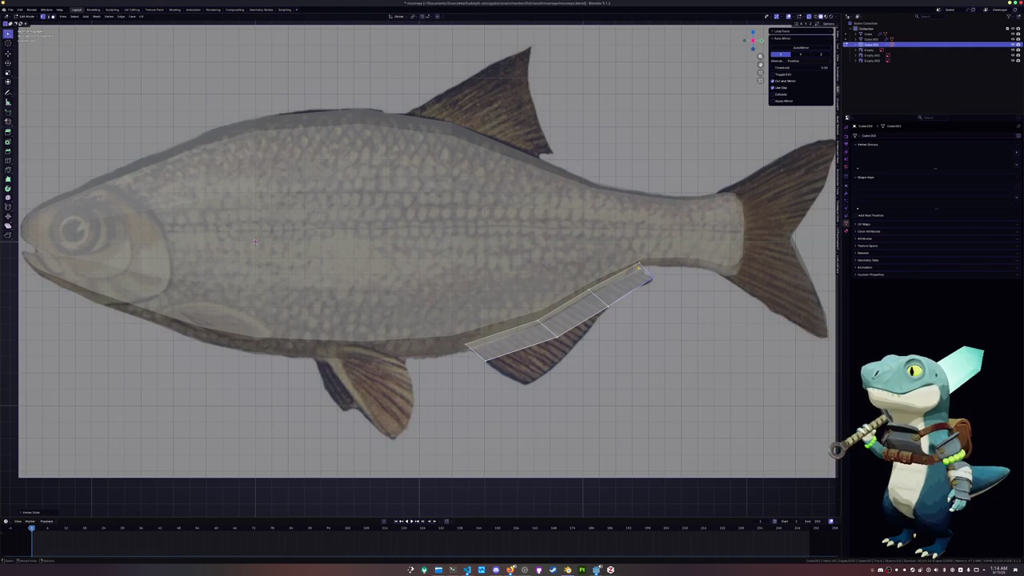
key(g)
key(g)
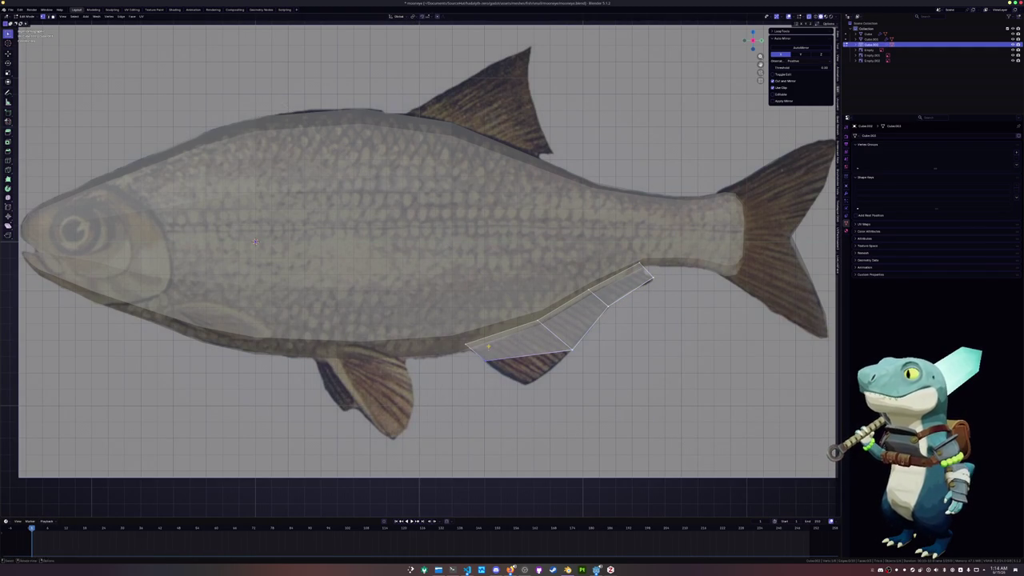
click(540, 361)
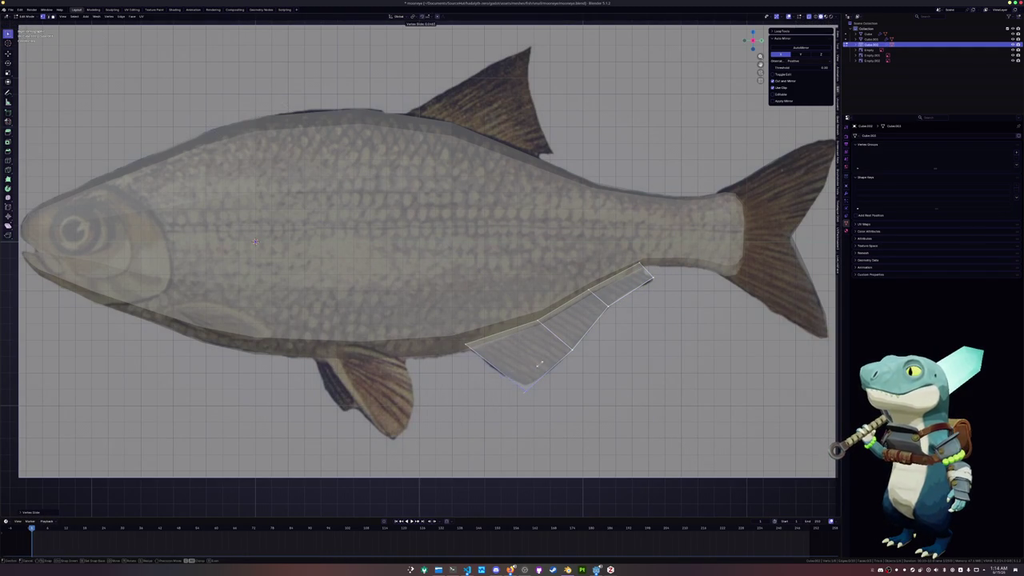
- Switch to vertex selection and move the fin's top corner vertex onto the outline
key(g)
key(Escape)
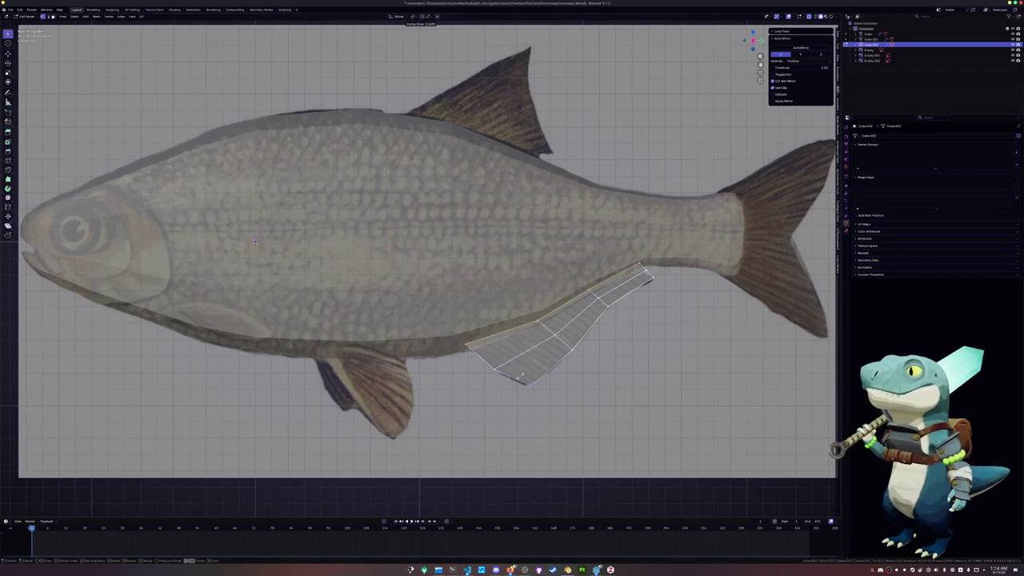
key(shift+v)
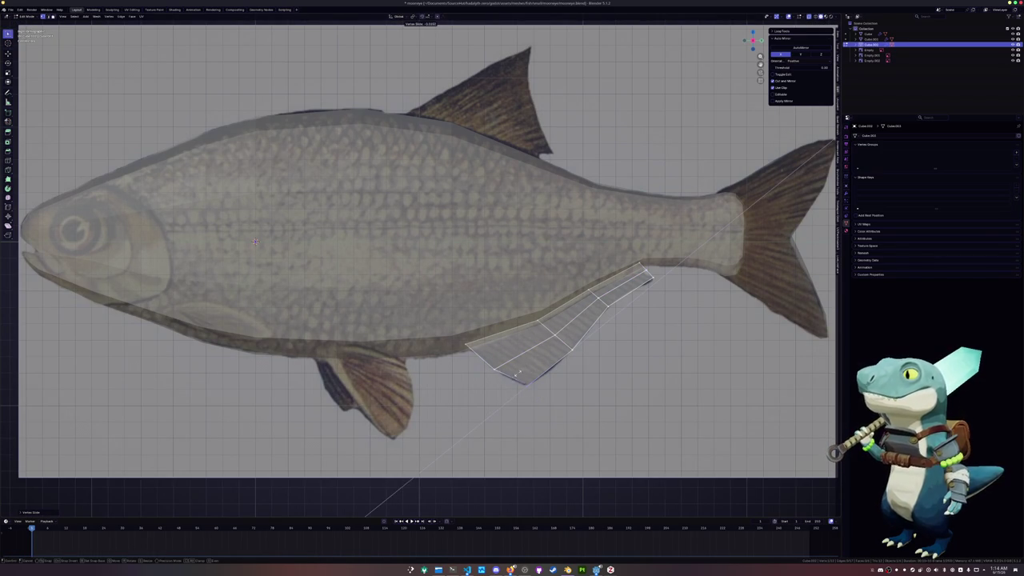
key(Escape)
alt+click(578, 320)
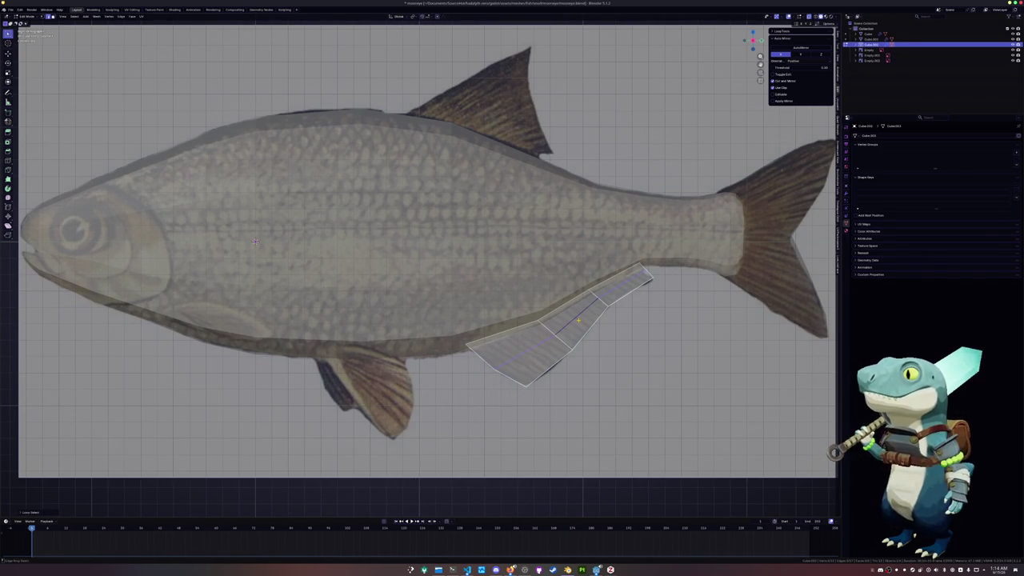
key(1)
click(643, 270)
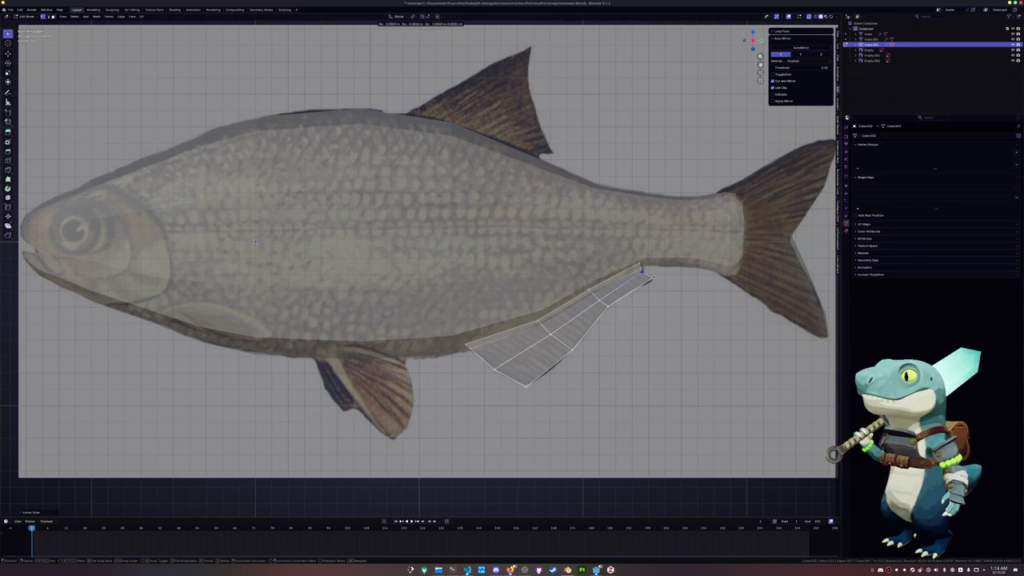
key(g)
click(653, 277)
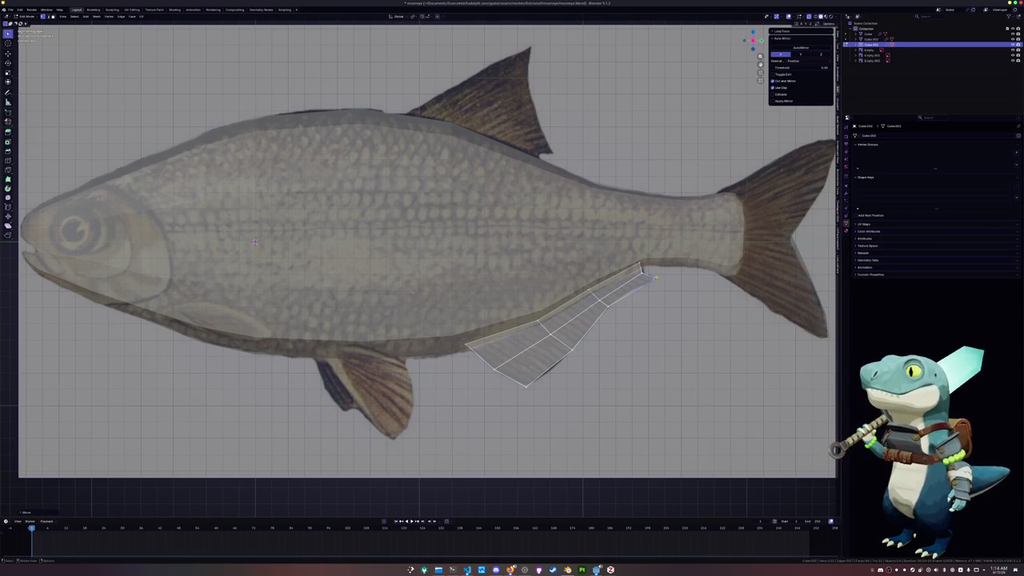
- Slide and nudge the remaining anal fin vertices into place along the reference
key(g)
key(g)
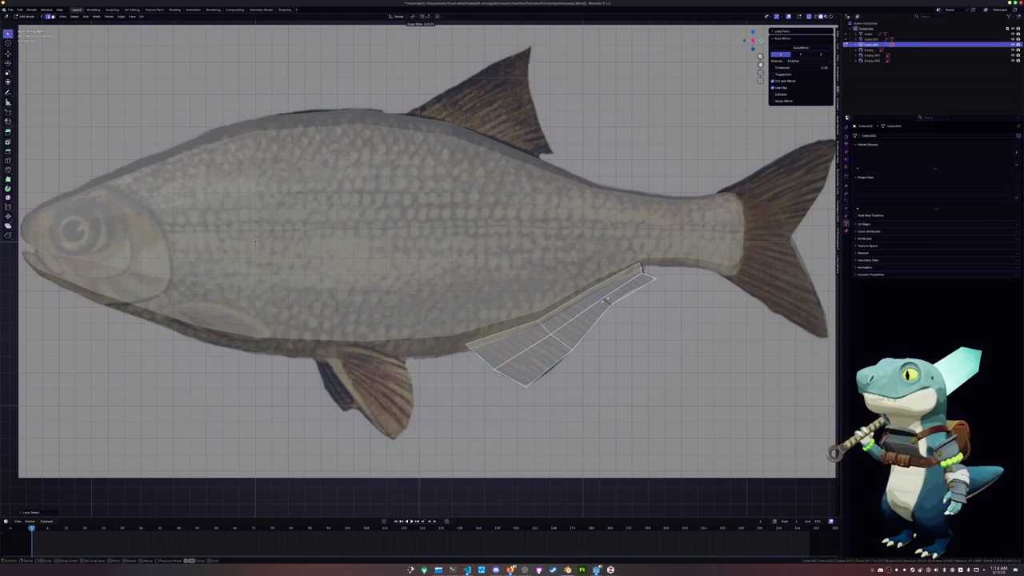
click(599, 307)
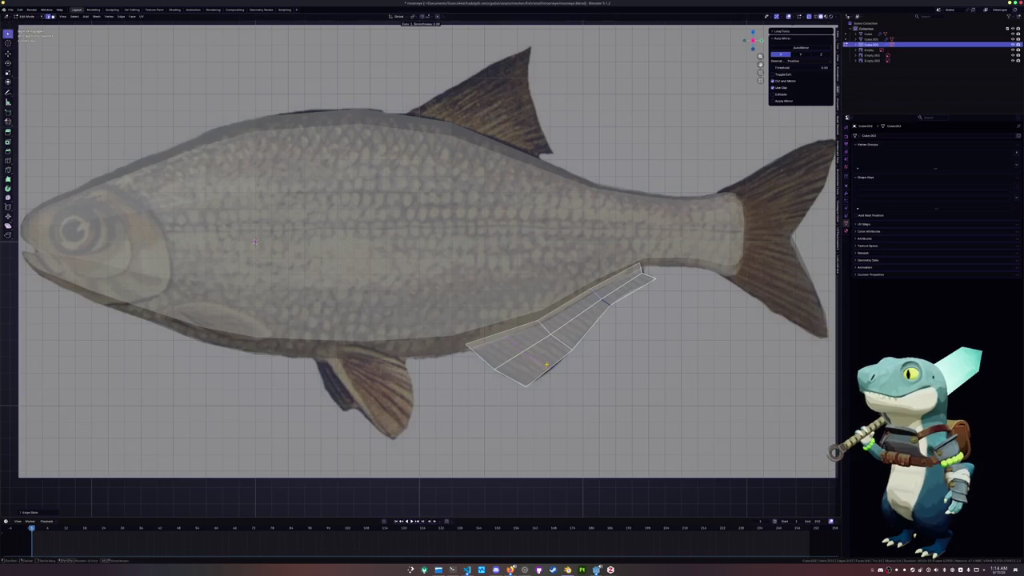
key(g)
click(544, 360)
scroll(544, 359, down, 1)
scroll(542, 357, down, 1)
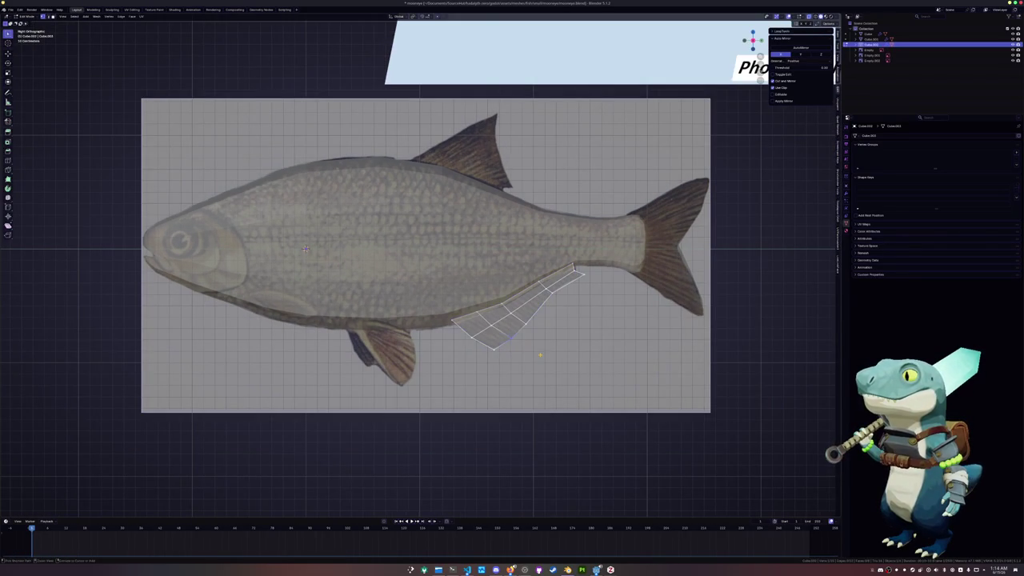
key(Tab)
key(Tab)
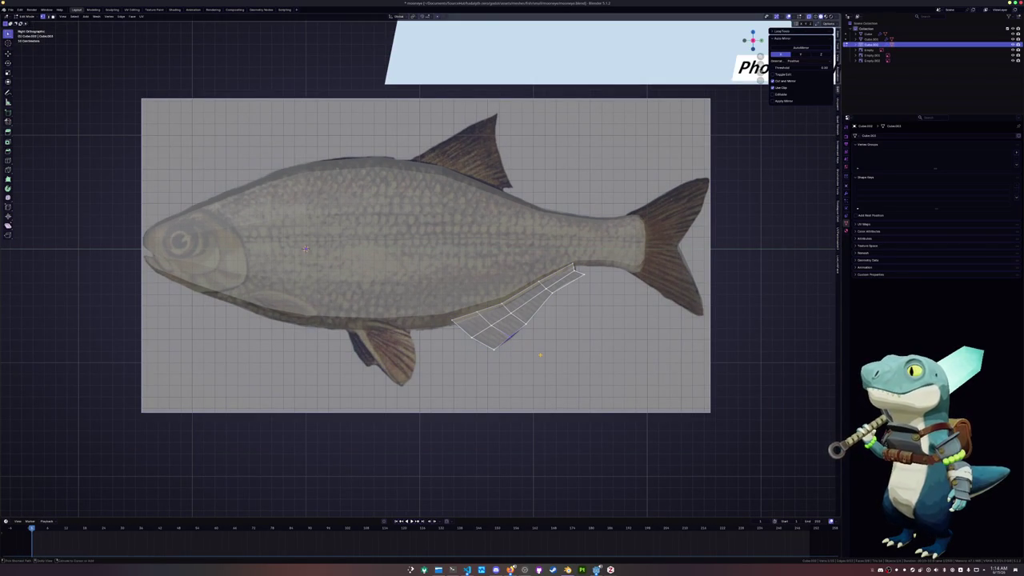
key(k)
key(shift+v)
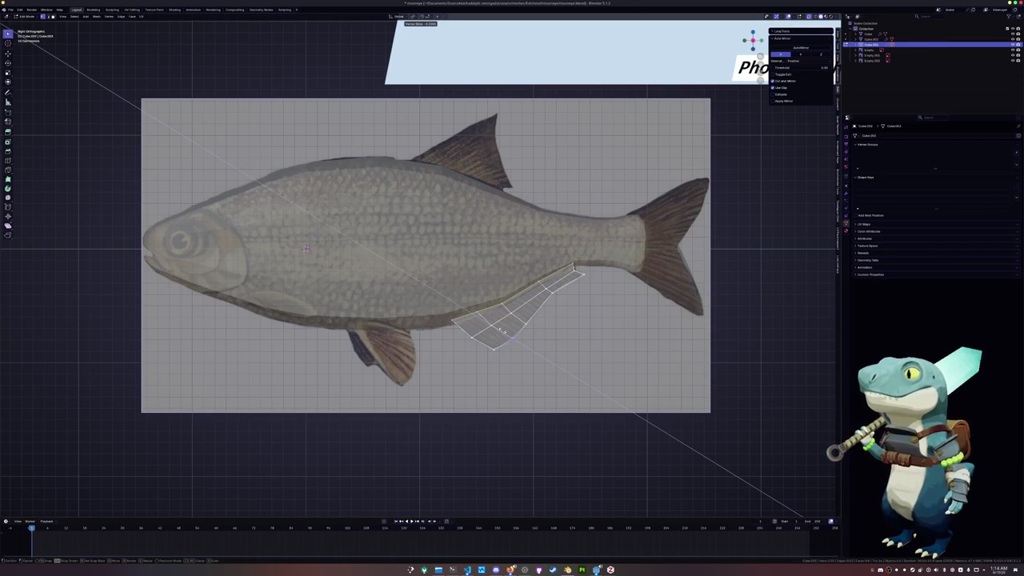
click(501, 330)
- Finish editing the anal fin and select the fish body, then the reference image
key(Tab)
key(Tab)
key(Tab)
click(482, 225)
key(Tab)
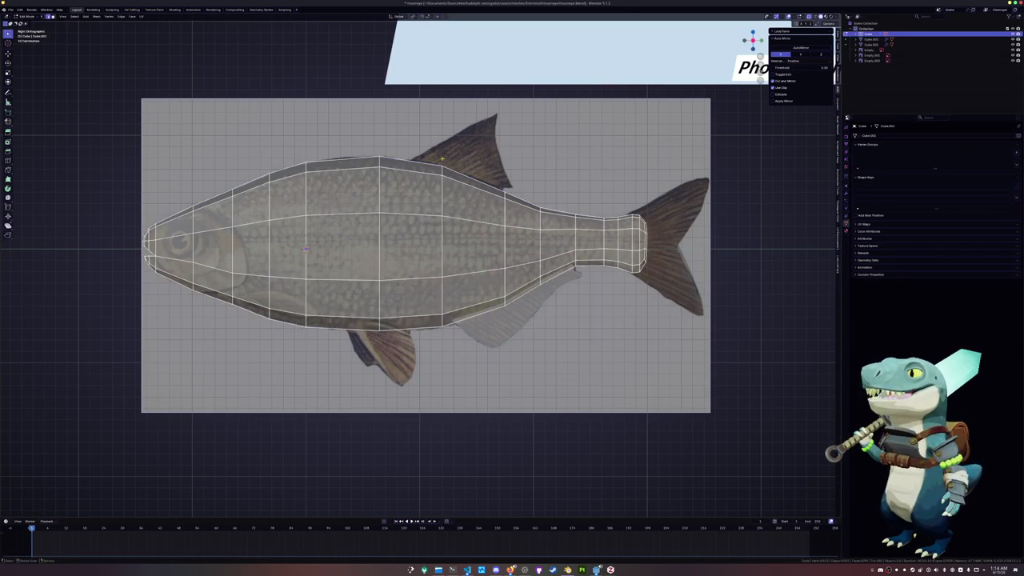
right_click(462, 175)
key(Escape)
key(Tab)
click(426, 164)
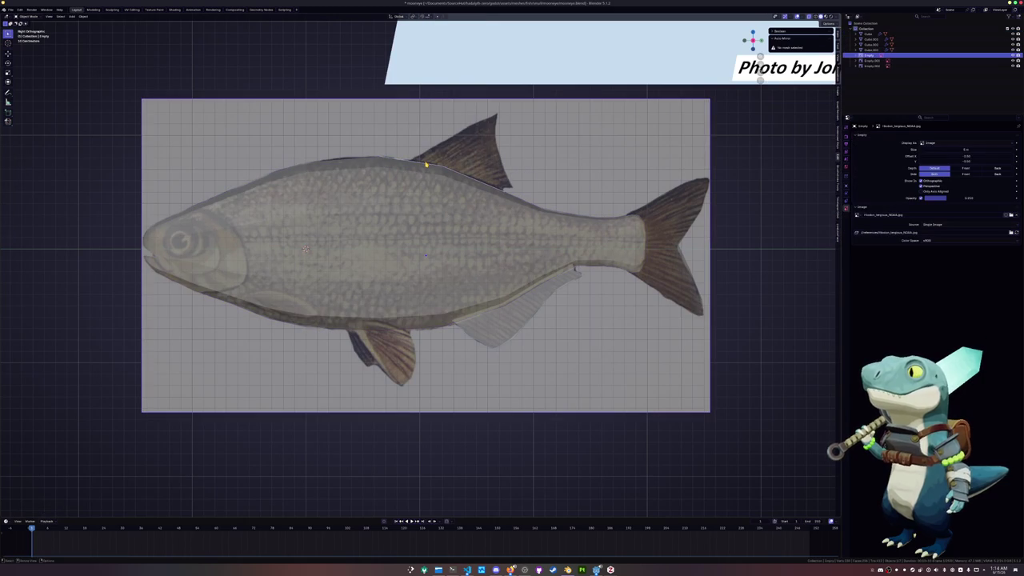
- Extrude a thin strip along the fish's back edge for the dorsal fin
click(425, 164)
key(Tab)
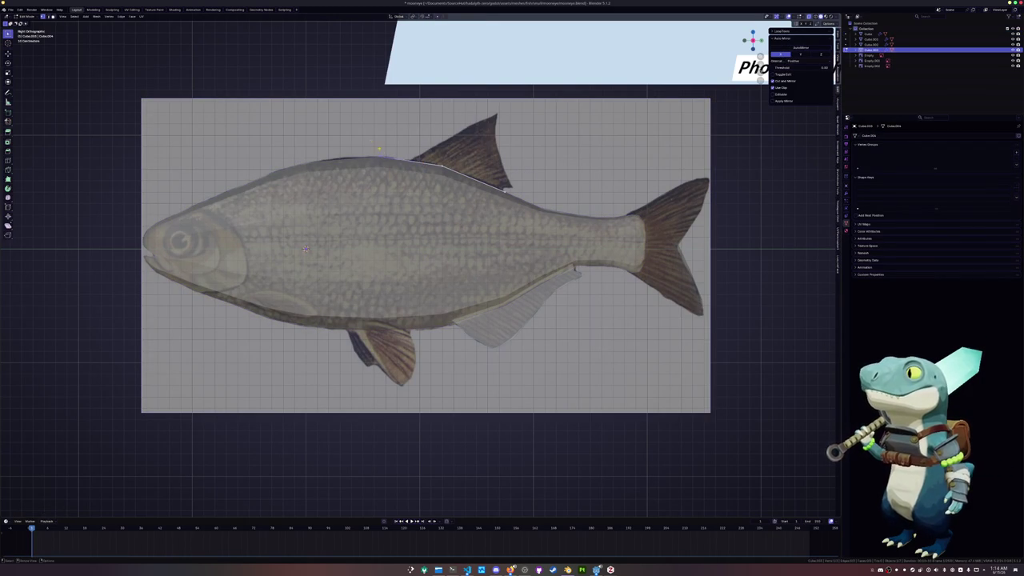
click(413, 157)
key(g)
key(g)
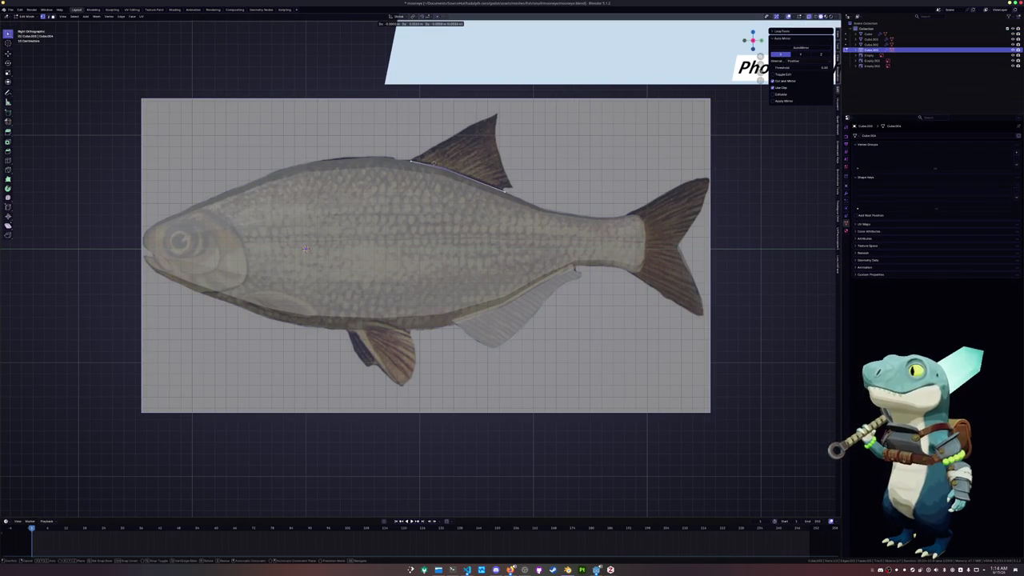
click(495, 184)
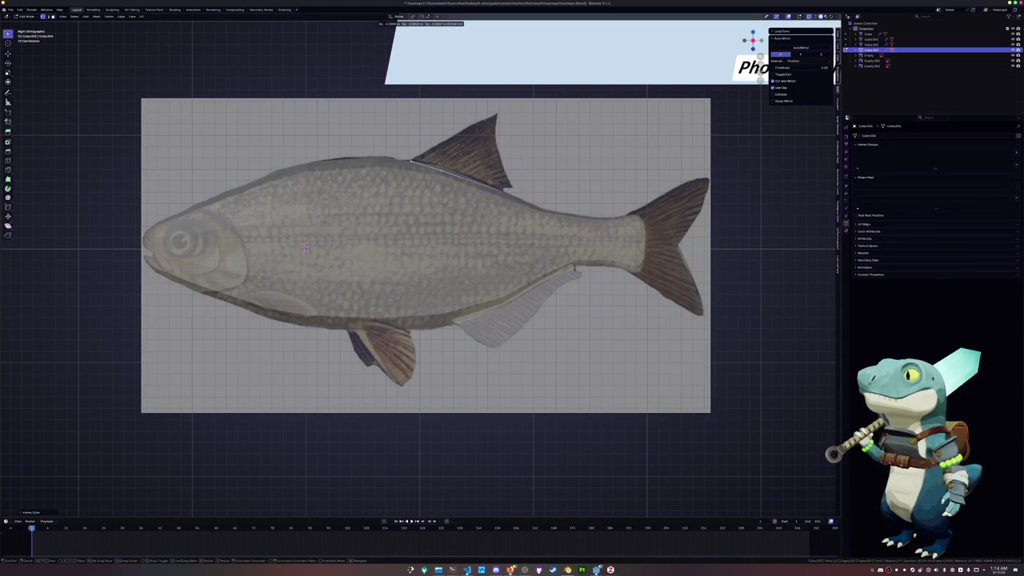
key(e)
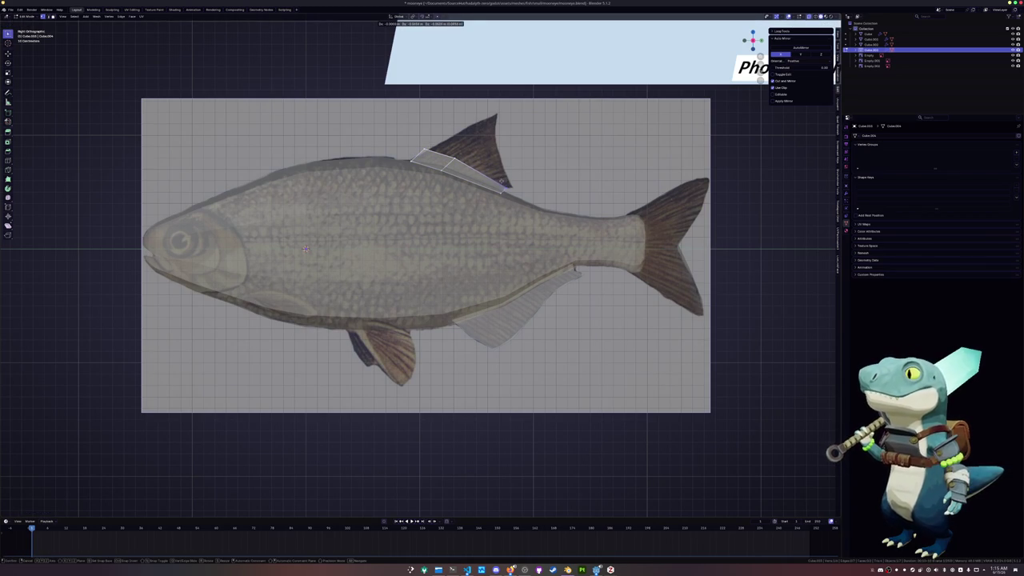
click(480, 170)
key(g)
key(g)
click(446, 149)
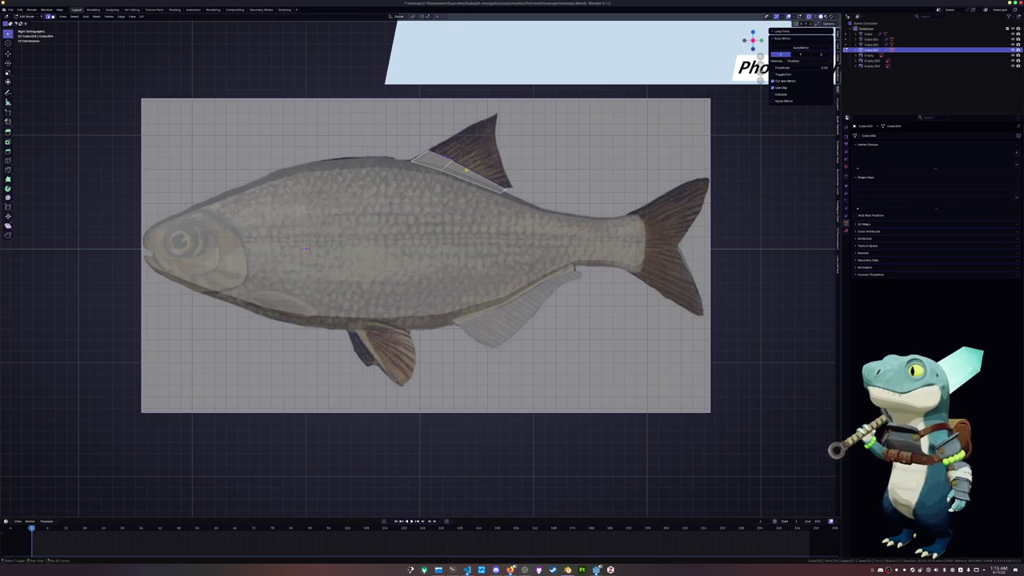
- Extrude the strip's top edge twice to reach the dorsal fin tip
click(519, 186)
key(g)
click(508, 180)
key(e)
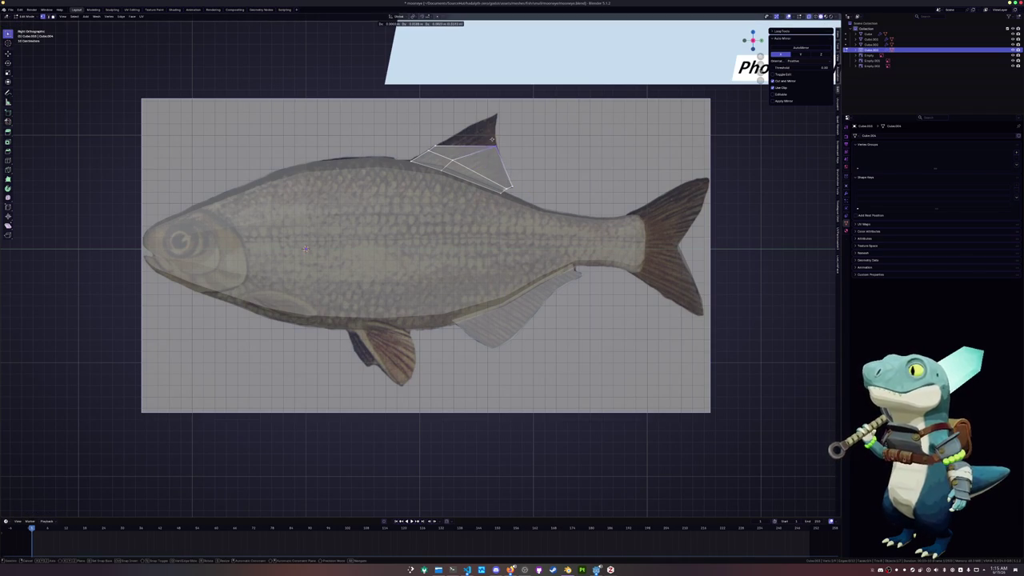
click(434, 144)
key(e)
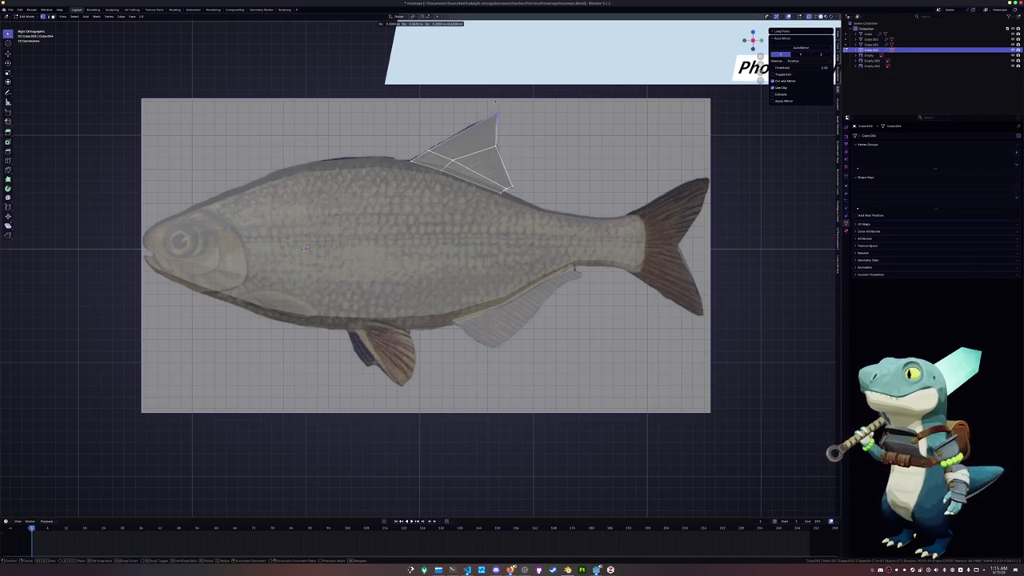
click(497, 128)
click(489, 126)
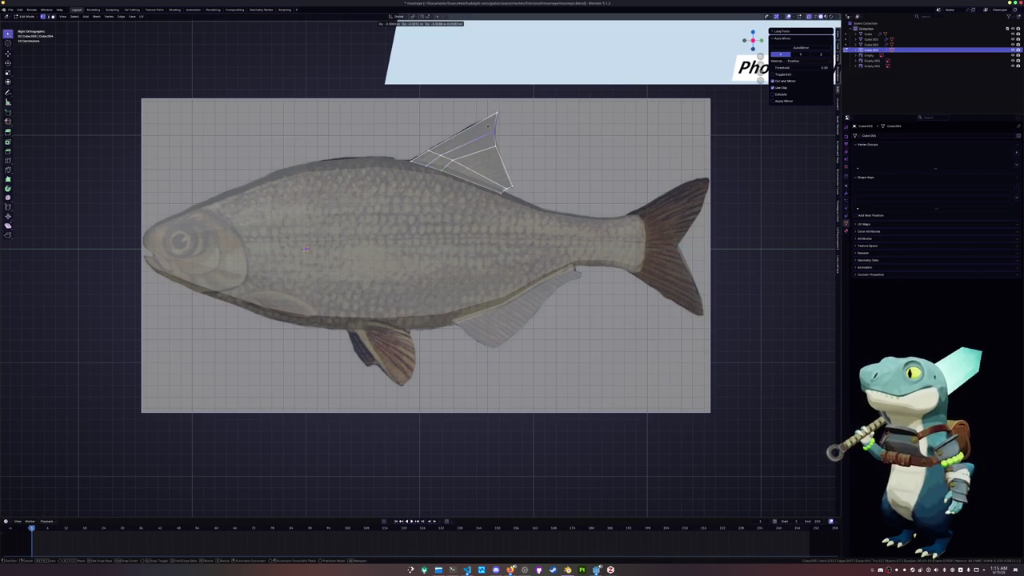
- Add two edge loops across the dorsal fin
key(ctrl+r)
click(476, 133)
key(ctrl+r)
click(448, 144)
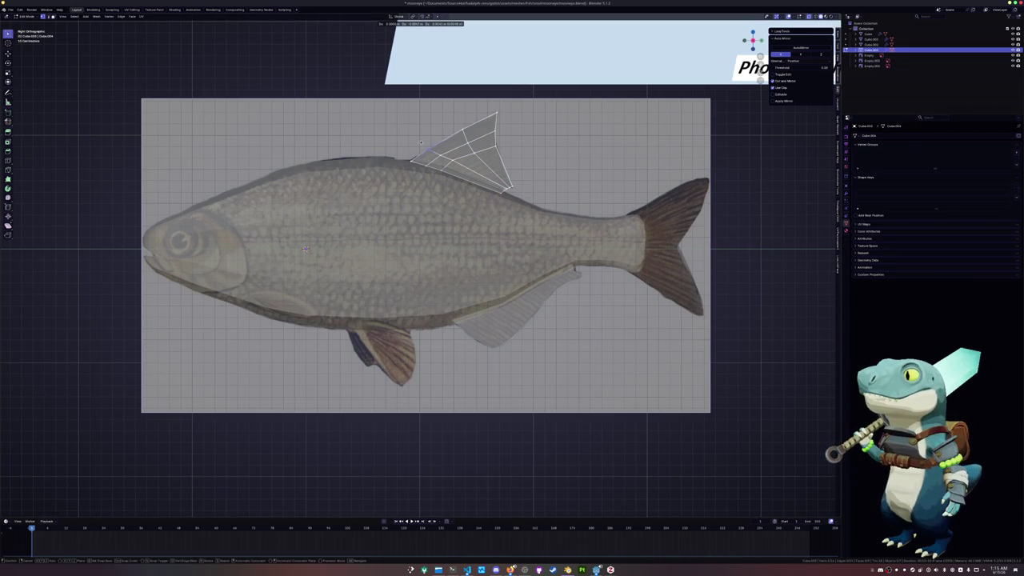
- Check the dorsal fin's edge loops one by one and return to Object Mode
alt+click(446, 142)
alt+click(468, 167)
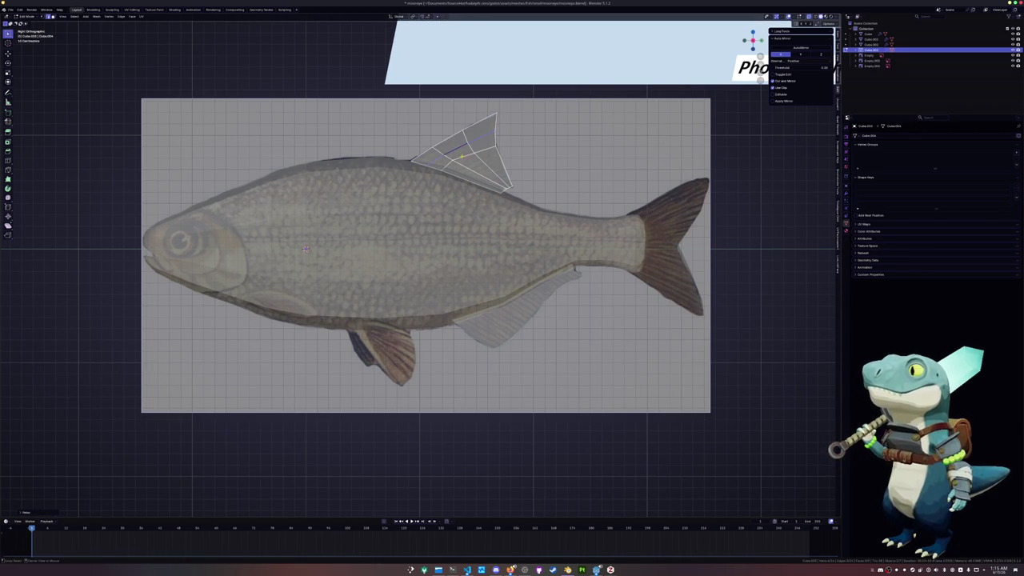
alt+click(483, 162)
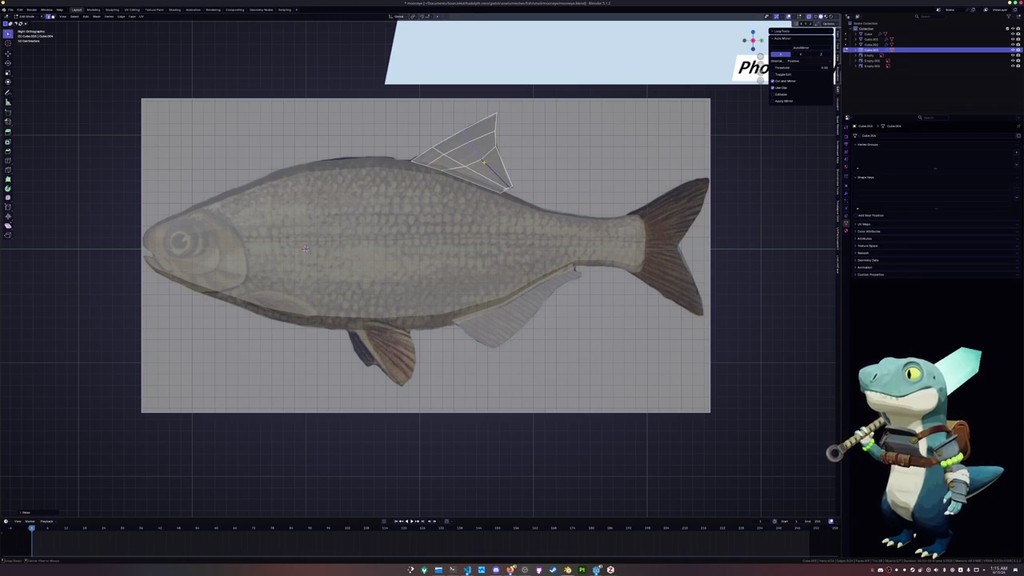
alt+click(461, 176)
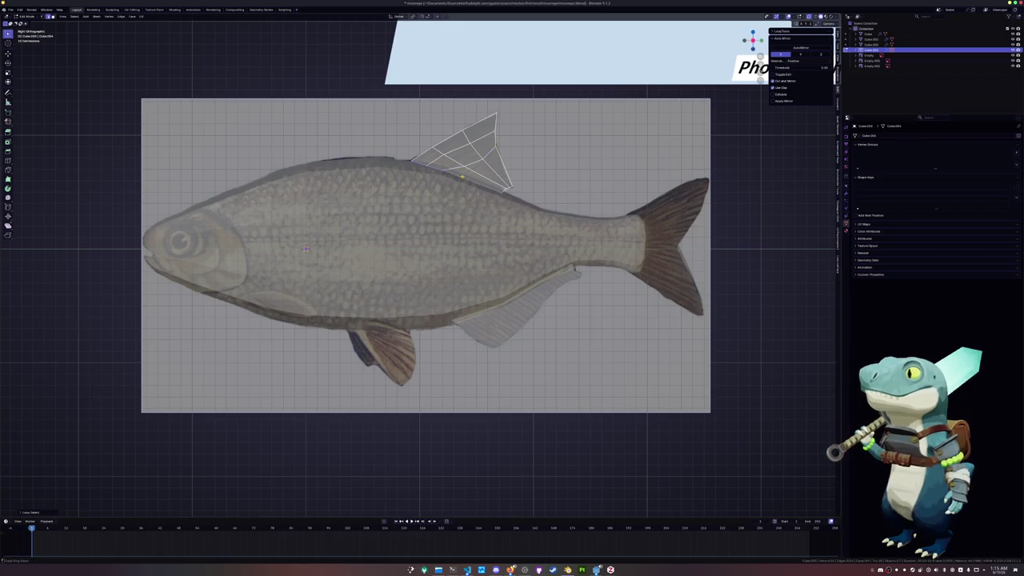
alt+click(474, 163)
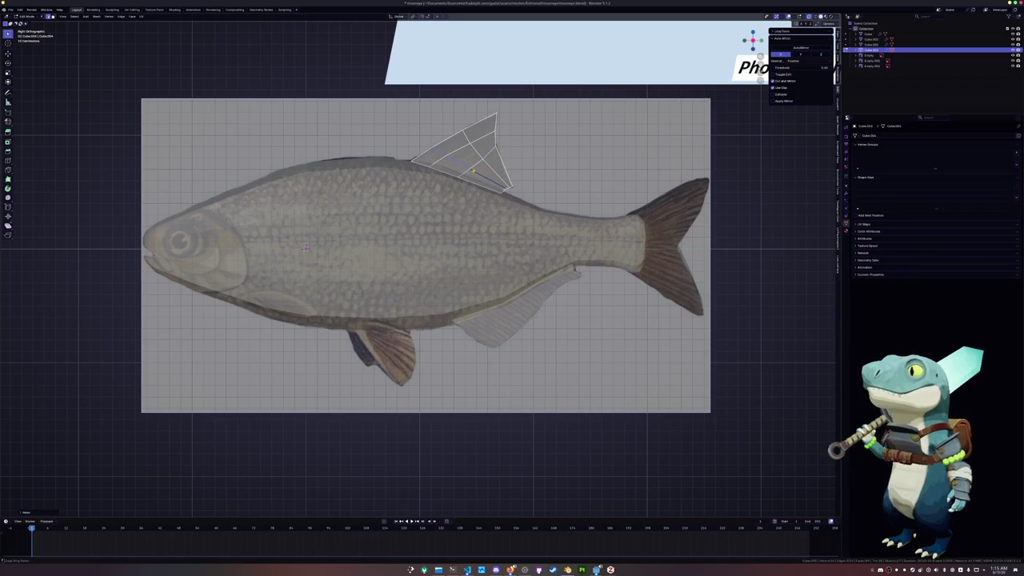
alt+click(488, 165)
alt+click(484, 166)
alt+click(461, 161)
alt+click(465, 155)
alt+click(481, 164)
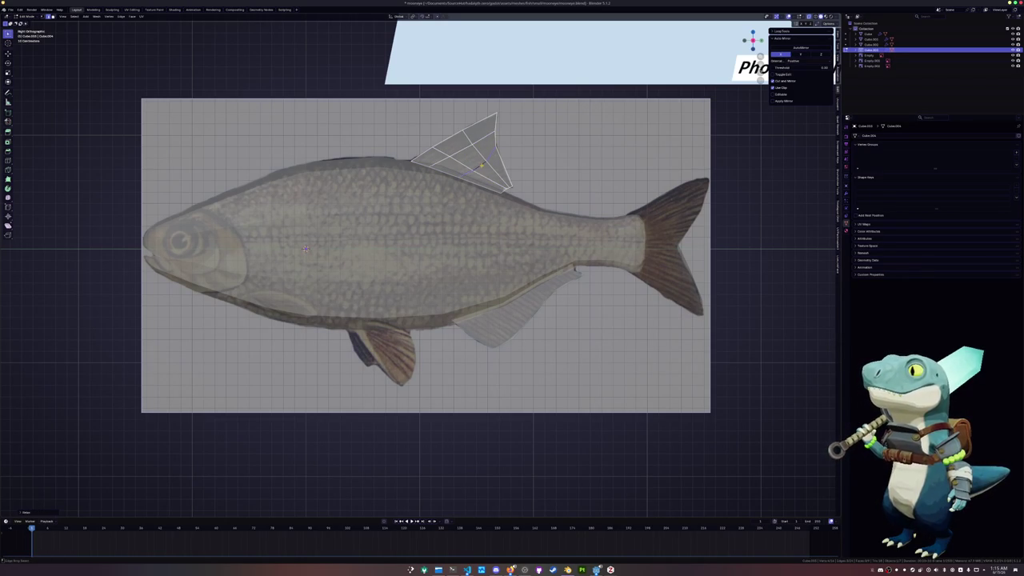
key(Tab)
scroll(478, 175, down, 2)
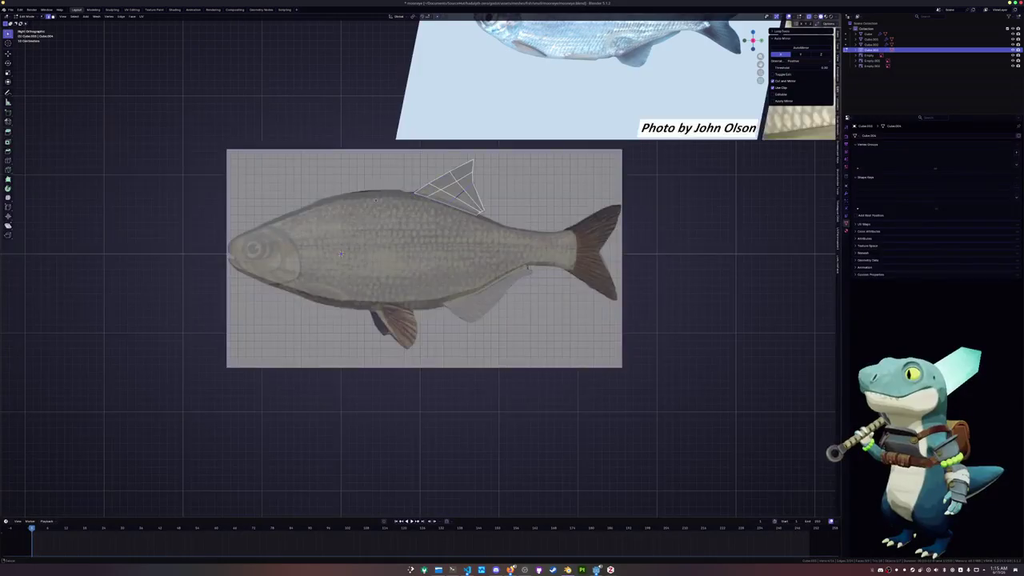
- Split a belly edge off the fish body into its own pelvic fin object
shift+middle_drag(387, 276, 484, 239)
click(484, 240)
key(Tab)
scroll(485, 239, up, 1)
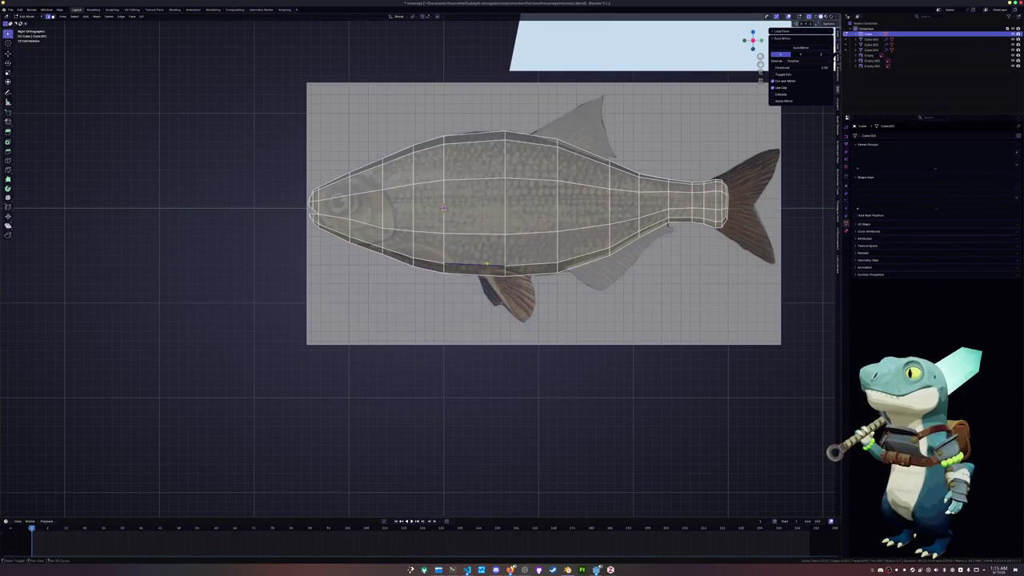
key(ctrl+e)
click(482, 283)
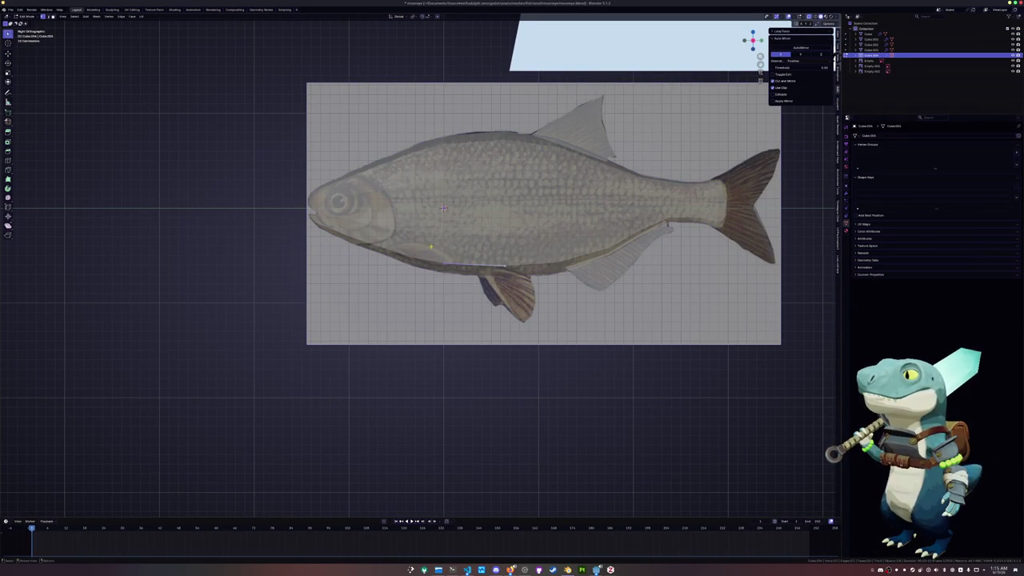
- Slide the fin's vertex along the belly and extrude a first edge down below it
scroll(498, 275, up, 1)
key(g)
key(g)
click(497, 274)
key(e)
click(524, 276)
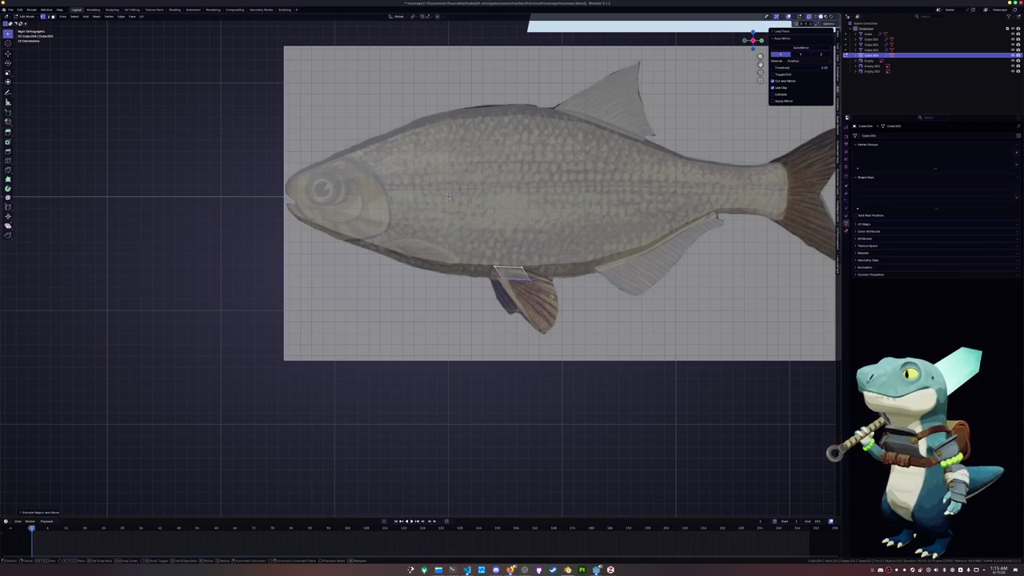
key(g)
click(533, 277)
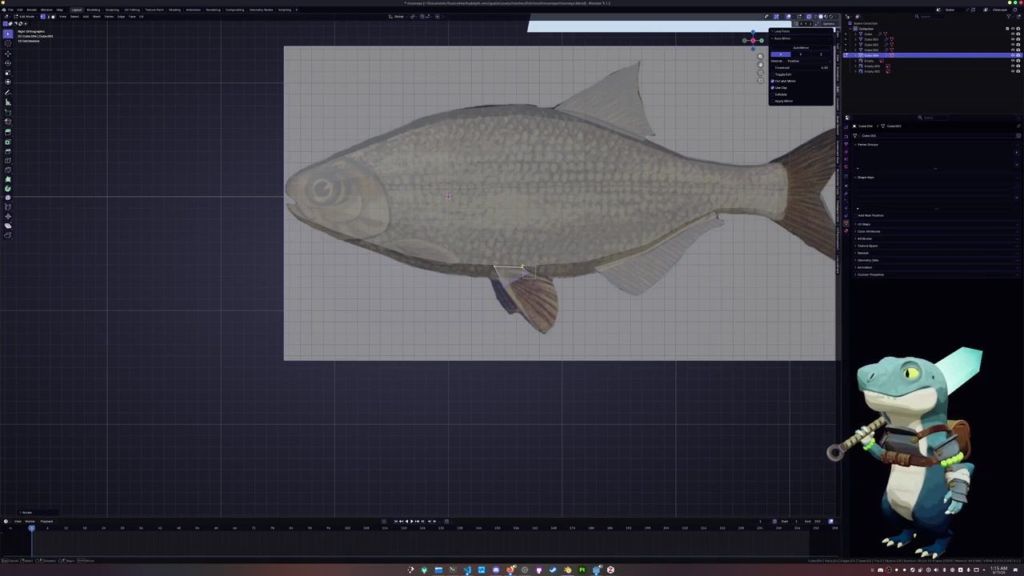
key(g)
click(499, 272)
- Extrude vertices down the reference fin outline to its tip, then adjust the upper vertices
key(e)
click(520, 287)
key(e)
click(550, 280)
key(e)
click(542, 332)
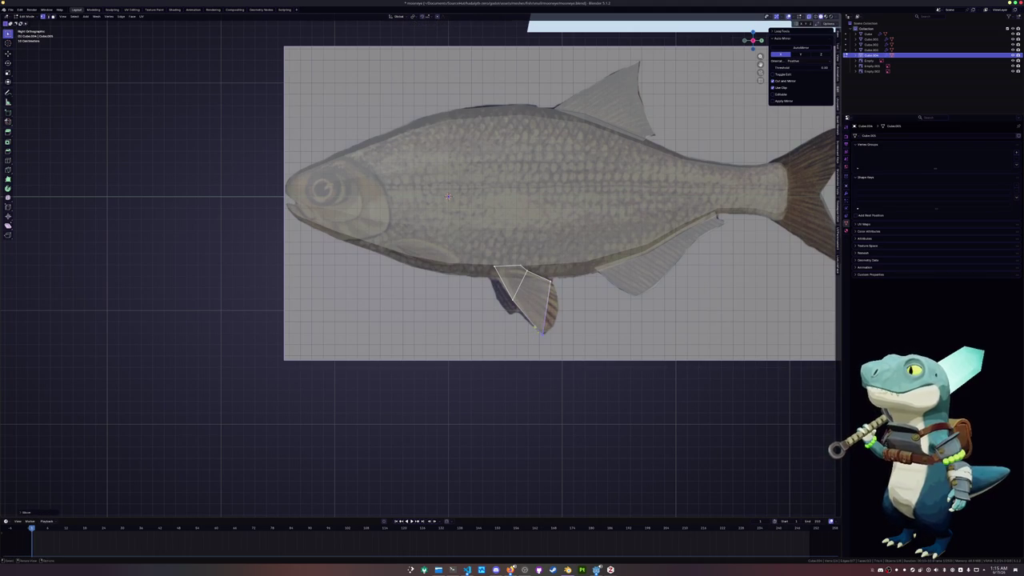
key(g)
click(548, 279)
key(g)
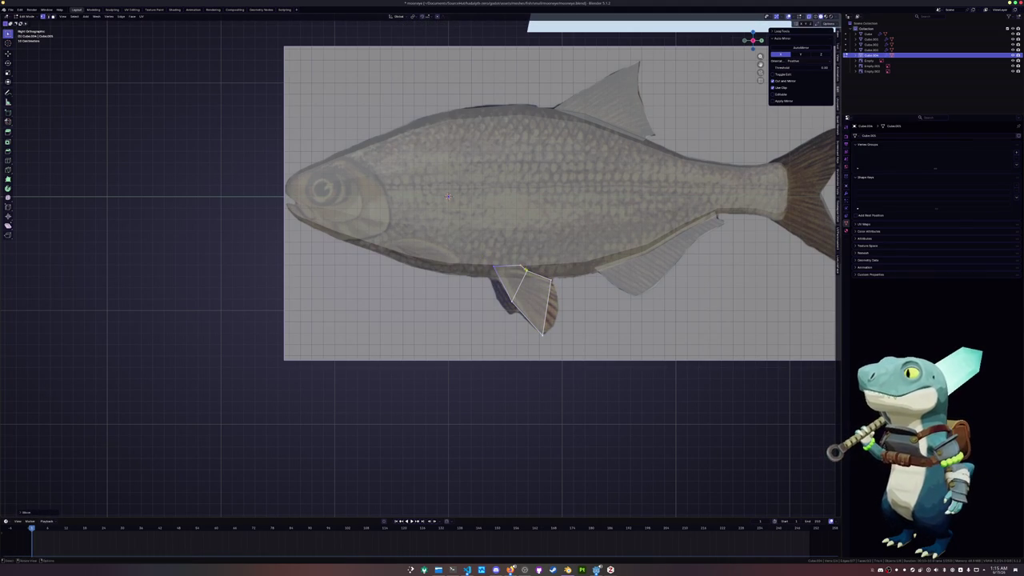
key(g)
click(518, 258)
- Move the fin's right edge outward and slide vertices along the fin edge
key(2)
click(549, 308)
key(g)
click(554, 308)
key(1)
click(555, 296)
key(g)
key(g)
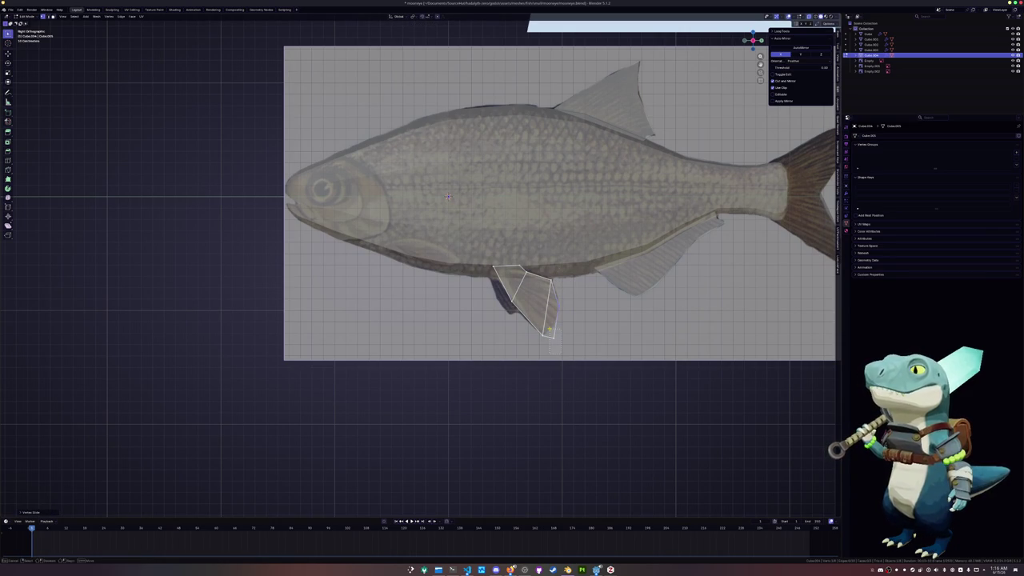
scroll(429, 269, up, 2)
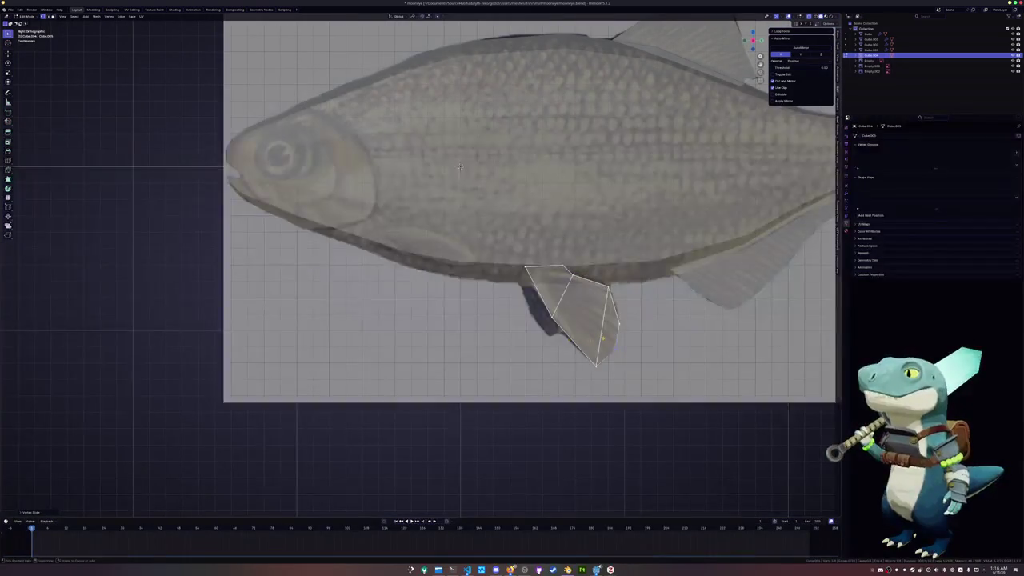
- Add a loop cut across the pelvic fin and reshape its vertices to fit the outline
key(ctrl+r)
click(623, 344)
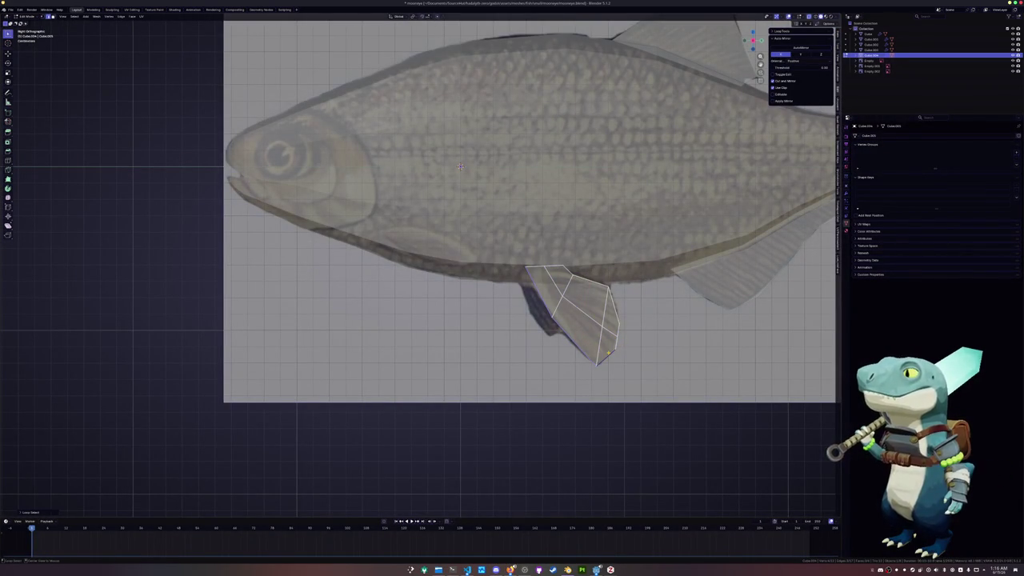
click(611, 349)
alt+click(616, 311)
key(g)
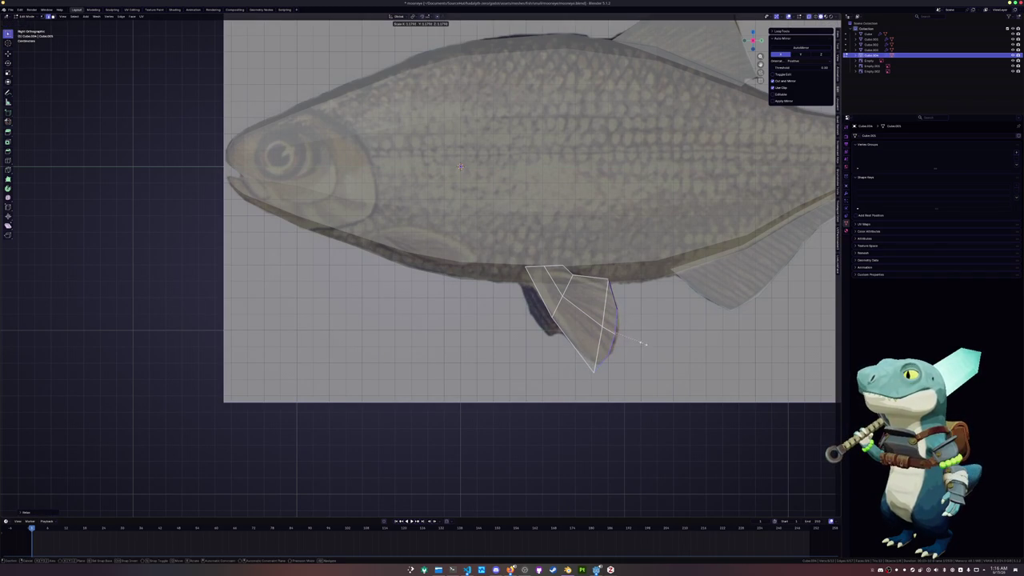
key(Return)
ctrl+click(546, 265)
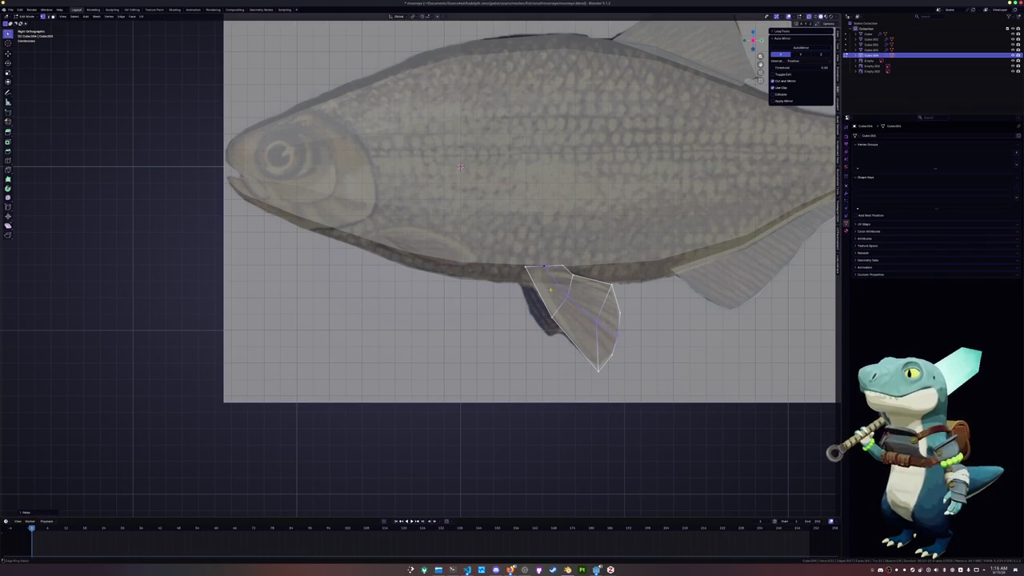
click(582, 320)
mouse_move(582, 320)
mouse_down()
mouse_move(566, 333)
mouse_move(598, 370)
mouse_up()
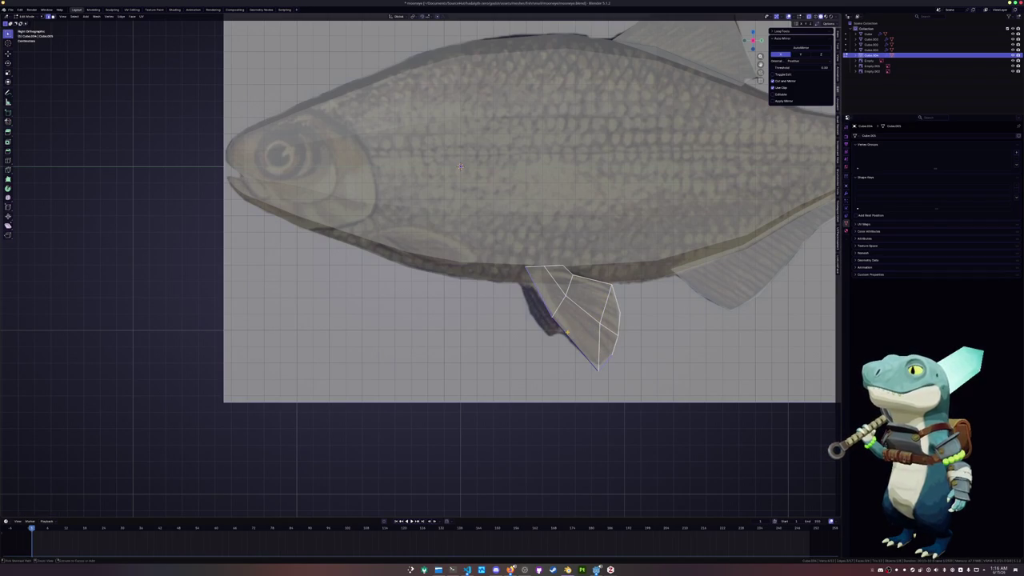
alt+click(599, 288)
key(Tab)
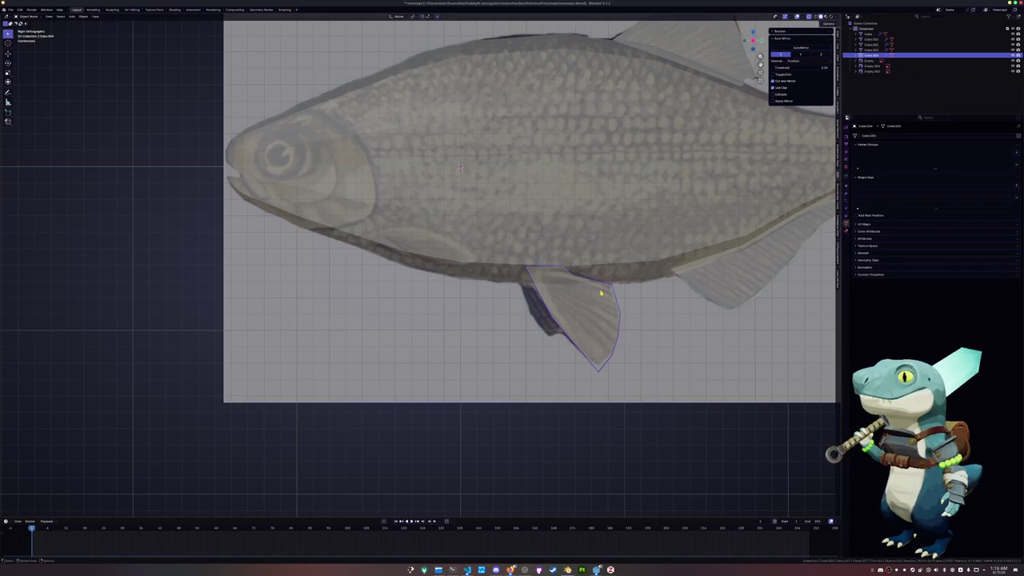
- In front view, move the fin edge along X and Z so it tilts outward
key(KP_1)
key(Tab)
key(r)
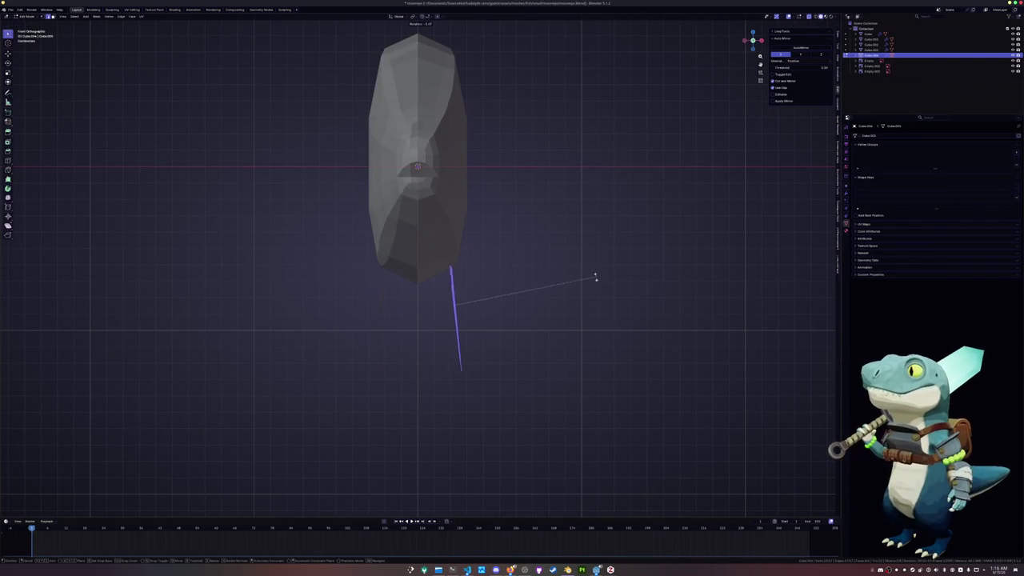
key(g)
key(x)
click(563, 255)
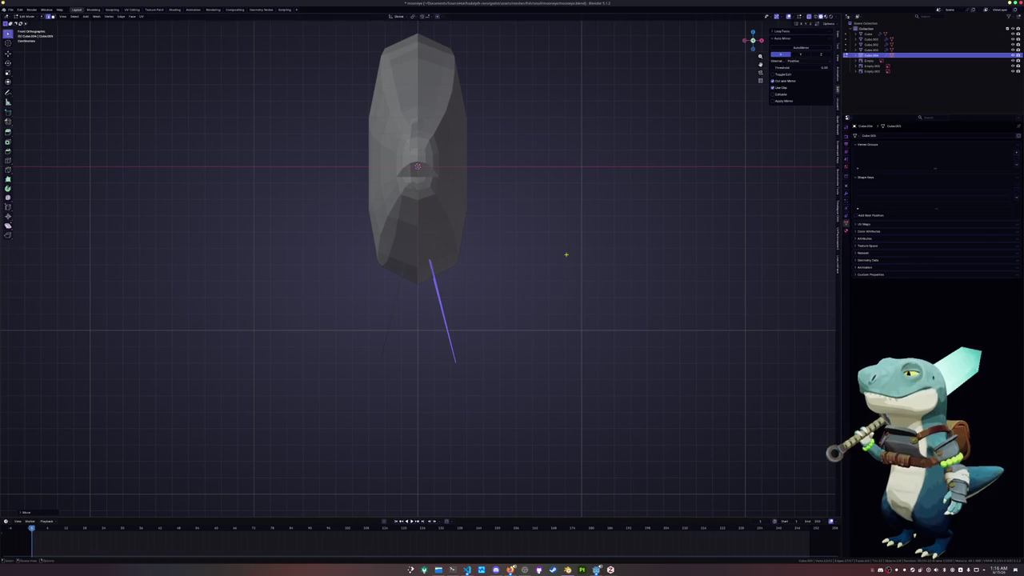
middle_drag(564, 257, 540, 268)
key(g)
key(z)
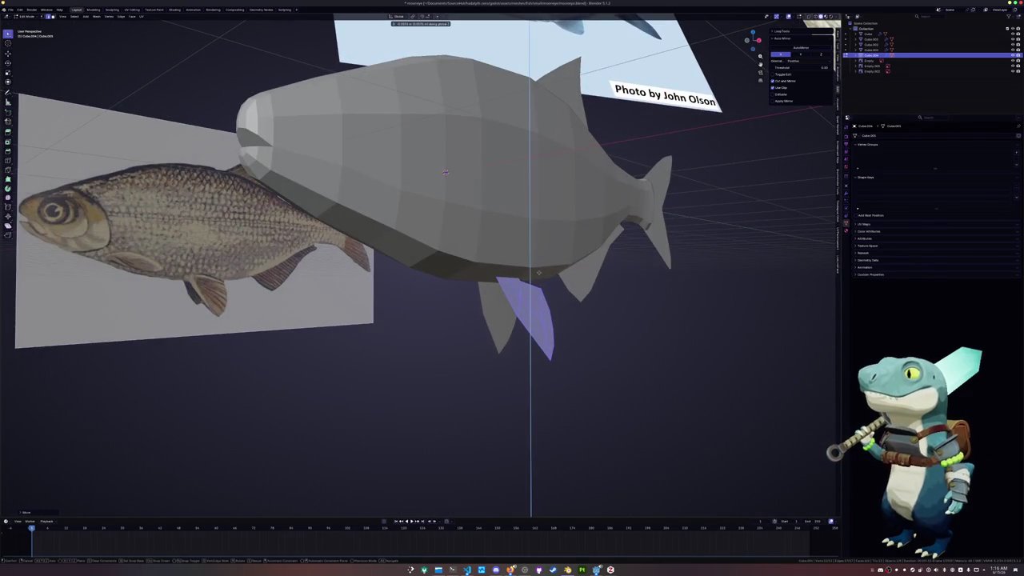
click(540, 268)
- Leave the fin and edit the fish body mesh in side view
key(KP_3)
key(Tab)
middle_drag(450, 165, 517, 279)
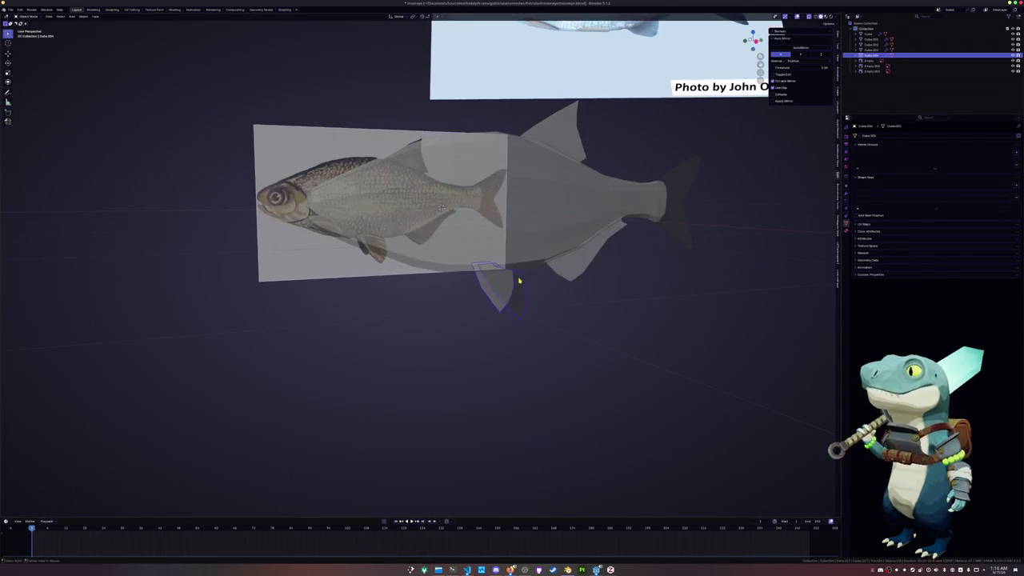
click(480, 256)
key(Tab)
key(KP_3)
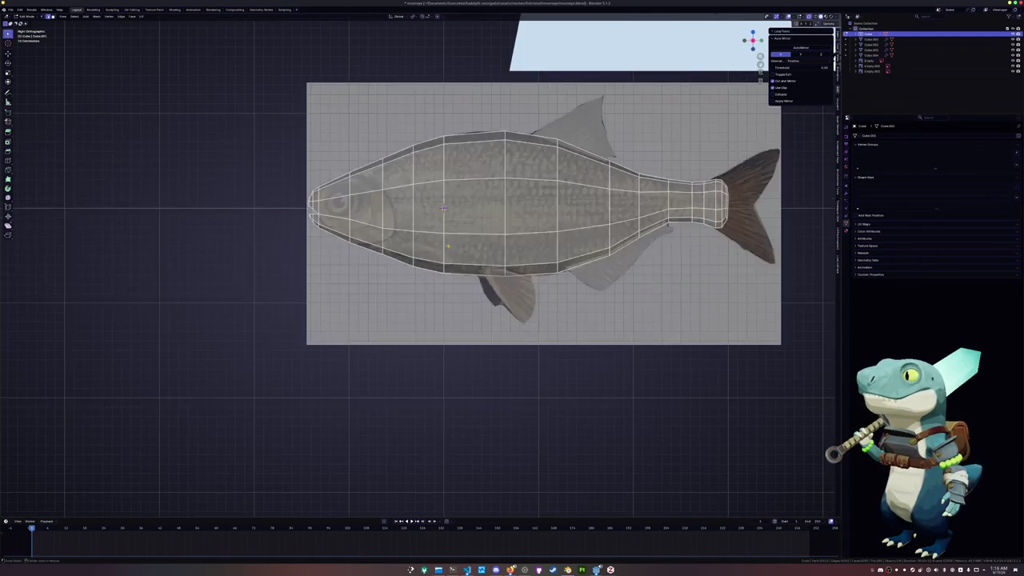
- Zoom to the fish head, select the mouth-tip vertex and start a Knife cut
scroll(342, 223, up, 2)
scroll(320, 220, up, 2)
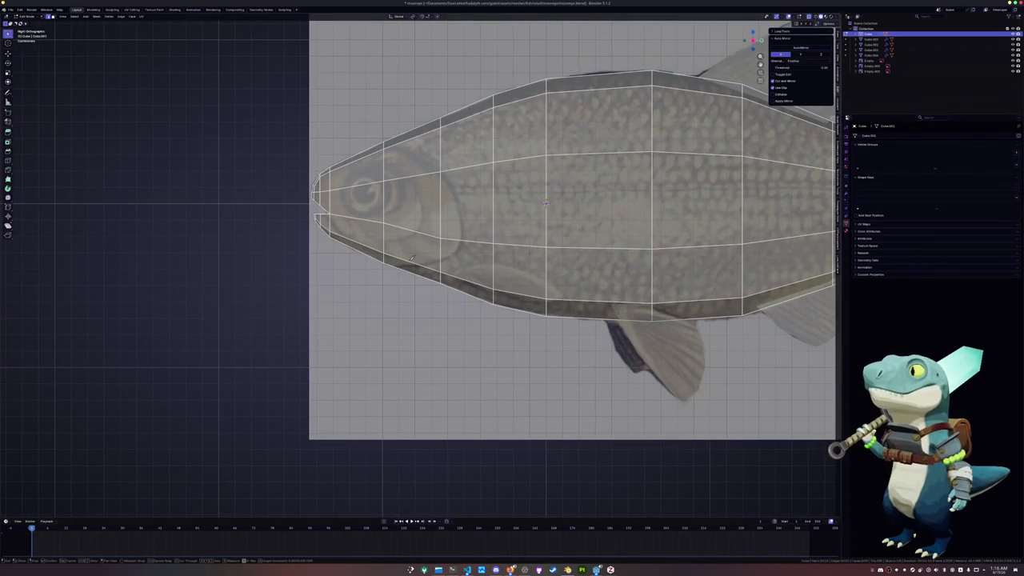
scroll(302, 217, up, 2)
shift+middle_drag(302, 217, 437, 259)
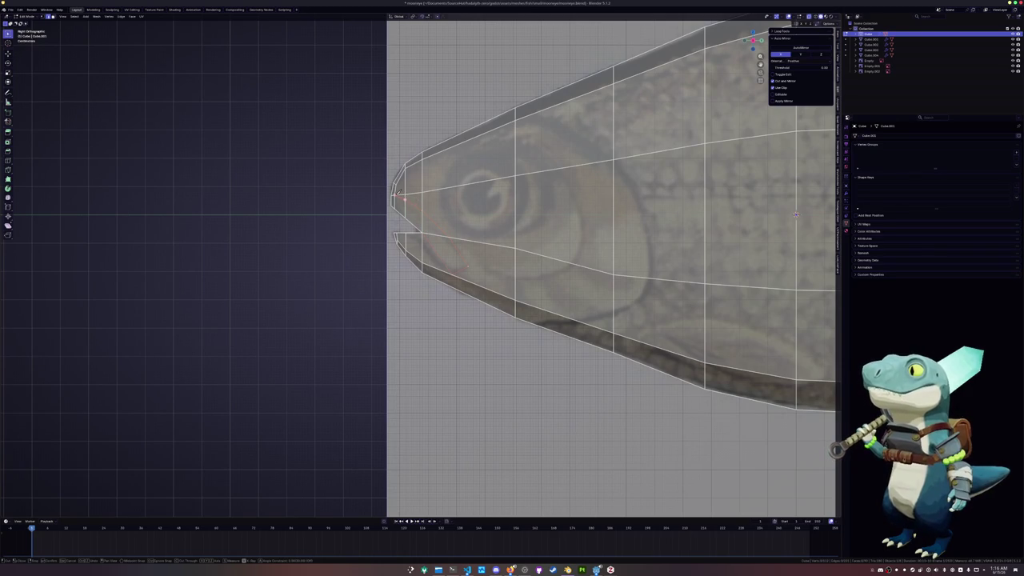
click(395, 194)
key(k)
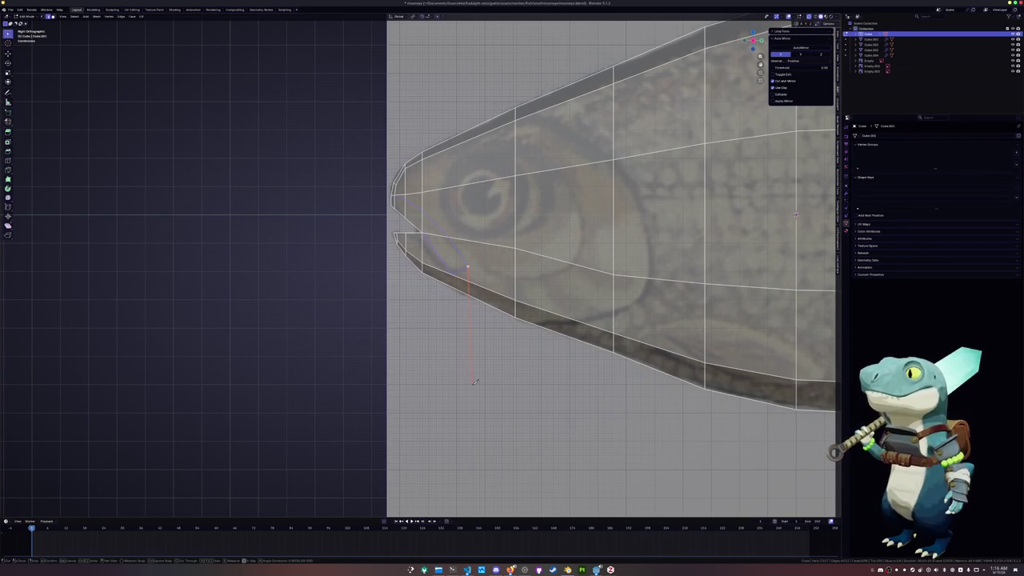
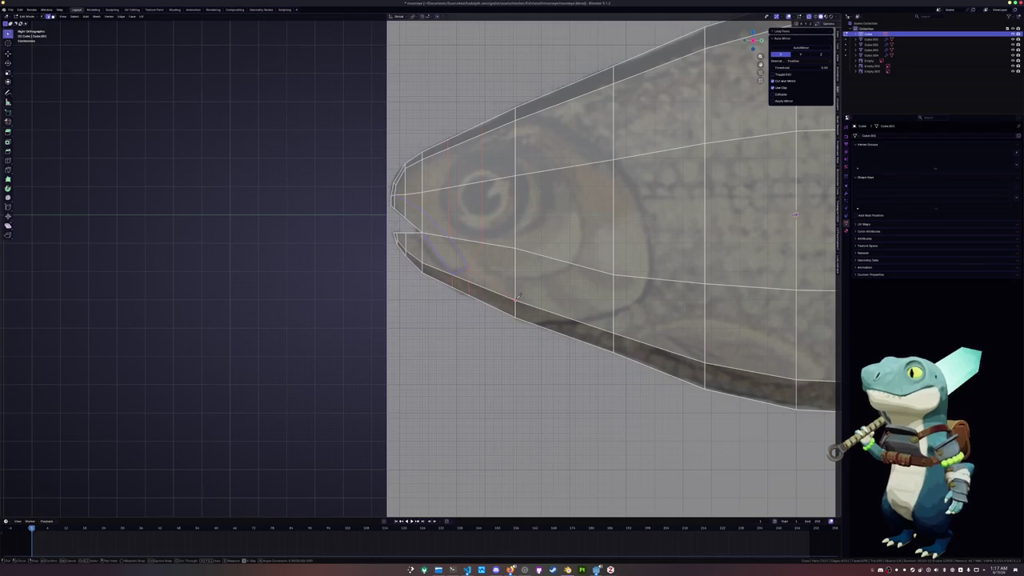
- Select a face and the adjacent triangle at the fish's mouth
scroll(475, 264, up, 2)
click(453, 244)
shift+click(432, 209)
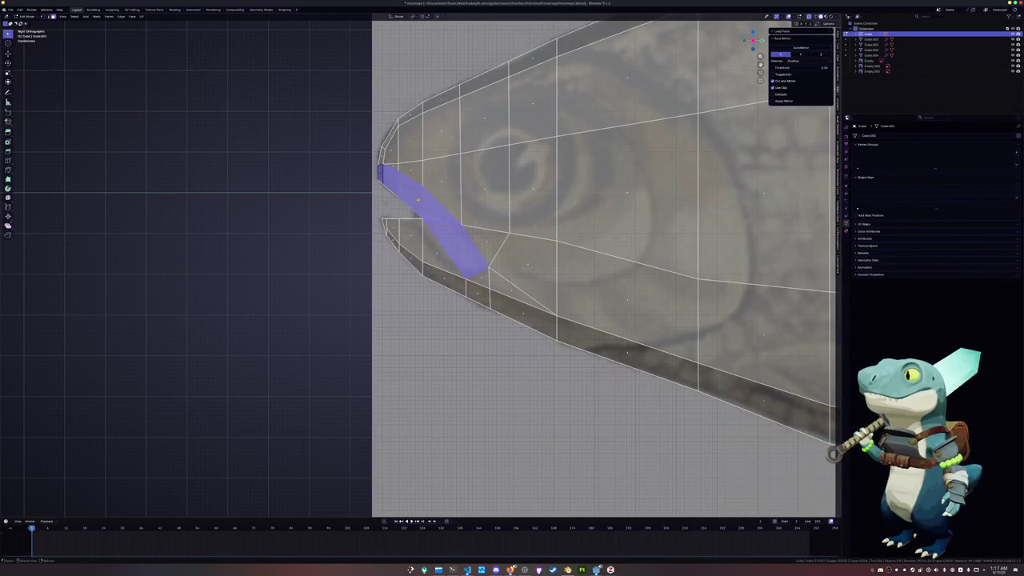
middle_drag(720, 152, 771, 140)
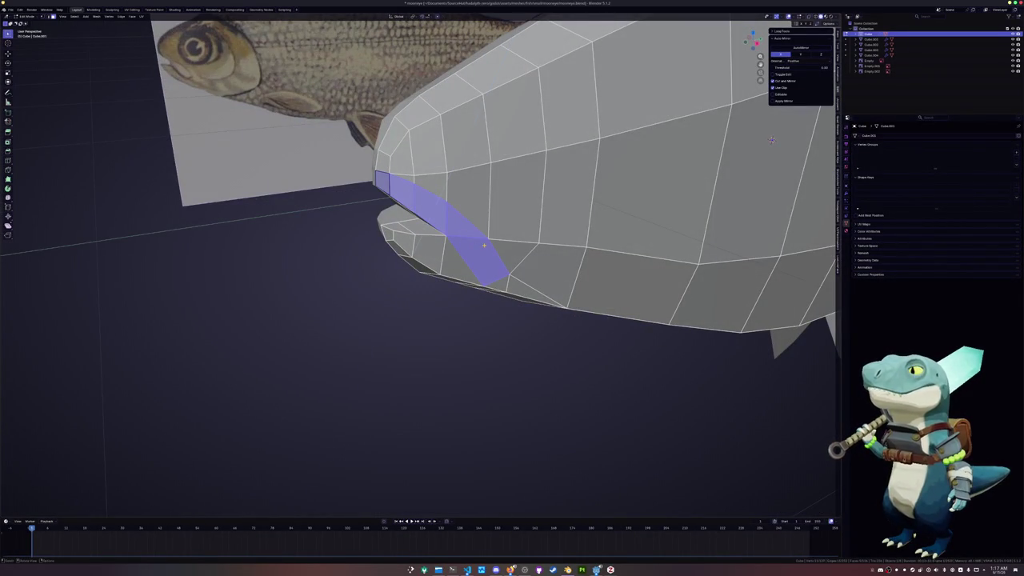
mouse_move(771, 140)
middle_down()
mouse_move(715, 112)
mouse_move(640, 160)
middle_up()
- Vertex-slide the mouth-corner vertices inward along their edges, then check the head from several angles
click(399, 128)
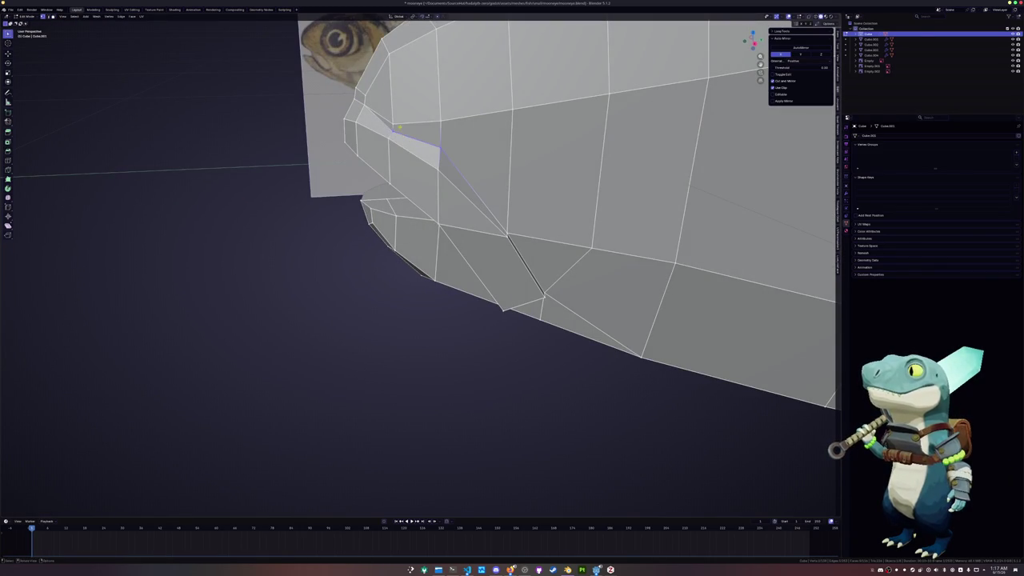
key(shift+v)
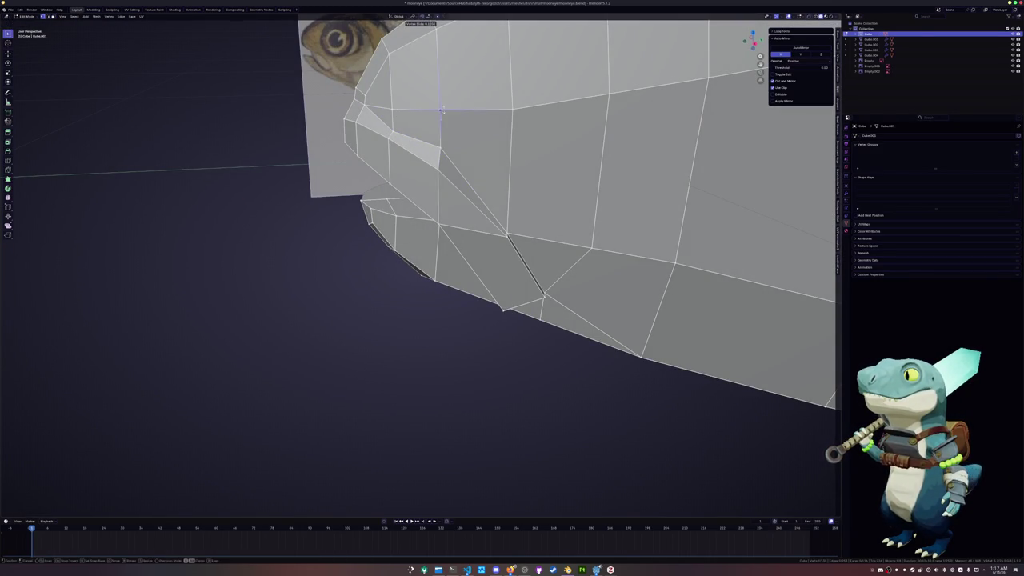
scroll(452, 121, down, 4)
mouse_move(452, 122)
middle_down()
mouse_move(758, 120)
mouse_move(371, 184)
middle_up()
key(Return)
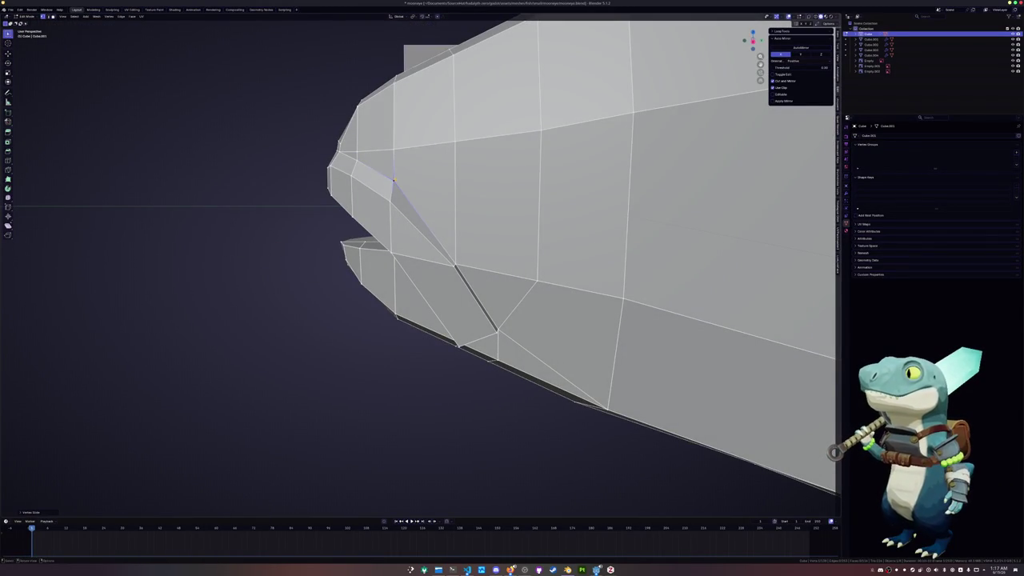
key(shift+v)
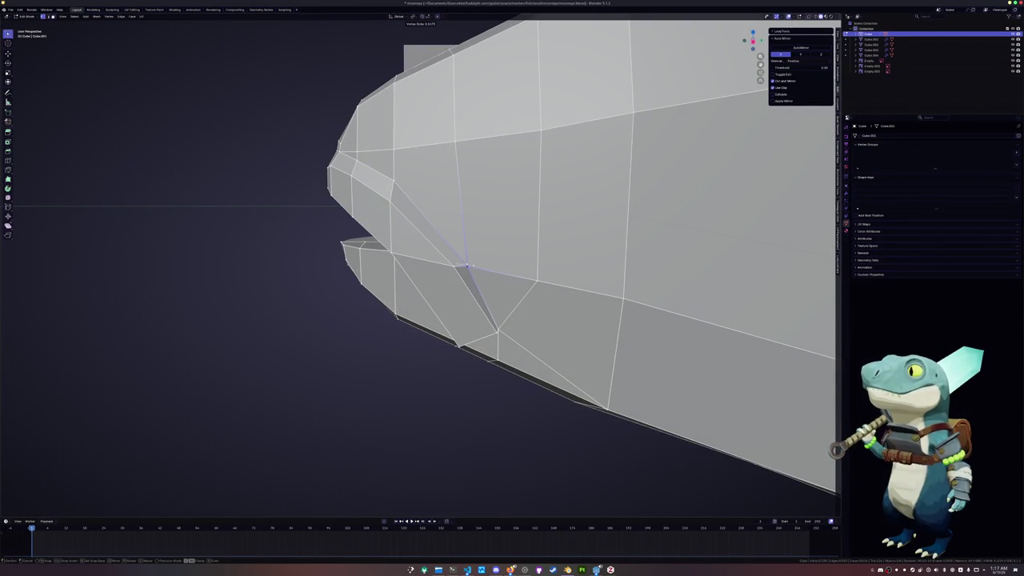
key(Return)
middle_drag(468, 266, 458, 293)
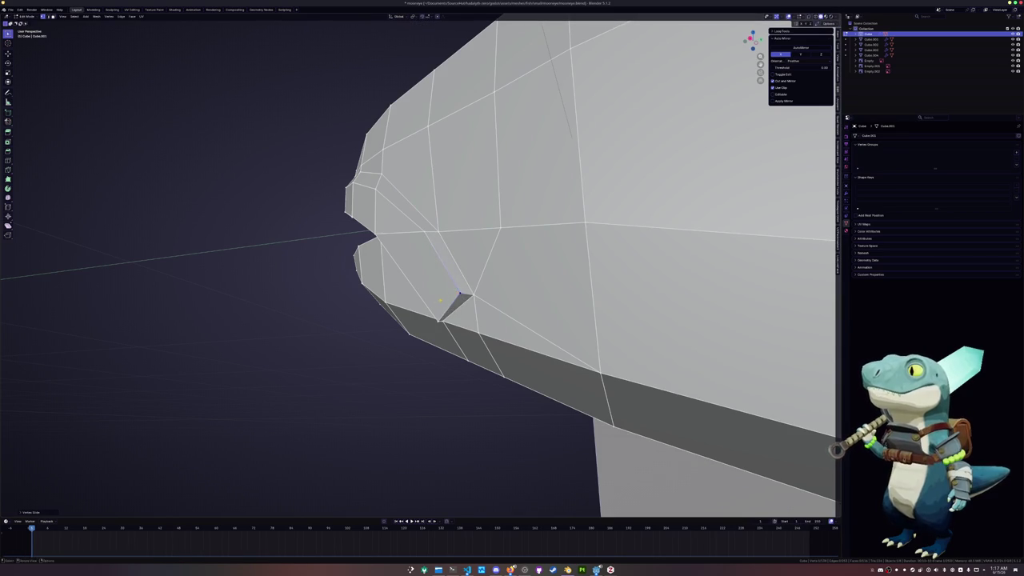
middle_drag(469, 298, 410, 372)
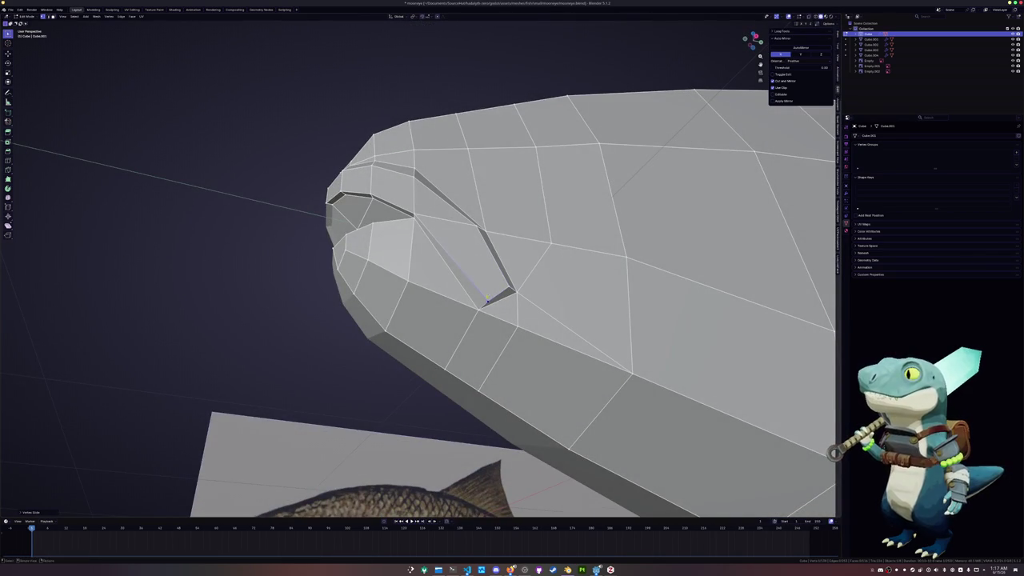
middle_drag(512, 320, 592, 283)
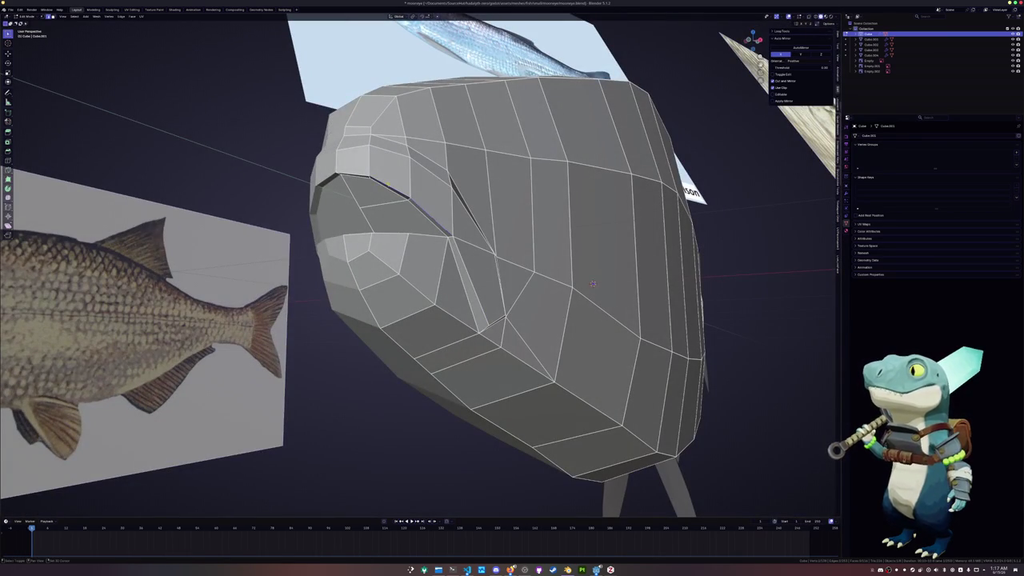
- Edge-slide the mouth edge and a lip vertex along their neighbouring edges
key(g)
key(g)
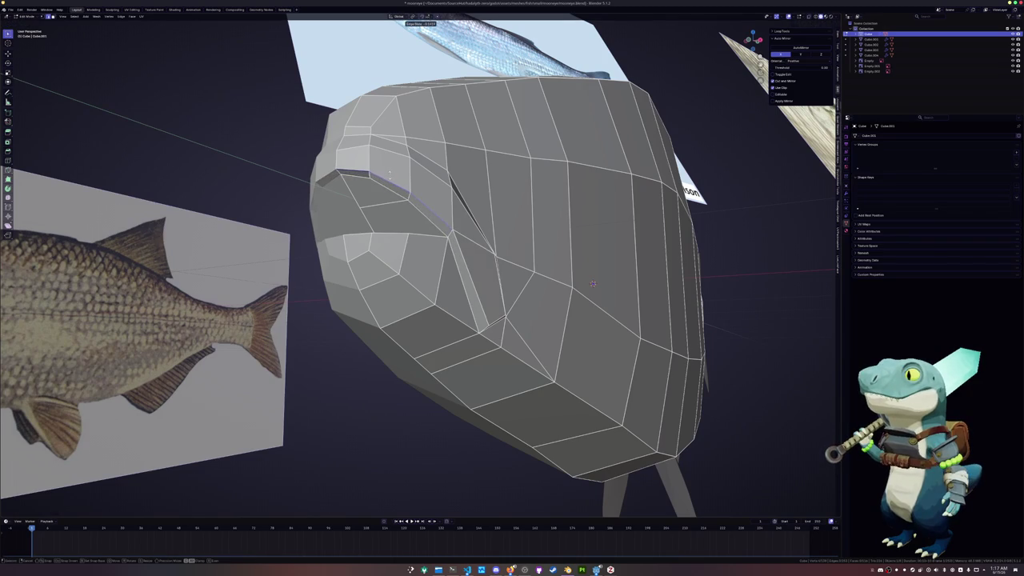
click(593, 283)
middle_drag(592, 283, 415, 230)
key(g)
key(g)
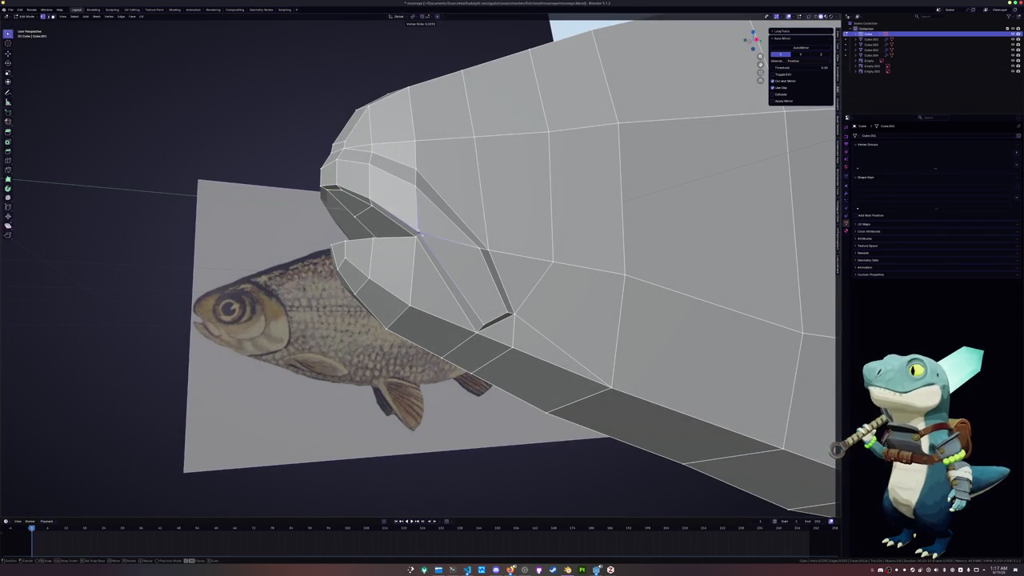
click(417, 231)
mouse_move(417, 232)
middle_down()
mouse_move(512, 185)
mouse_move(472, 176)
mouse_move(600, 254)
middle_up()
- Vertex-slide another upper-lip vertex and add a mouth face to the selection
key(shift+v)
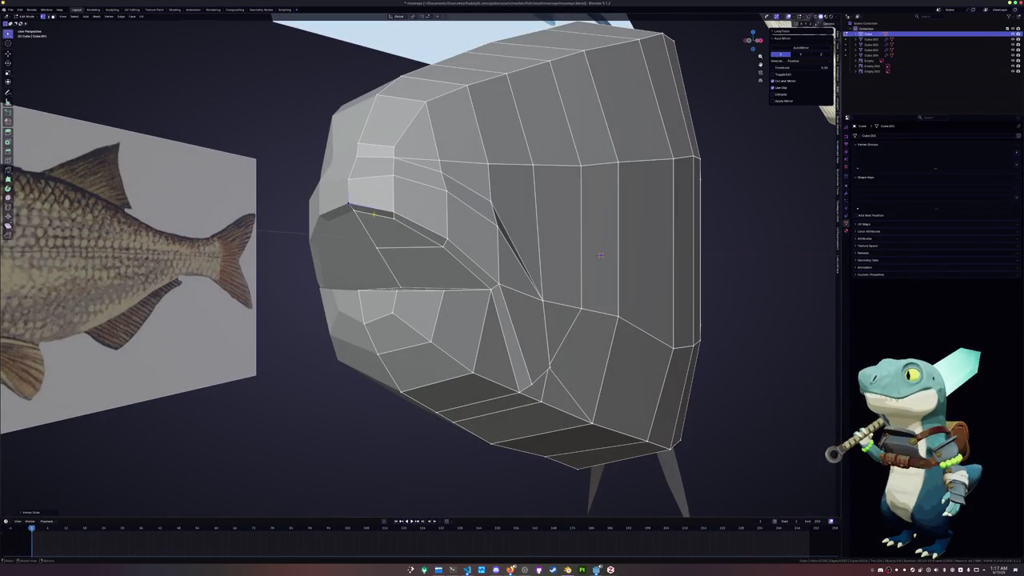
click(600, 255)
middle_drag(600, 254, 511, 240)
mouse_move(307, 201)
middle_down()
mouse_move(775, 296)
mouse_move(380, 316)
middle_up()
shift+click(400, 308)
middle_drag(620, 174, 604, 224)
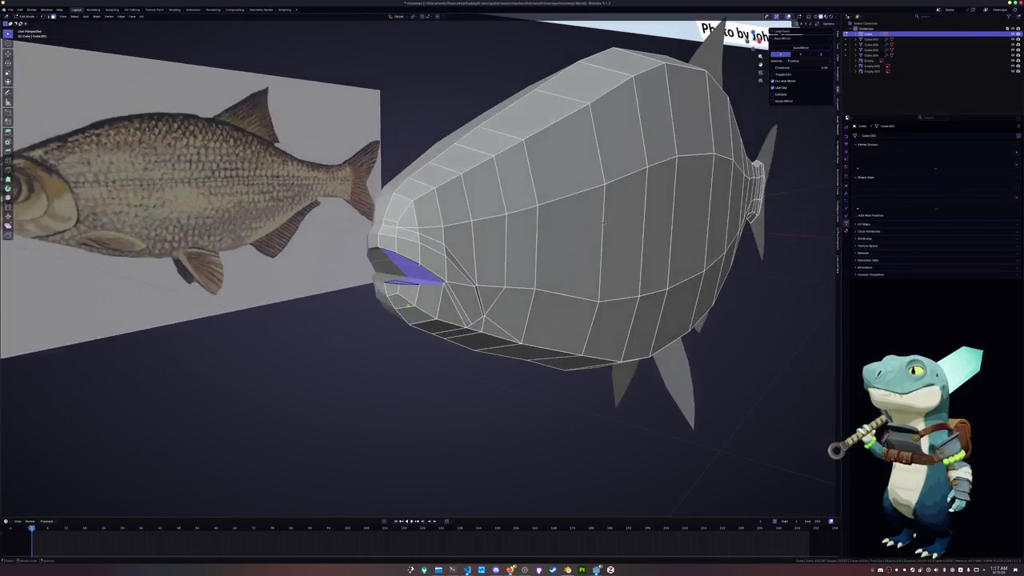
- Inset the selected mouth faces to create a lip rim
key(i)
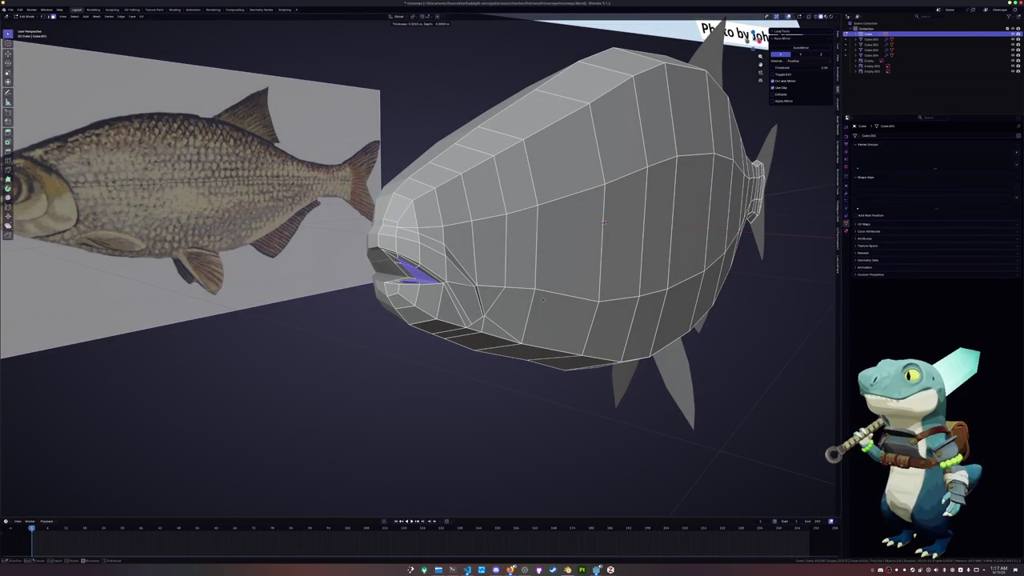
click(28, 513)
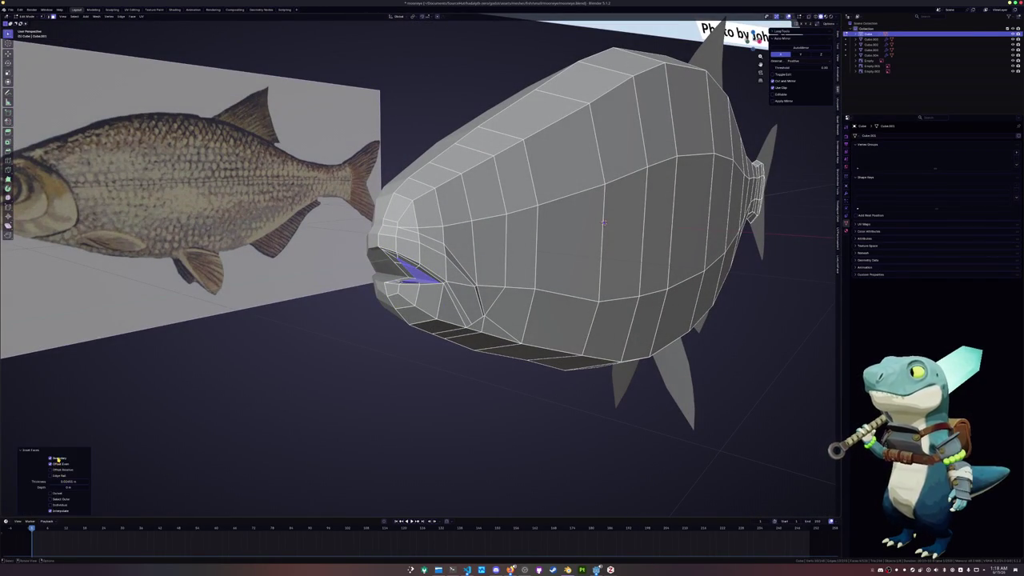
scroll(604, 224, up, 2)
middle_drag(603, 224, 644, 178)
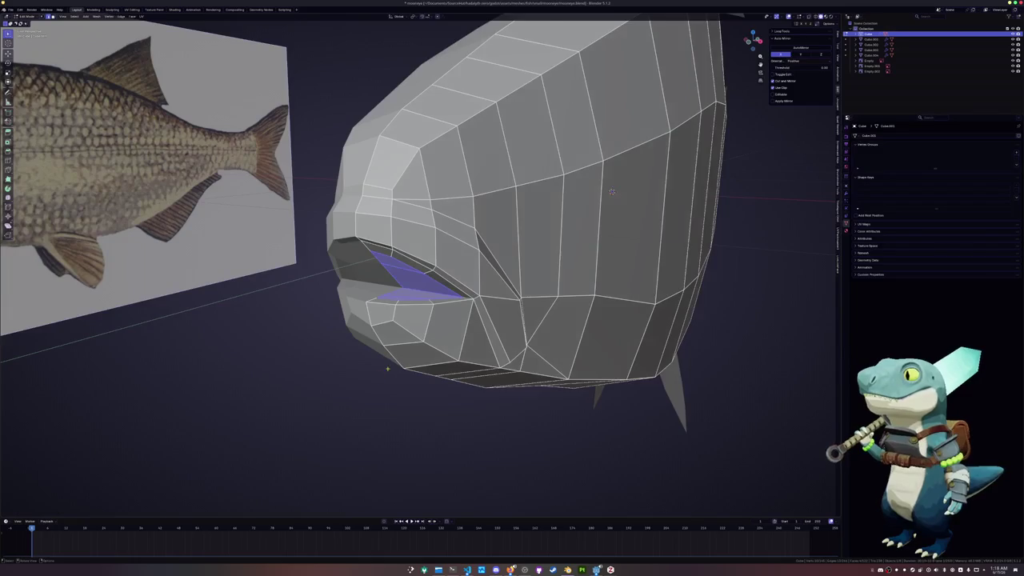
scroll(645, 177, up, 3)
- Select the lip edge loop and slide a short mouth edge to match the reference
alt+click(460, 311)
middle_drag(460, 310, 475, 83)
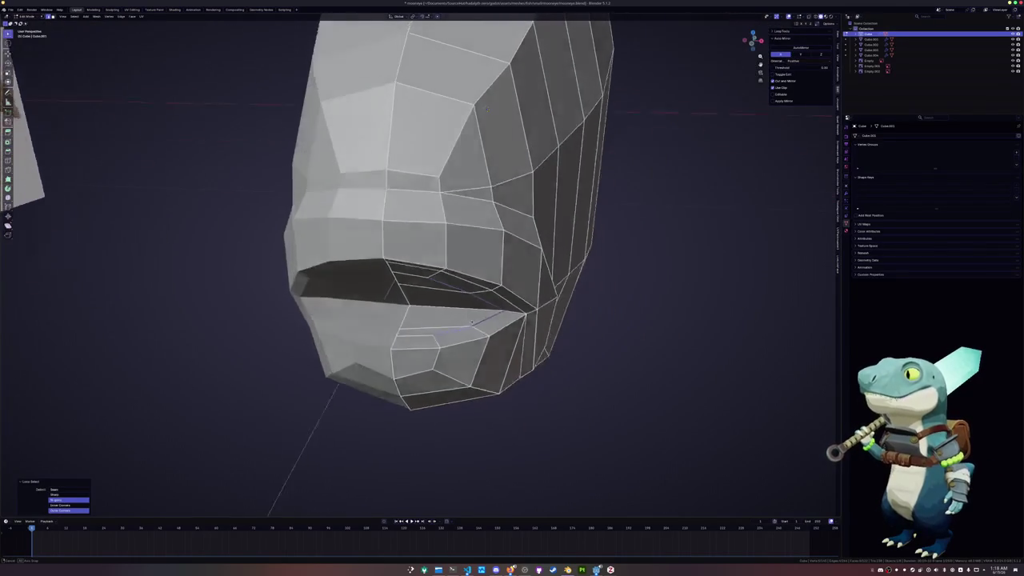
click(474, 324)
mouse_move(473, 324)
middle_down()
mouse_move(612, 90)
mouse_move(555, 324)
middle_up()
click(611, 96)
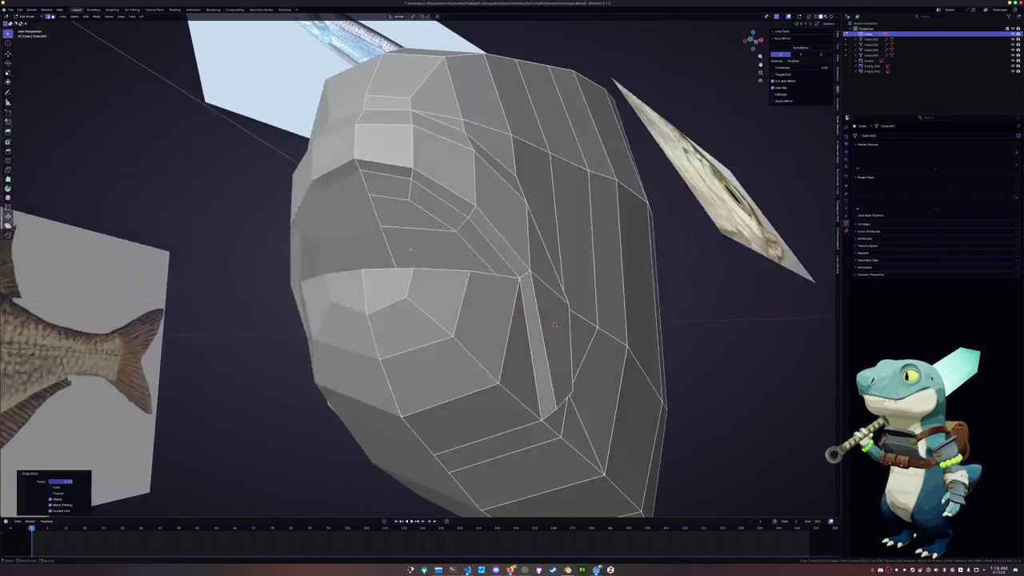
- Scale the face below the upper lip in side X-ray view against the reference
click(406, 209)
mouse_move(555, 324)
middle_down()
mouse_move(629, 178)
mouse_move(397, 273)
middle_up()
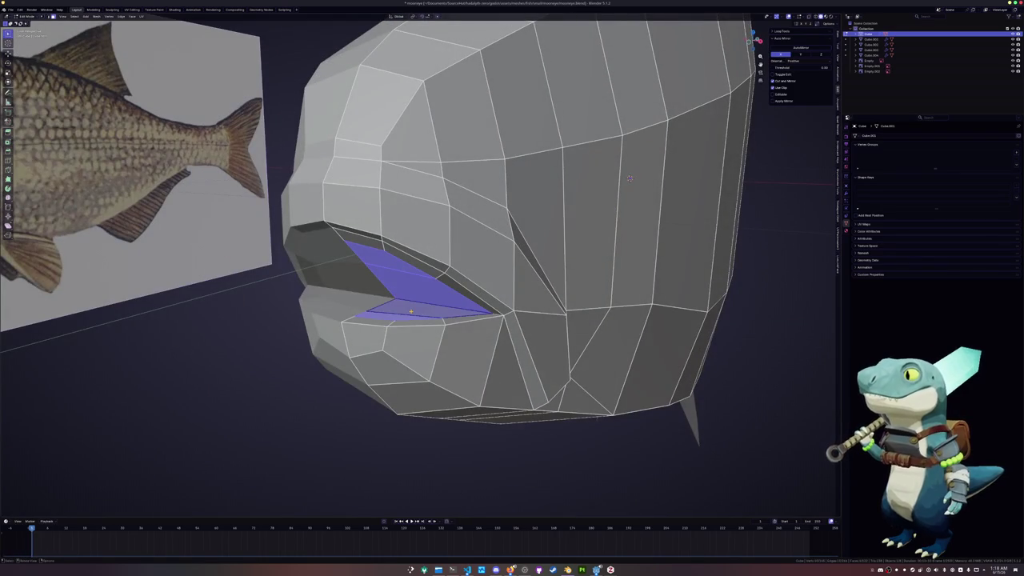
key(KP_3)
key(alt+z)
scroll(396, 273, up, 2)
key(s)
click(399, 273)
key(alt+z)
mouse_move(399, 272)
middle_down()
mouse_move(489, 161)
mouse_move(706, 165)
middle_up()
scroll(480, 176, up, 3)
key(alt+z)
scroll(489, 161, up, 2)
click(500, 143)
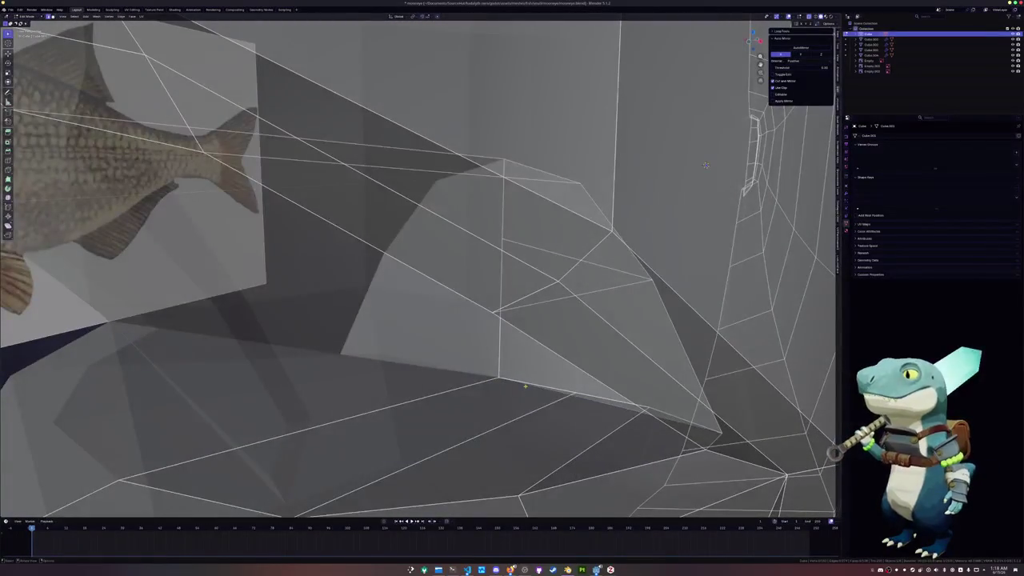
- Move the mouth vertices upward along Z to round the mouth arch
key(g)
click(551, 390)
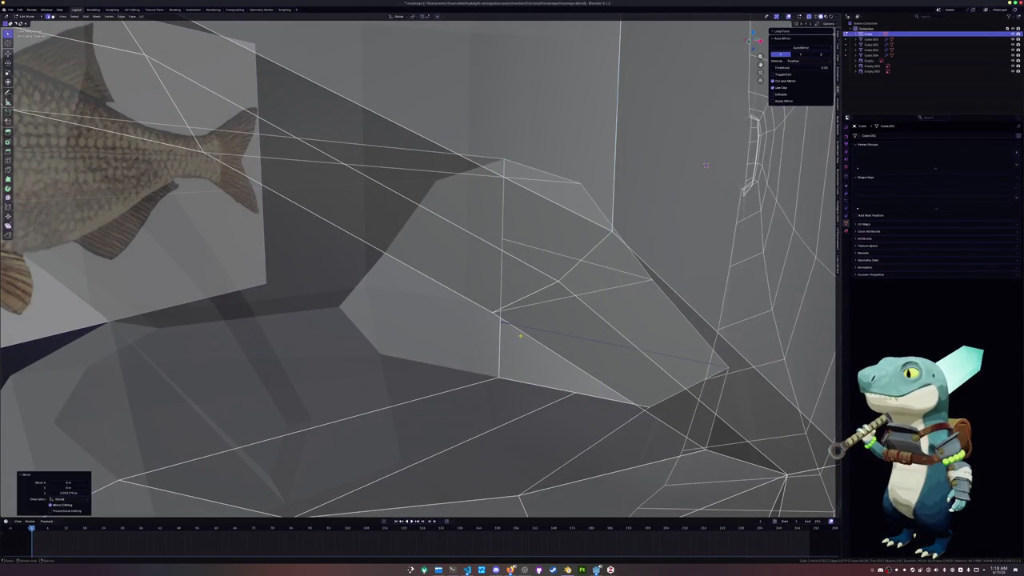
mouse_move(705, 164)
middle_down()
mouse_move(497, 192)
mouse_move(531, 161)
mouse_move(391, 140)
mouse_move(511, 318)
middle_up()
key(g)
key(z)
click(391, 140)
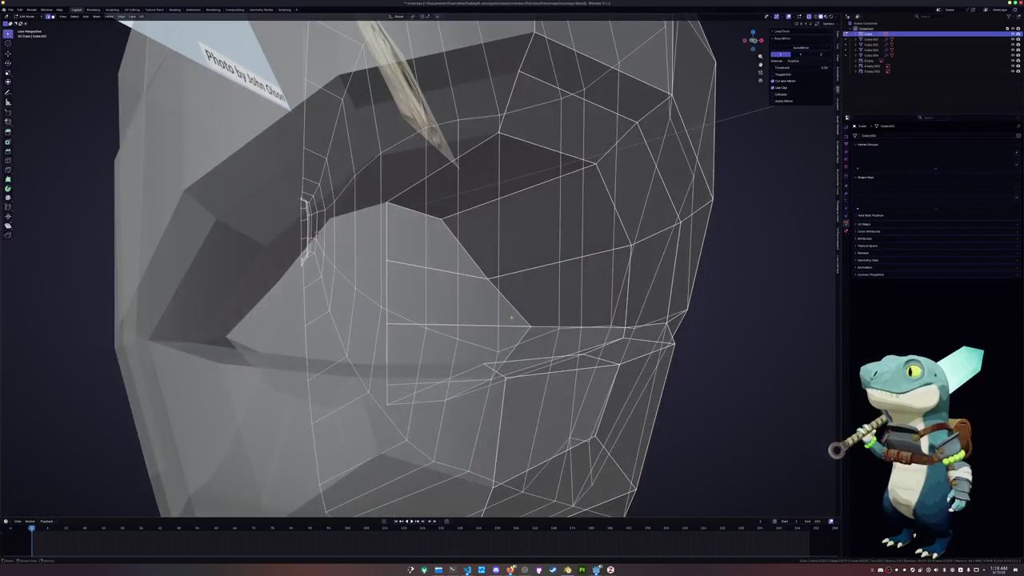
- Select the mouth edge loop and check the arch from front and low angles
alt+click(512, 317)
key(alt+z)
key(KP_1)
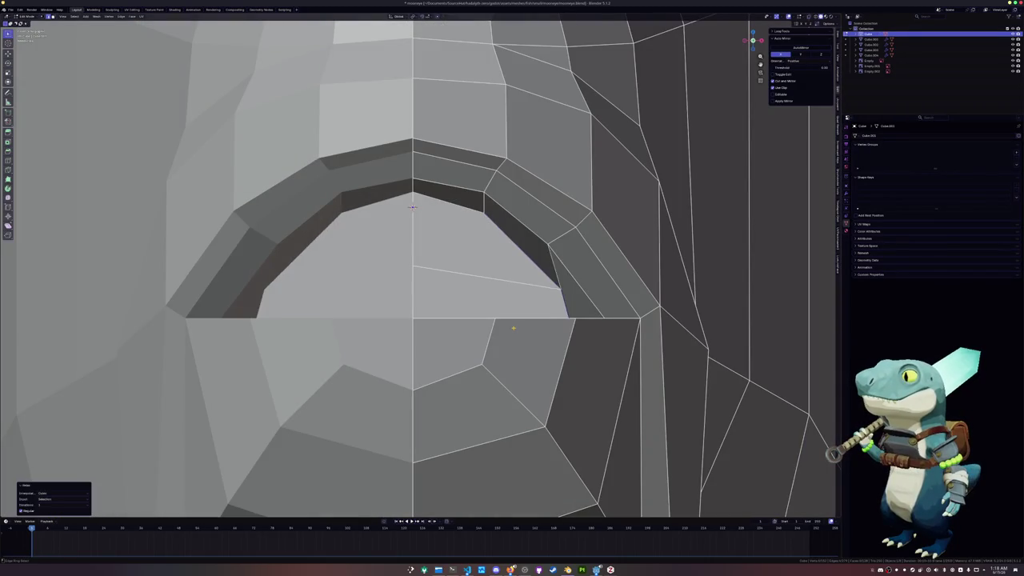
scroll(512, 327, down, 5)
key(alt+z)
middle_drag(513, 327, 496, 331)
middle_drag(384, 102, 434, 267)
key(alt+z)
middle_drag(428, 229, 526, 285)
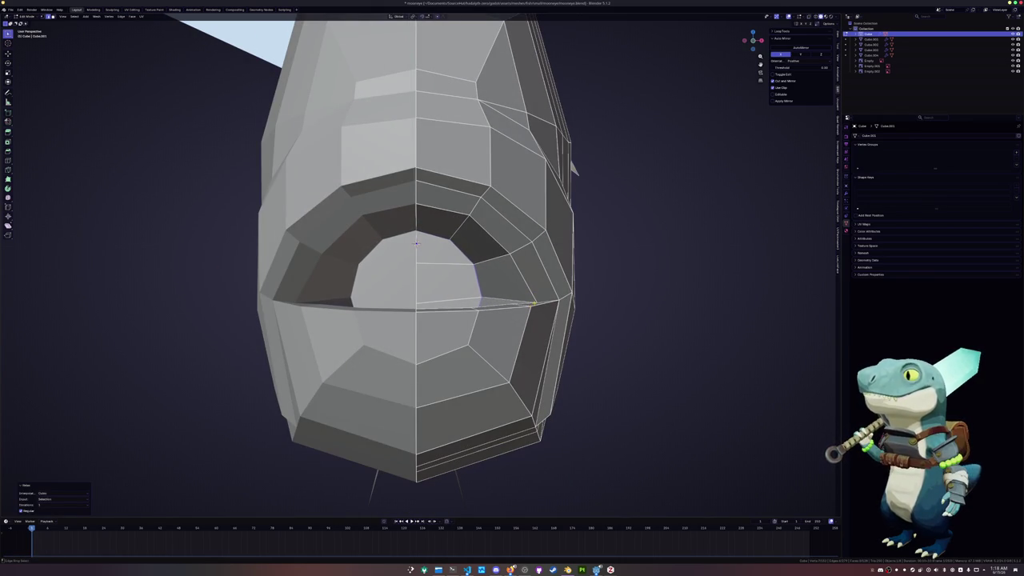
mouse_move(478, 274)
middle_down()
mouse_move(539, 293)
mouse_move(511, 295)
middle_up()
- In side X-ray view, select the edges near the mouth
key(KP_3)
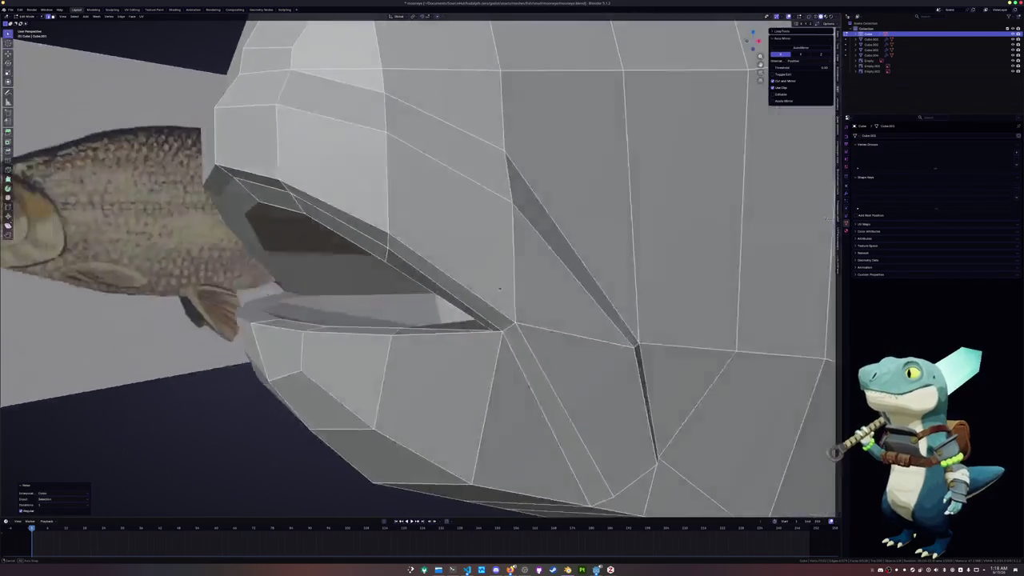
key(alt+z)
scroll(499, 289, up, 3)
click(545, 236)
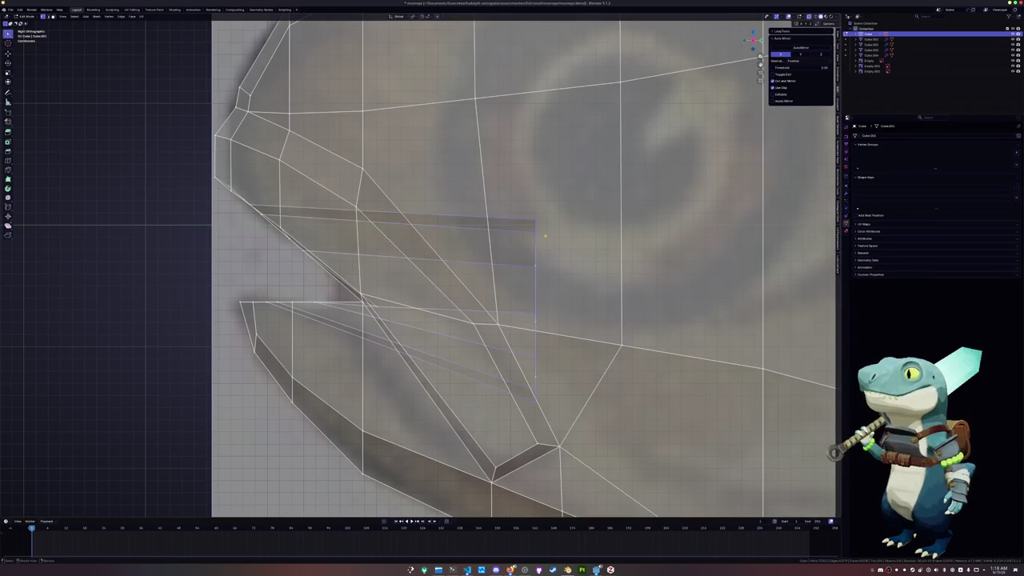
- Slide the selected mouth vertex and edge along their neighbouring edges
key(shift+v)
click(516, 206)
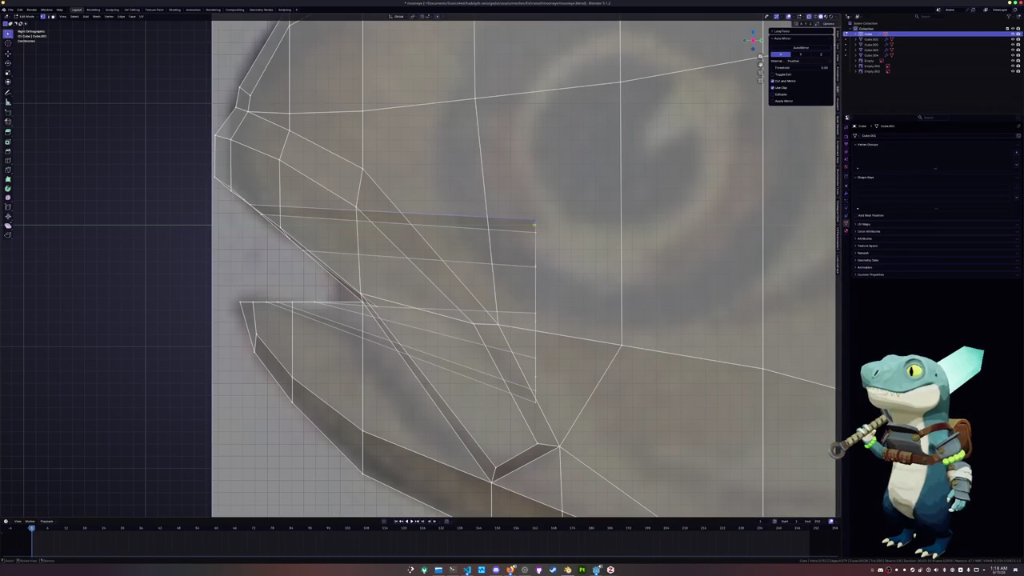
mouse_move(535, 232)
middle_down()
mouse_move(627, 201)
mouse_move(337, 179)
mouse_move(338, 227)
mouse_move(469, 328)
middle_up()
key(alt+z)
key(shift+v)
click(337, 179)
- Push the inner mouth face back along Y to deepen the throat, then return to vertex mode
key(3)
key(alt+z)
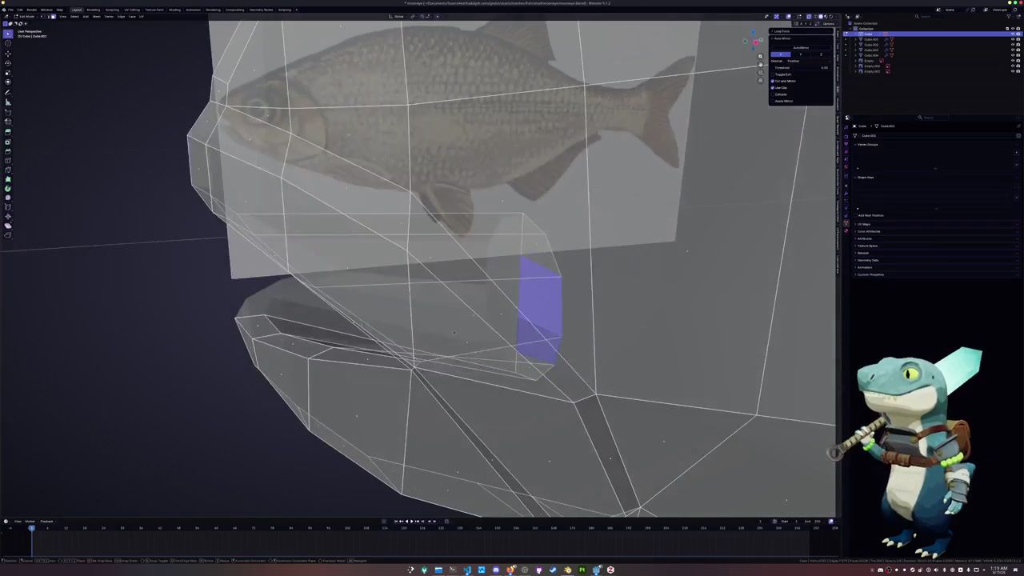
key(g)
key(y)
click(488, 326)
key(alt+a)
key(g)
key(y)
middle_drag(550, 303, 309, 188)
click(570, 304)
key(alt+z)
key(1)
key(ctrl+z)
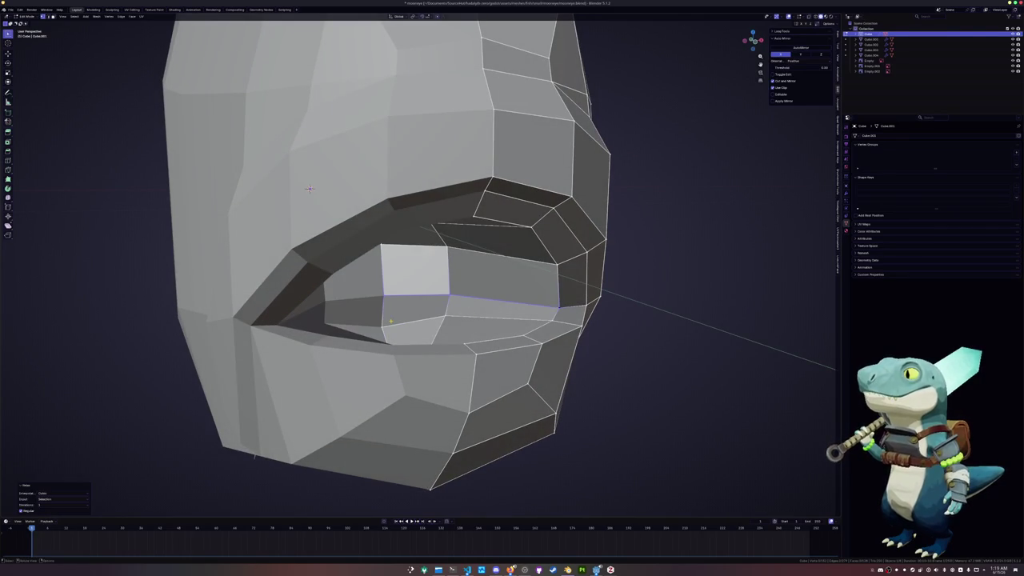
- Relax the mouth edge loop and scale it down to tighten the lips
key(shift+r)
mouse_move(309, 189)
middle_down()
mouse_move(292, 116)
mouse_move(367, 58)
mouse_move(412, 325)
mouse_move(364, 167)
mouse_move(226, 156)
mouse_move(424, 320)
middle_up()
key(ctrl+z)
key(g)
key(g)
alt+click(400, 272)
key(shift+r)
key(s)
click(226, 156)
- Vertex-slide two mouth vertices closer together
click(424, 320)
key(shift+v)
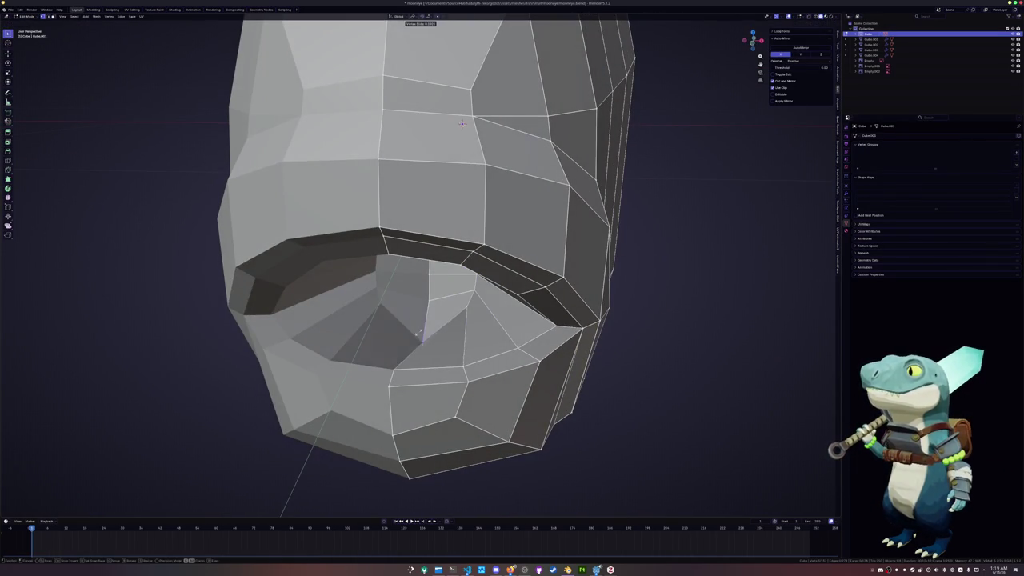
click(461, 123)
middle_drag(462, 123, 427, 175)
key(shift+v)
click(429, 282)
- In edge select mode, slide a lip edge loop into a tighter position
middle_drag(430, 282, 423, 280)
key(2)
alt+click(423, 280)
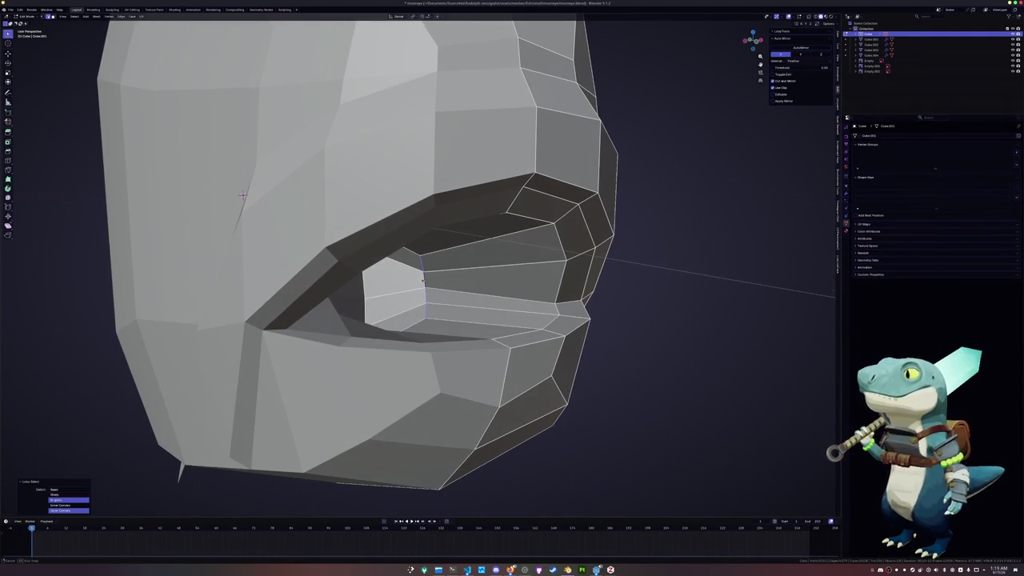
key(g)
key(g)
click(243, 194)
- Vertex-slide a mouth vertex and the mouth-corner vertex along their edges
middle_drag(242, 194, 385, 118)
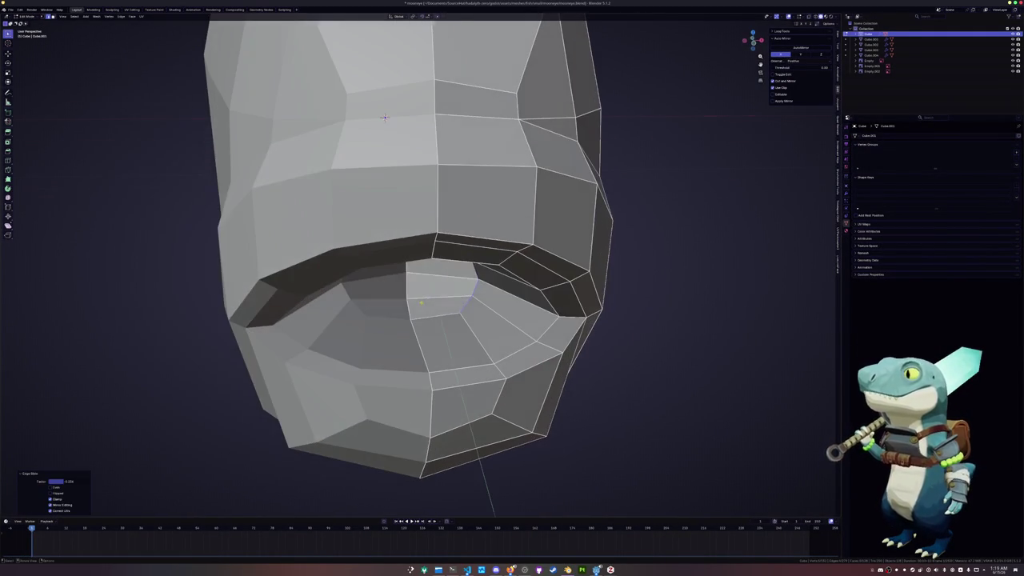
click(457, 317)
key(shift+v)
click(385, 117)
mouse_move(384, 117)
middle_down()
mouse_move(329, 256)
mouse_move(448, 248)
mouse_move(171, 51)
mouse_move(376, 272)
mouse_move(424, 298)
mouse_move(473, 267)
mouse_move(485, 306)
middle_up()
click(466, 244)
key(shift+v)
click(454, 244)
- Shift the inner lip edges along the X axis with G X
click(392, 276)
key(g)
key(x)
click(473, 268)
scroll(484, 306, up, 3)
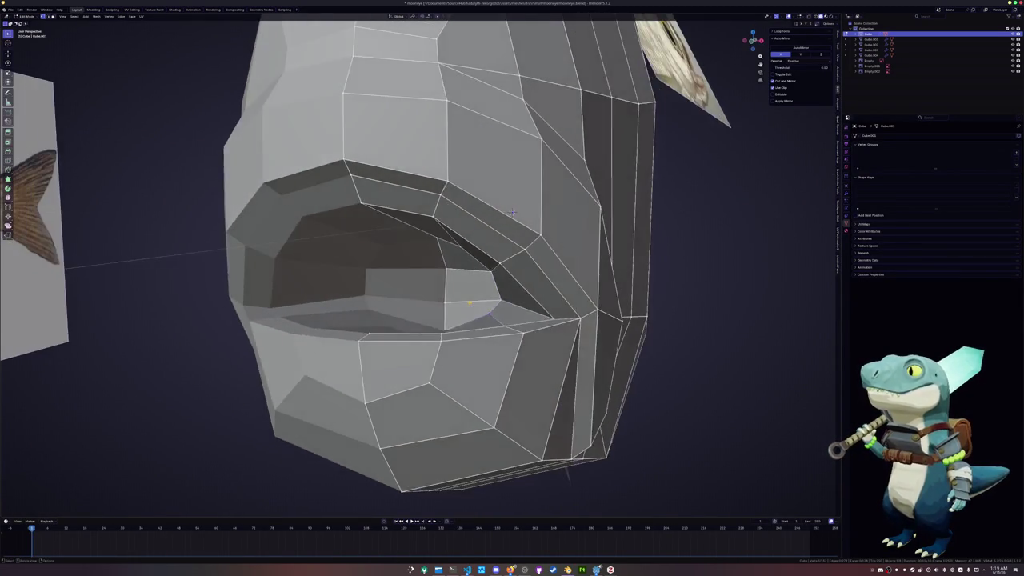
scroll(480, 304, up, 2)
key(g)
key(x)
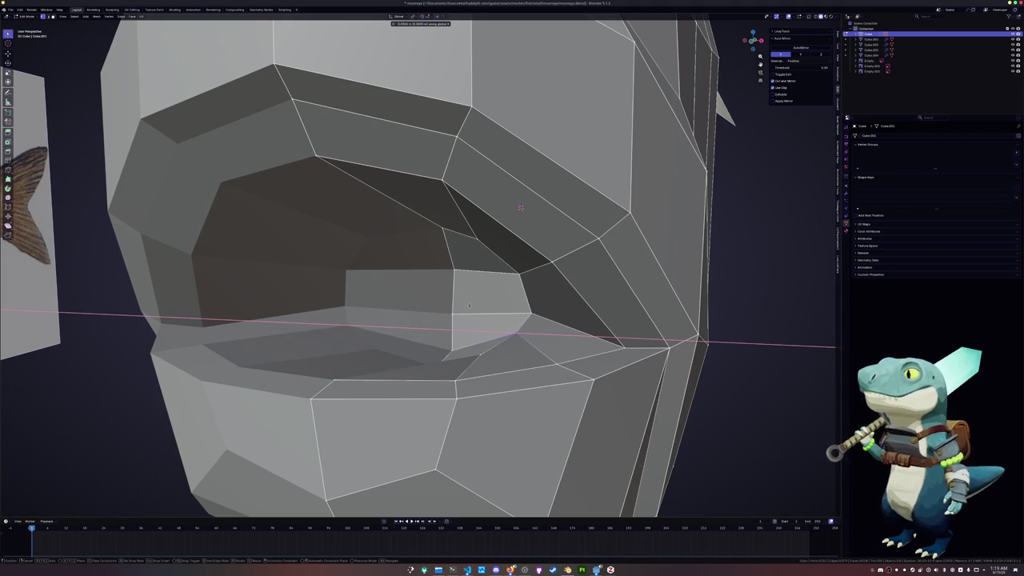
click(469, 306)
- Vertex-slide four more mouth vertices, finishing at the mouth corner
alt+click(471, 308)
mouse_move(472, 308)
middle_down()
mouse_move(520, 338)
mouse_move(478, 280)
middle_up()
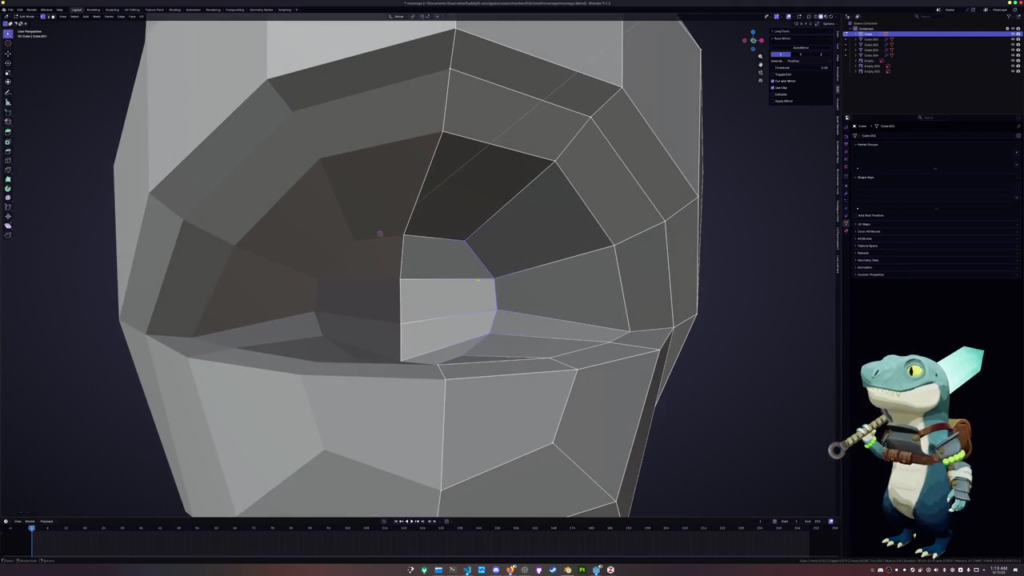
key(shift+v)
click(380, 233)
mouse_move(380, 233)
middle_down()
mouse_move(434, 264)
mouse_move(78, 321)
mouse_move(269, 265)
mouse_move(495, 134)
mouse_move(228, 121)
mouse_move(400, 200)
mouse_move(623, 272)
middle_up()
key(shift+v)
click(78, 320)
key(shift+v)
click(270, 264)
key(shift+v)
click(228, 121)
- Check the whole fish in a straight side view, then return to Edit Mode
key(Tab)
scroll(400, 200, down, 4)
key(KP_3)
key(Tab)
scroll(623, 272, up, 4)
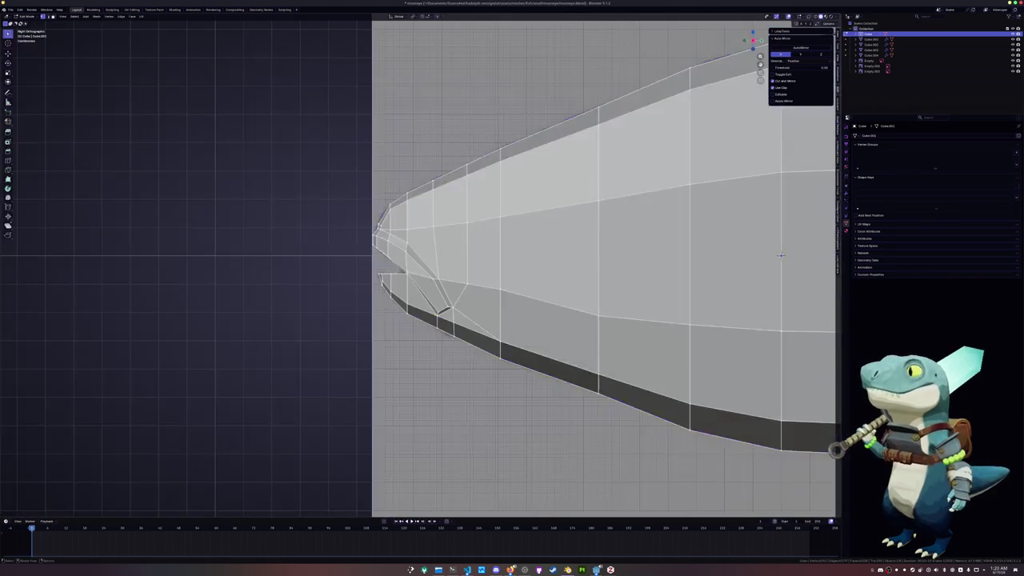
- With X-ray on, select the four faces over the reference eye and inset them
key(alt+z)
scroll(437, 245, up, 2)
shift+middle_drag(437, 245, 376, 278)
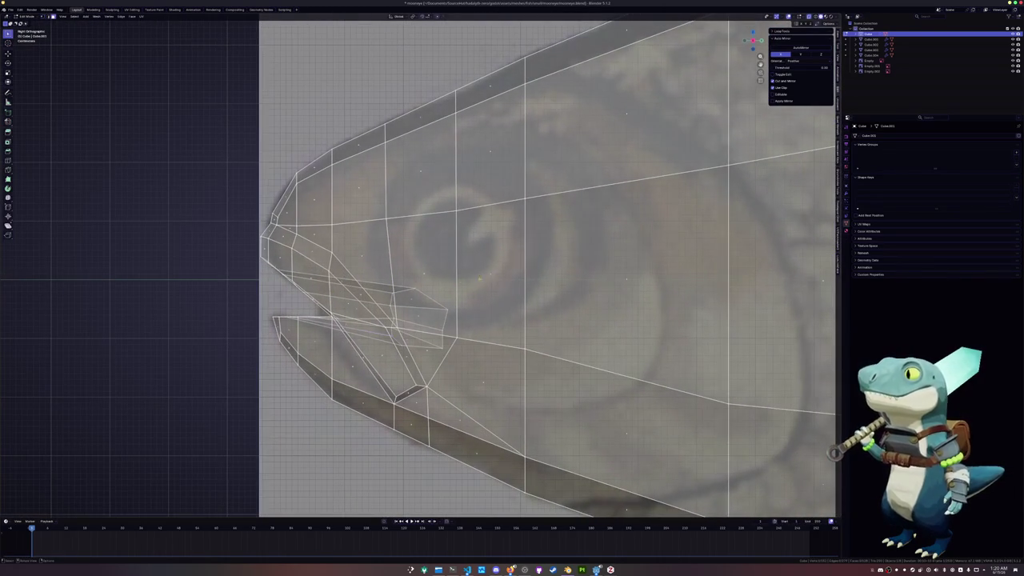
click(489, 272)
shift+click(422, 272)
shift+click(422, 172)
shift+click(490, 144)
scroll(419, 260, down, 3)
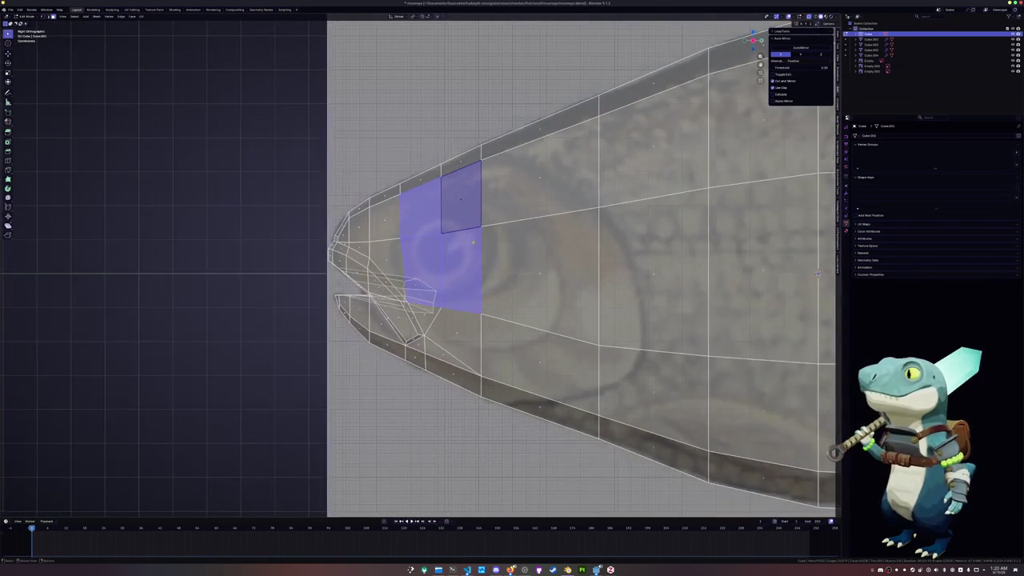
key(i)
click(500, 257)
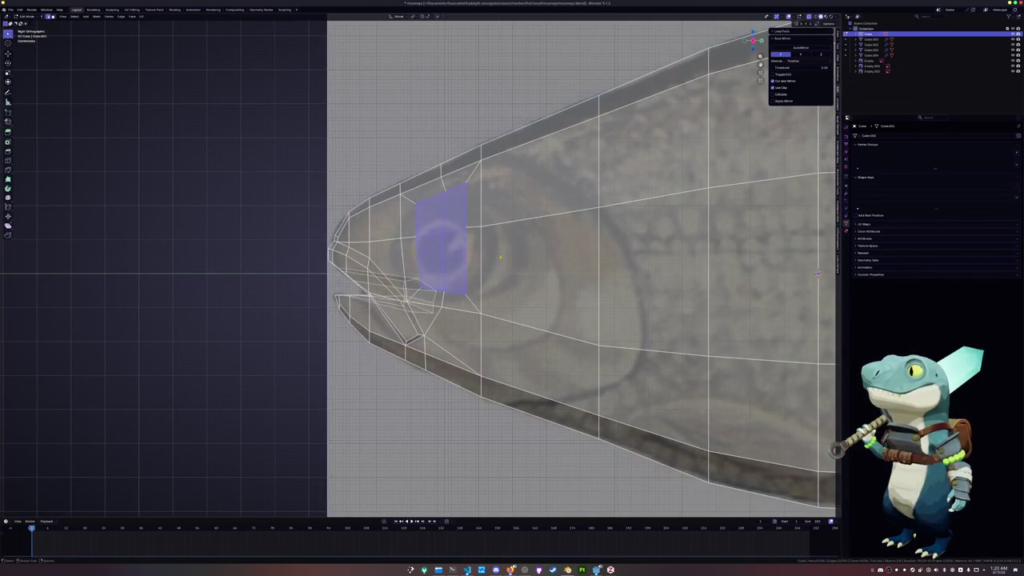
- Relax the eye loop rounder, scale it up, and slide two nearby vertices
alt+click(453, 293)
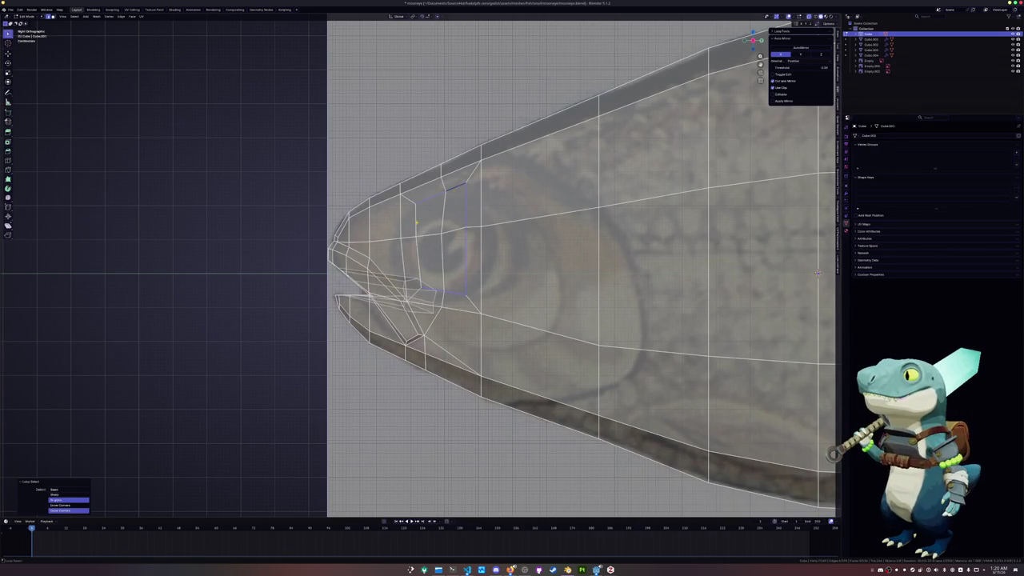
key(shift+r)
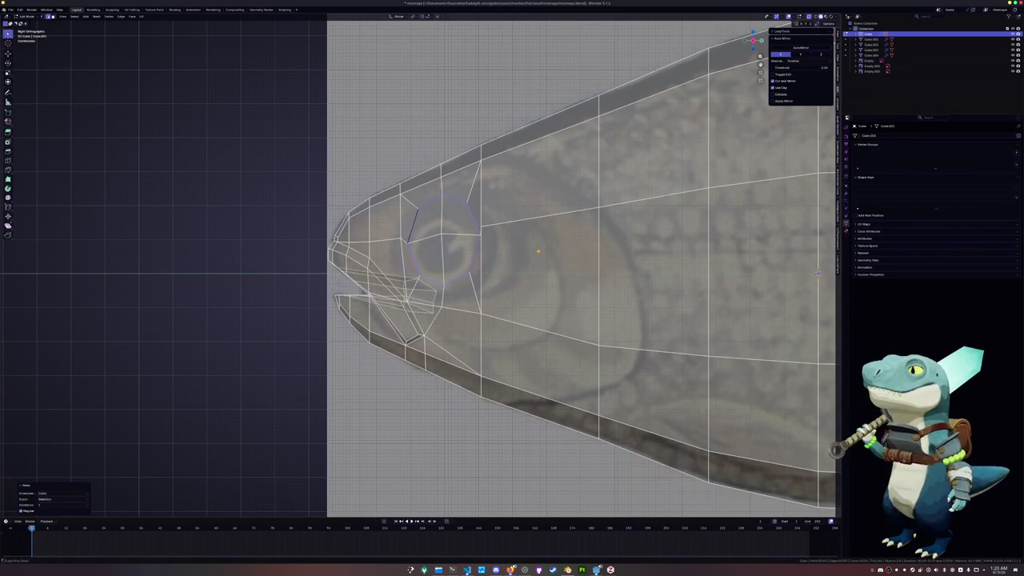
scroll(538, 251, up, 2)
key(s)
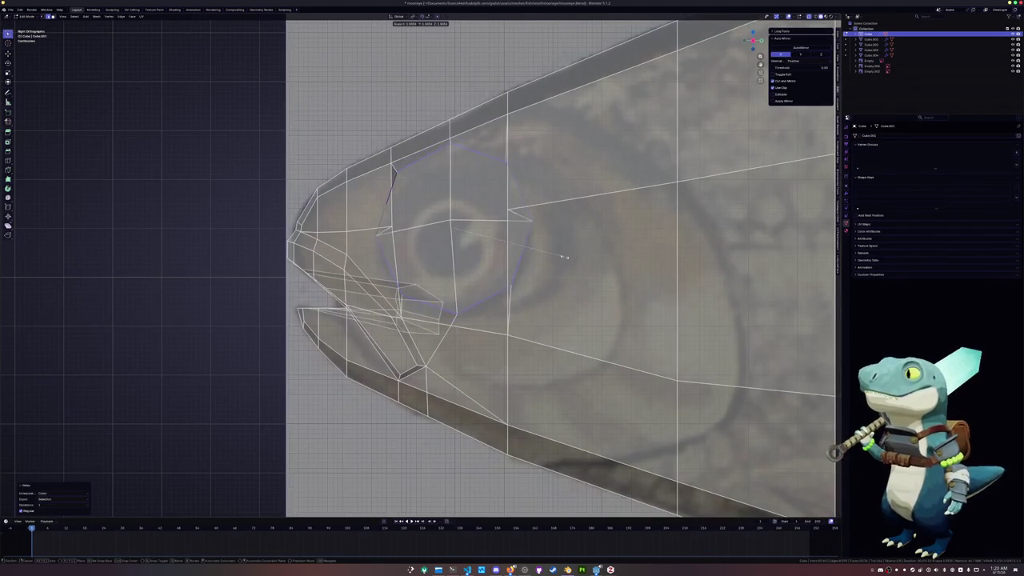
click(566, 258)
click(365, 229)
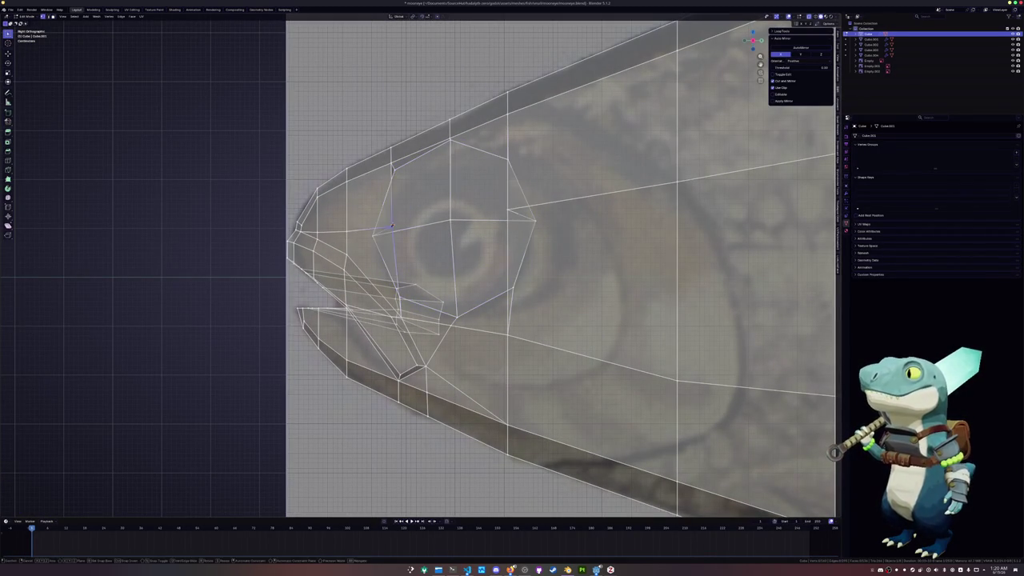
key(g)
key(g)
click(362, 230)
click(552, 206)
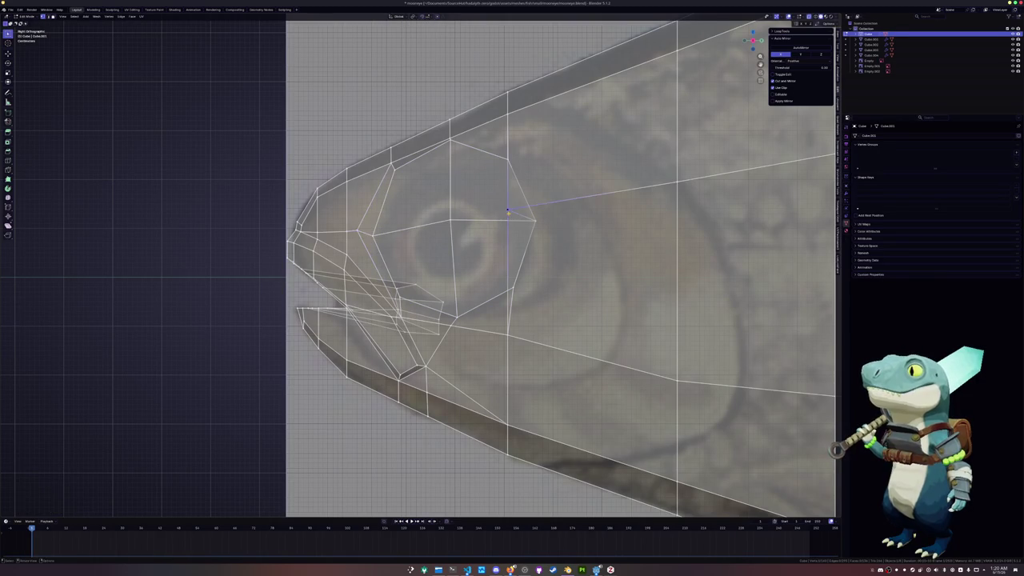
key(g)
key(g)
click(573, 213)
- Rotate the eye faces and mirror them across the X axis
key(alt+z)
key(3)
click(492, 264)
shift+click(416, 264)
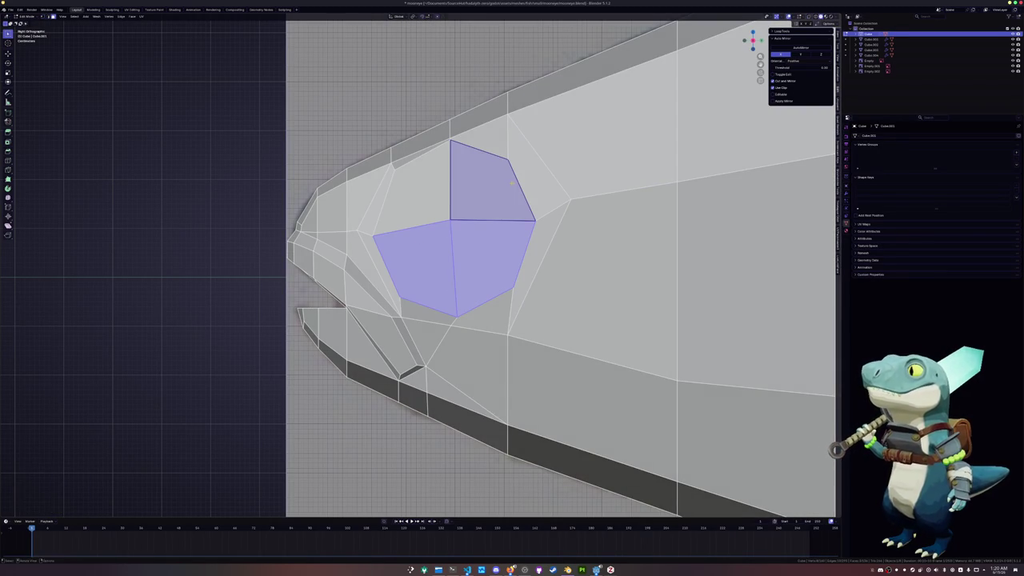
key(r)
click(531, 169)
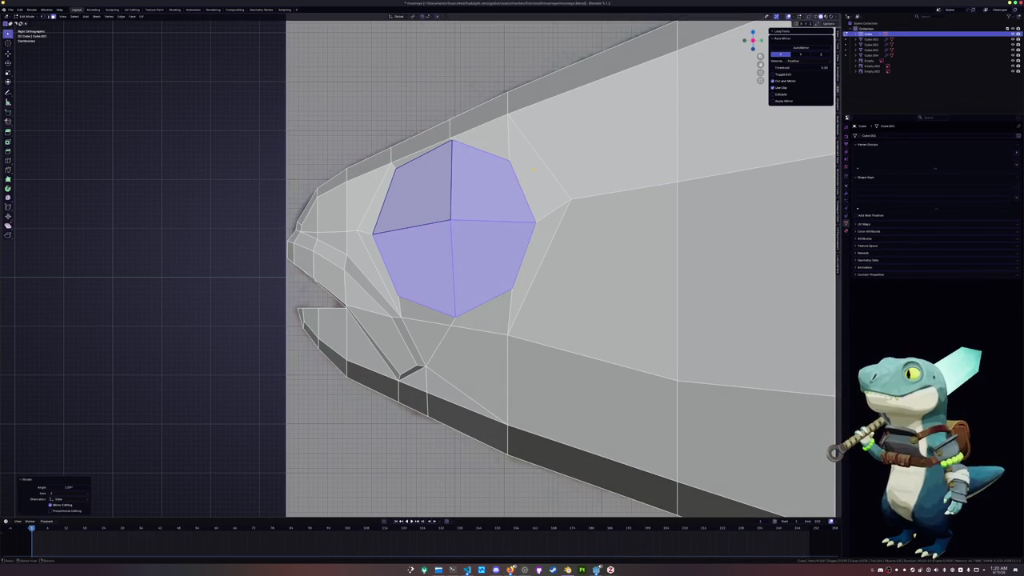
key(ctrl+m)
key(x)
key(alt+z)
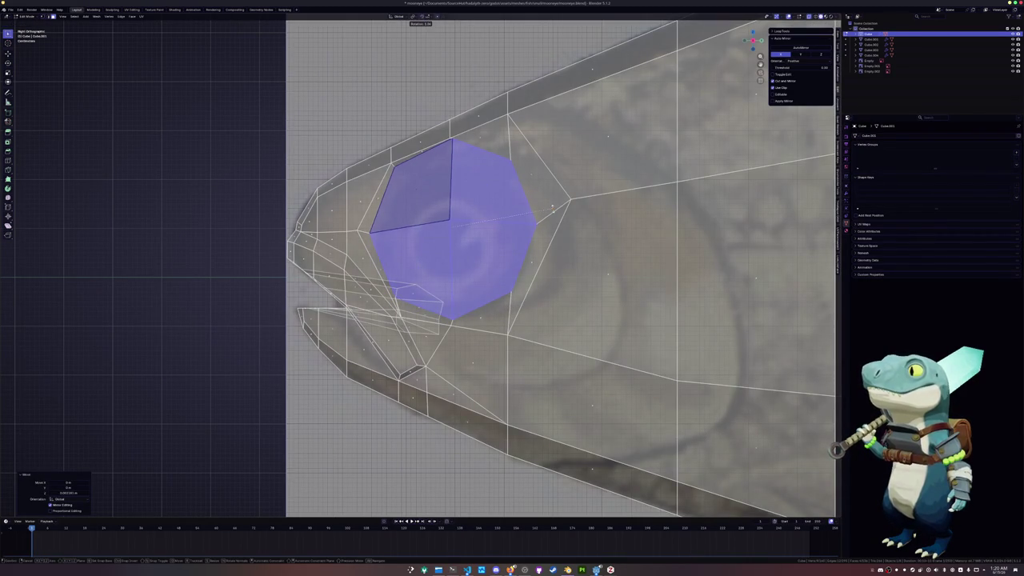
- Relax the loop around the eye into an even circle, then select the eye faces
alt+click(492, 272)
alt+click(457, 288)
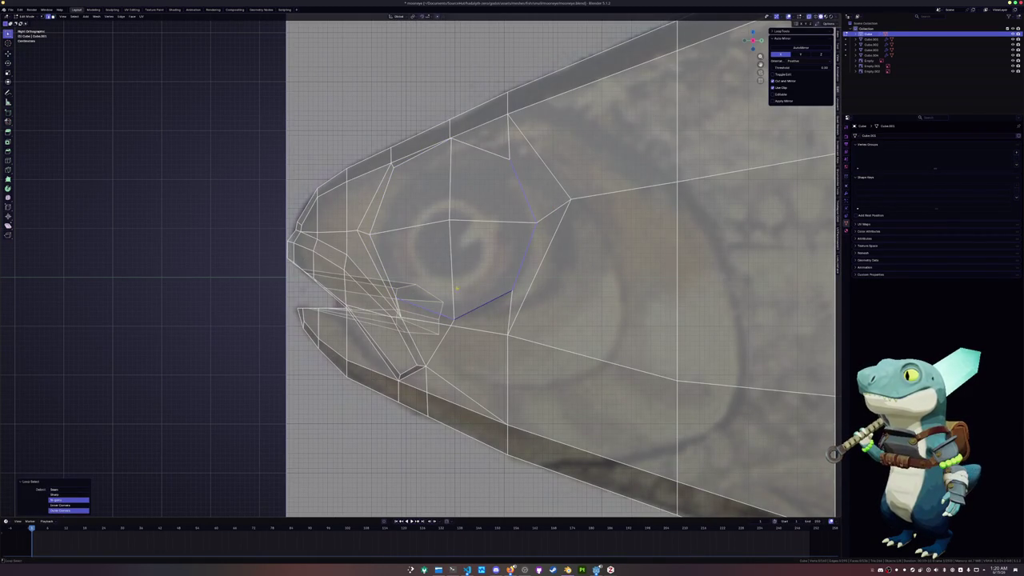
alt+click(448, 149)
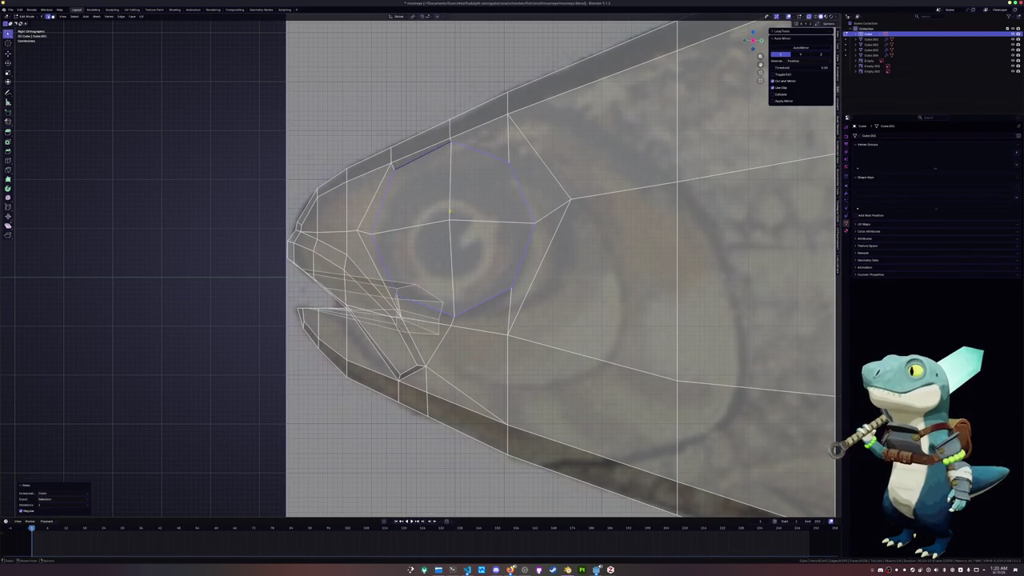
key(q)
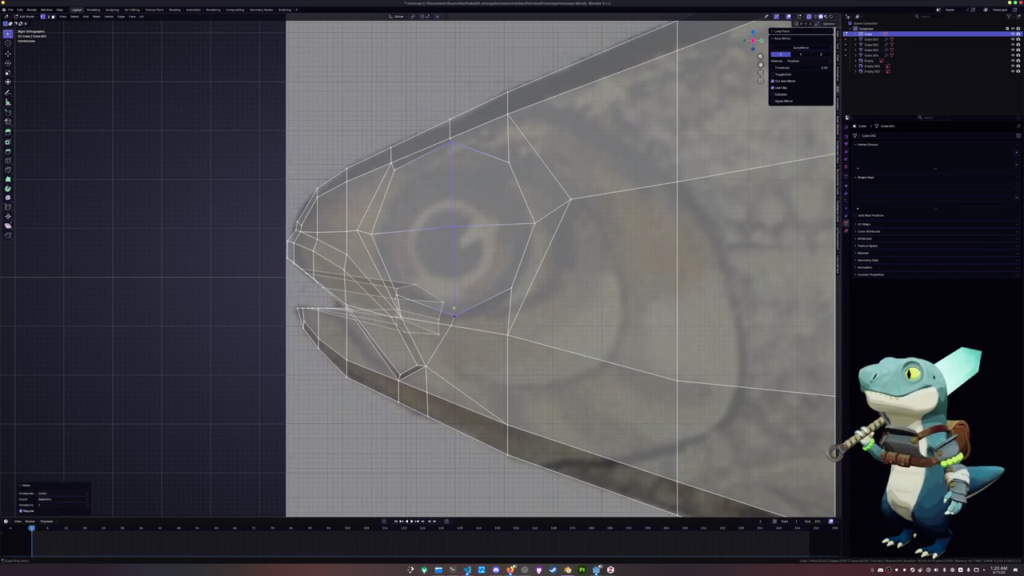
scroll(816, 273, down, 2)
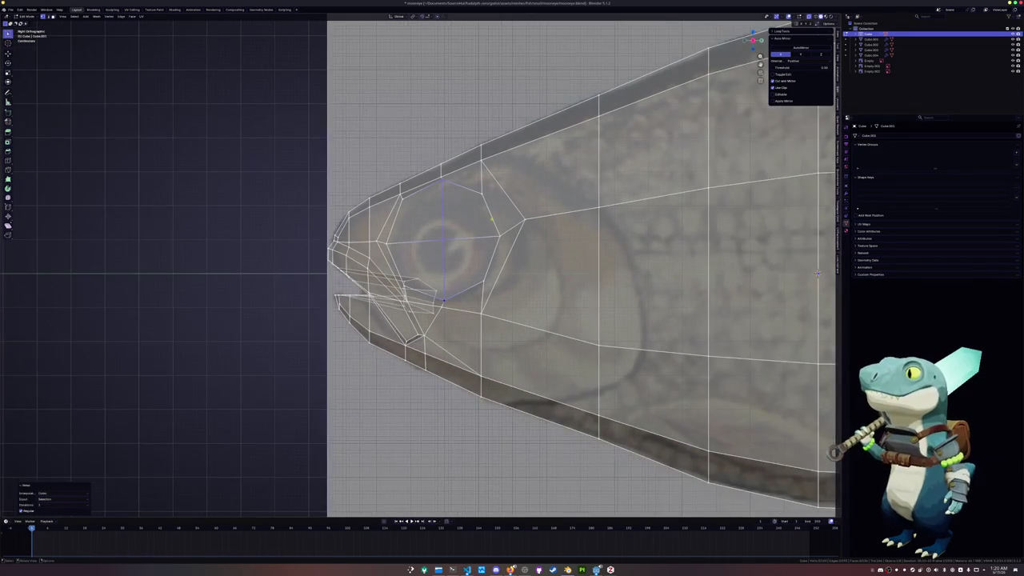
key(ctrl+KP_Add)
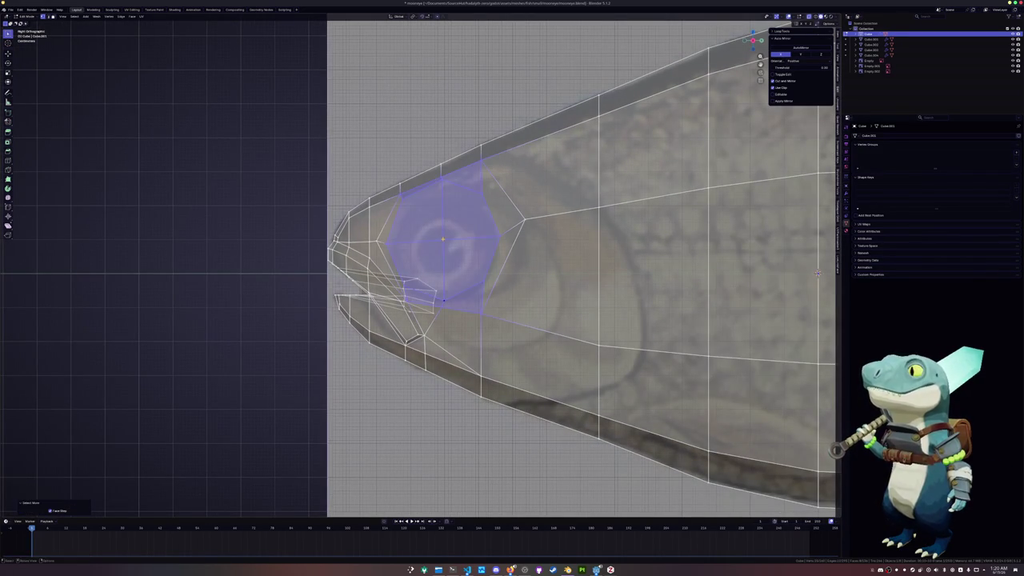
key(alt+a)
mouse_move(422, 206)
mouse_down()
mouse_move(403, 272)
mouse_move(480, 200)
mouse_move(420, 253)
mouse_up()
scroll(420, 254, up, 1)
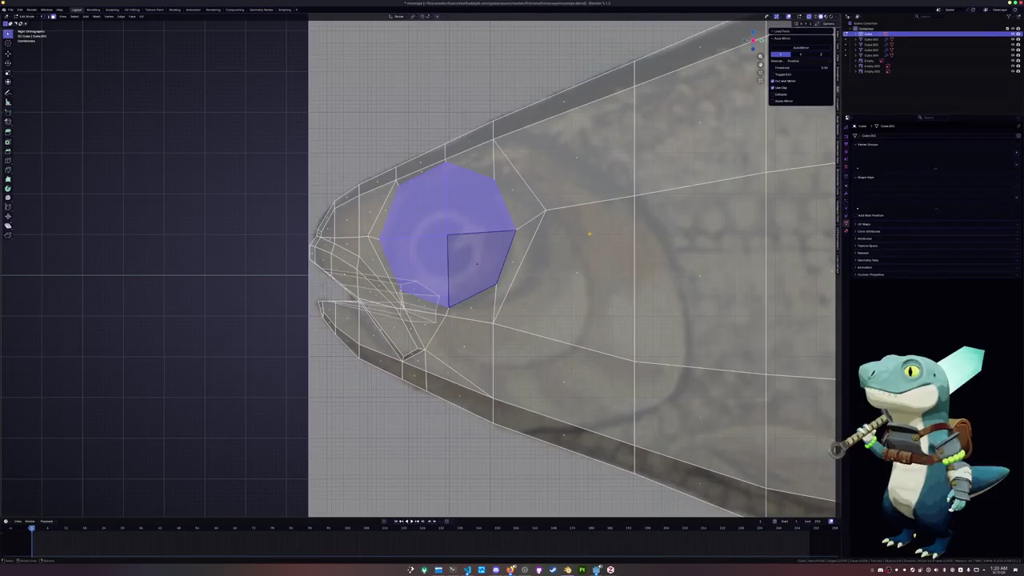
scroll(589, 234, up, 1)
- Scale the eye faces and move them along X to match the reference eye
key(s)
click(588, 234)
key(s)
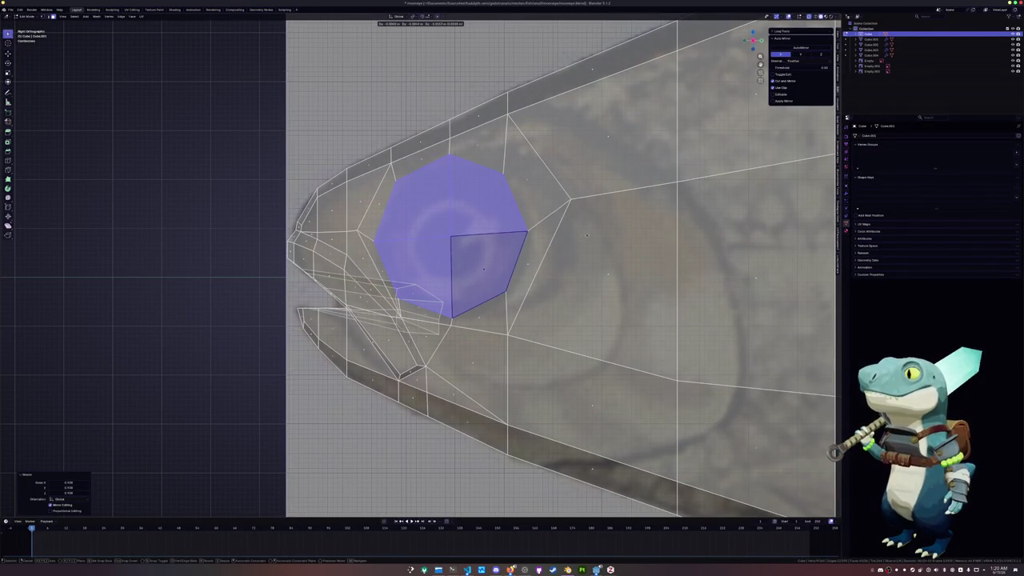
click(586, 234)
key(g)
mouse_move(587, 234)
middle_down()
mouse_move(564, 257)
mouse_move(572, 250)
middle_up()
key(x)
click(568, 254)
- Select an edge path below the eye and vertex-slide it
click(460, 243)
ctrl+click(399, 233)
middle_drag(572, 250, 695, 270)
key(shift+v)
click(694, 270)
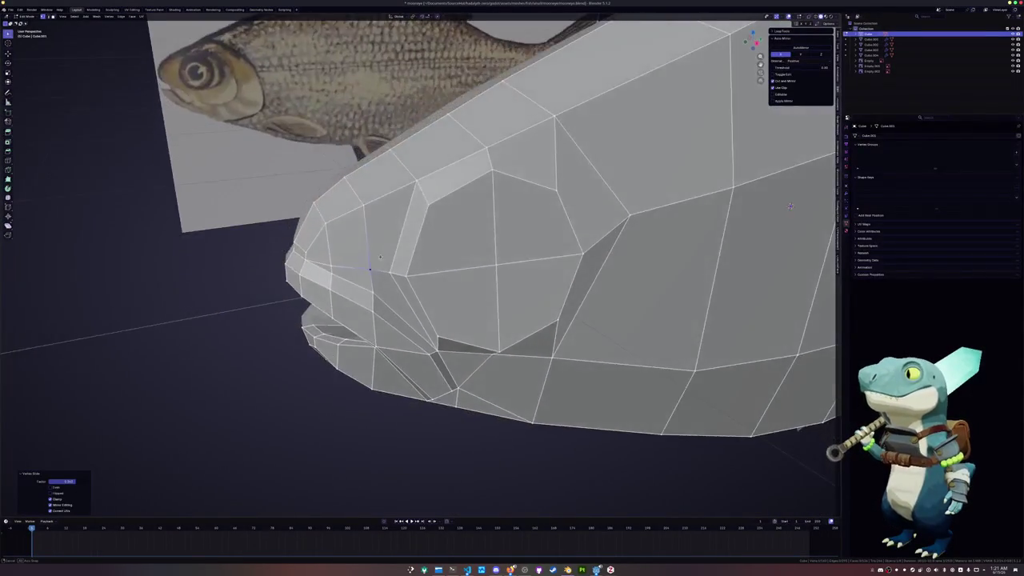
- Vertex-slide two points near the eye to tidy its surrounding edges
middle_drag(694, 270, 540, 242)
key(shift+v)
click(528, 254)
mouse_move(528, 254)
middle_down()
mouse_move(413, 242)
mouse_move(597, 226)
mouse_move(446, 177)
mouse_move(445, 293)
middle_up()
scroll(591, 226, up, 5)
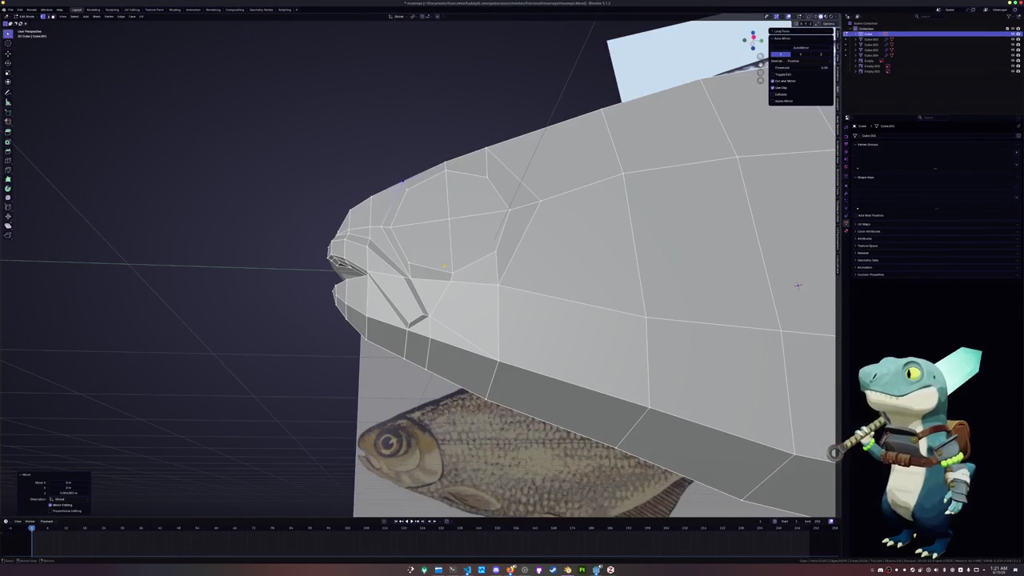
click(445, 292)
key(g)
key(g)
click(444, 292)
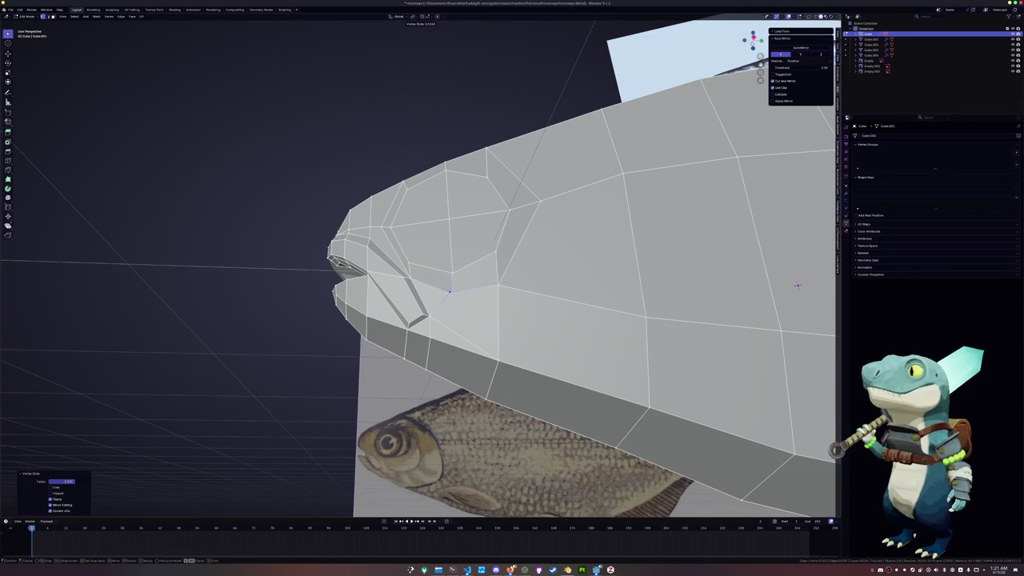
- Select the four faces of the eye disc in face select mode
middle_drag(448, 292, 426, 260)
key(3)
click(427, 260)
shift+click(483, 204)
shift+click(424, 207)
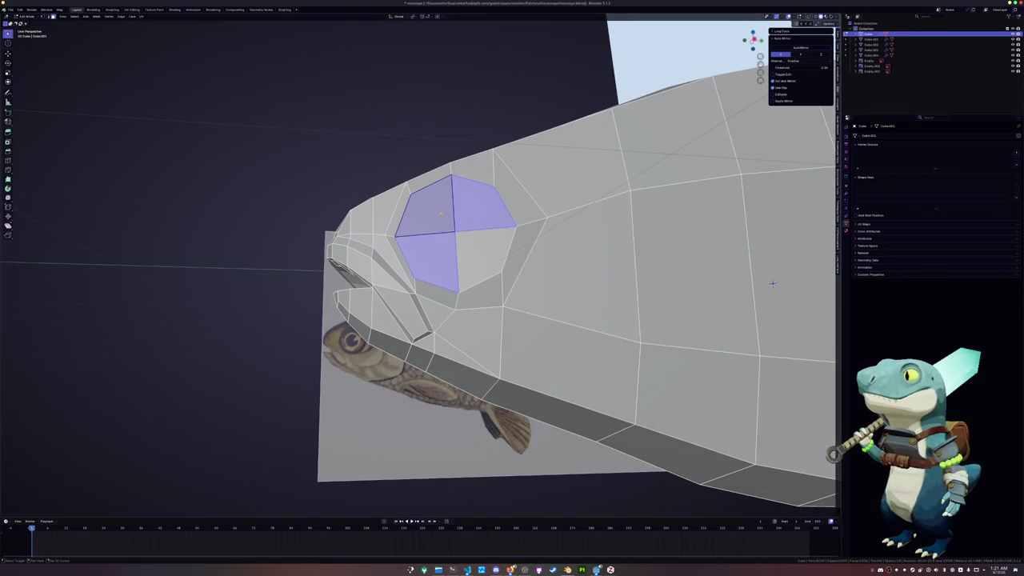
shift+click(483, 256)
- Check the eye in Right Orthographic view and save the blend file
key(KP_1)
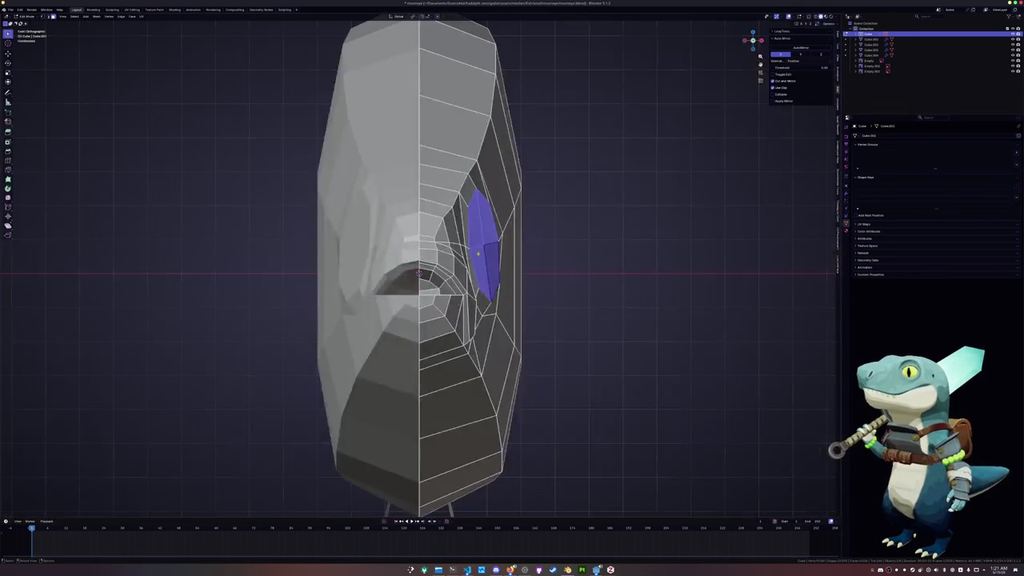
key(KP_3)
scroll(422, 267, up, 2)
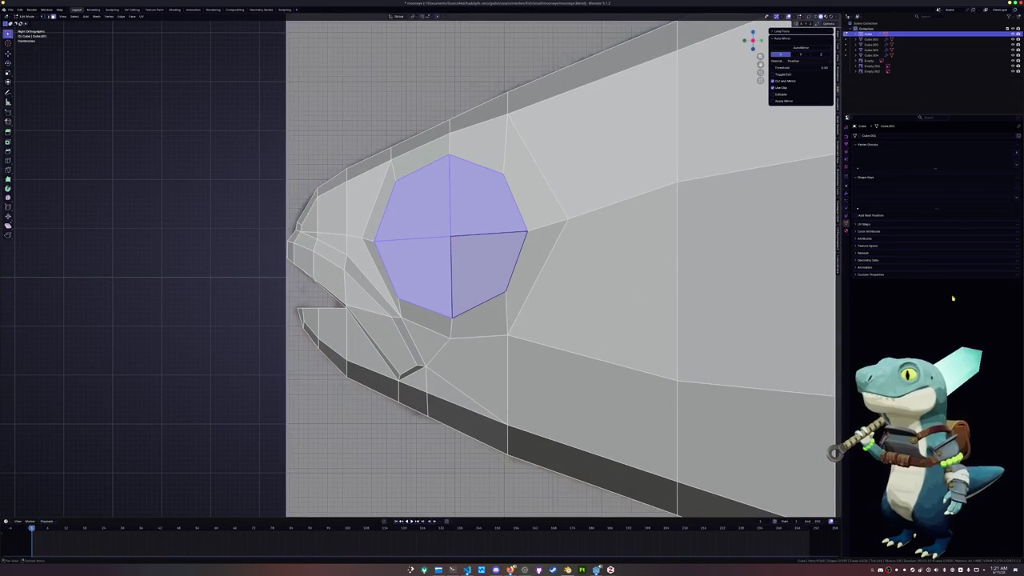
key(ctrl+s)
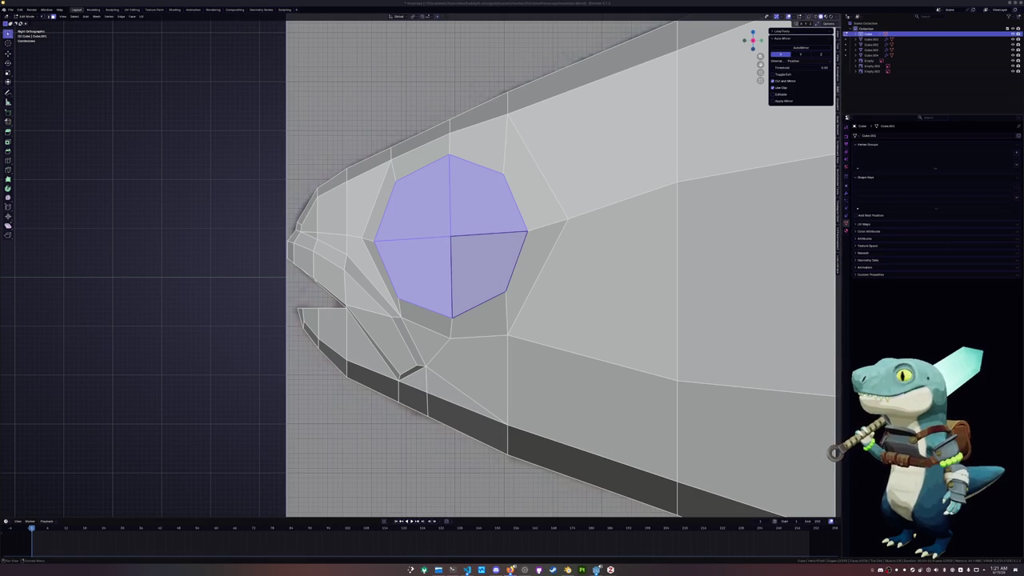
scroll(706, 297, down, 2)
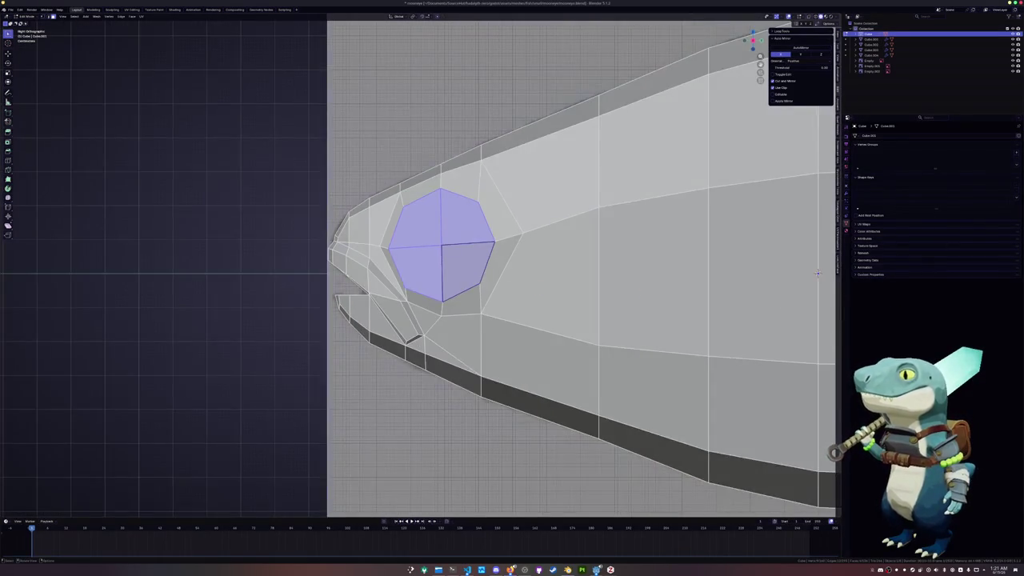
- Inset the selected eye face, then extrude it and scale it down slightly
shift+middle_drag(538, 298, 582, 314)
scroll(583, 314, up, 2)
middle_drag(521, 267, 640, 280)
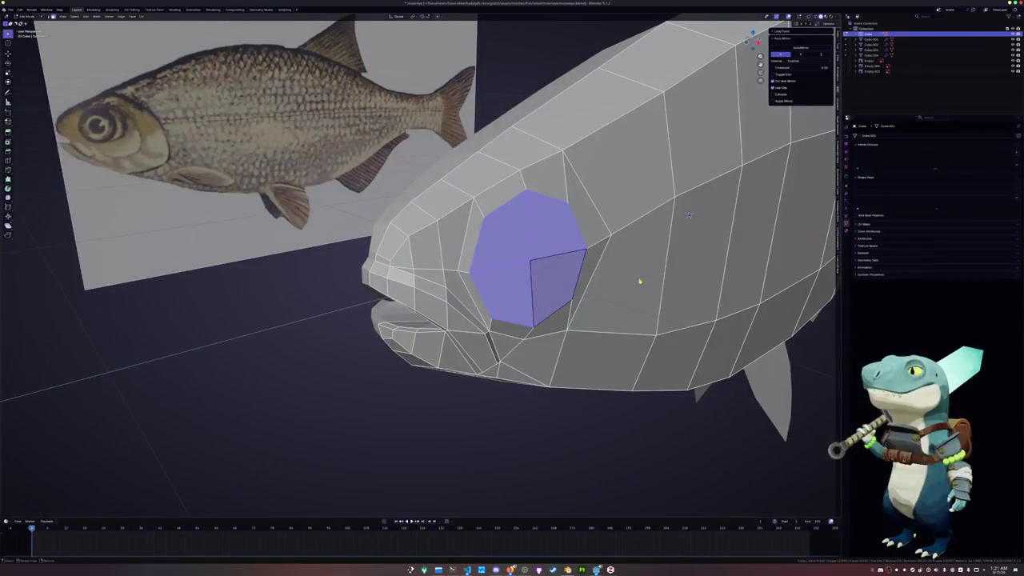
key(i)
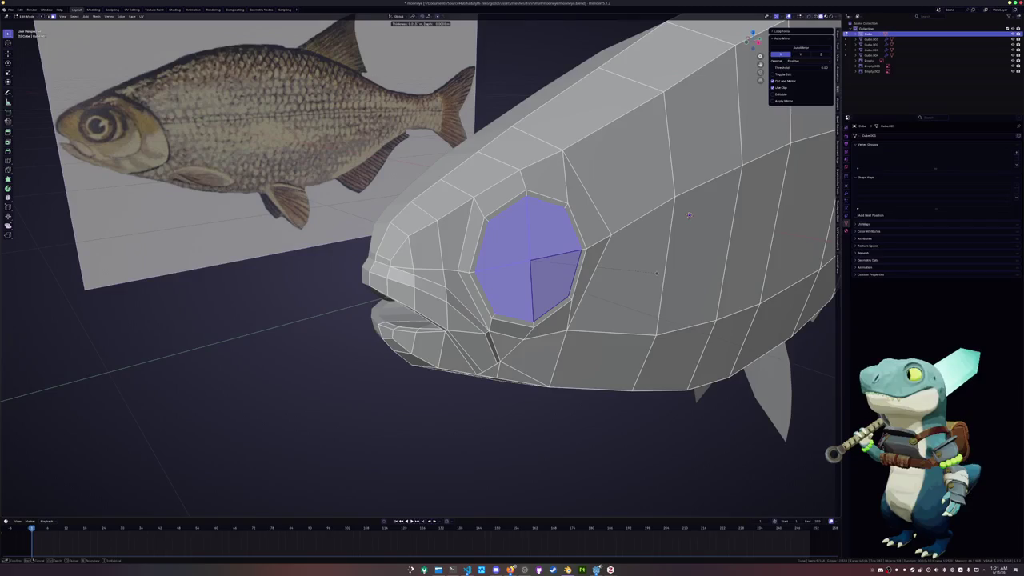
click(656, 272)
middle_drag(651, 276, 646, 286)
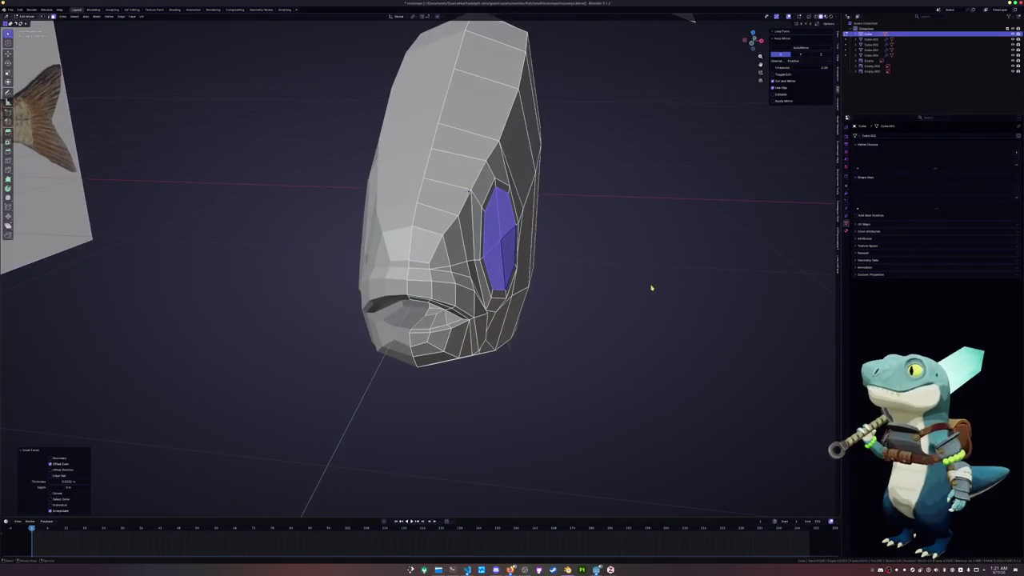
key(e)
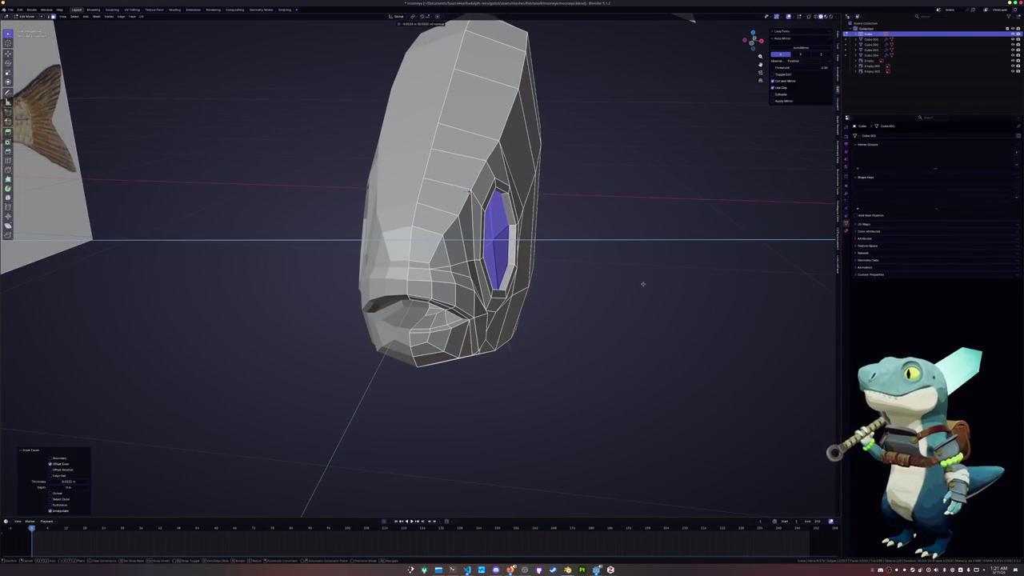
click(656, 287)
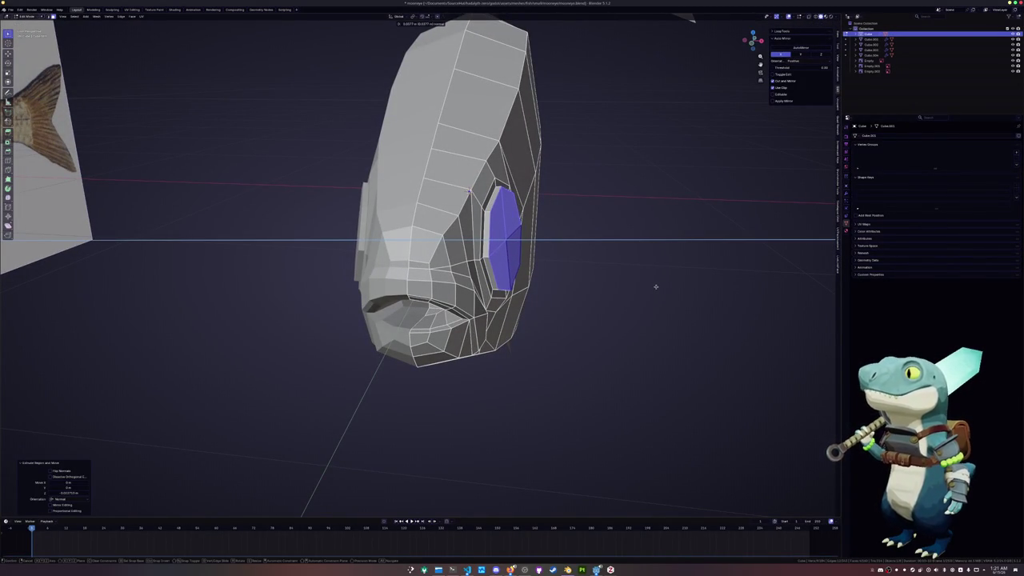
key(s)
click(636, 283)
- Delete the eye face to leave an open hole, and reshape its rim with Alt+S
mouse_move(631, 283)
middle_down()
mouse_move(786, 338)
mouse_move(727, 242)
middle_up()
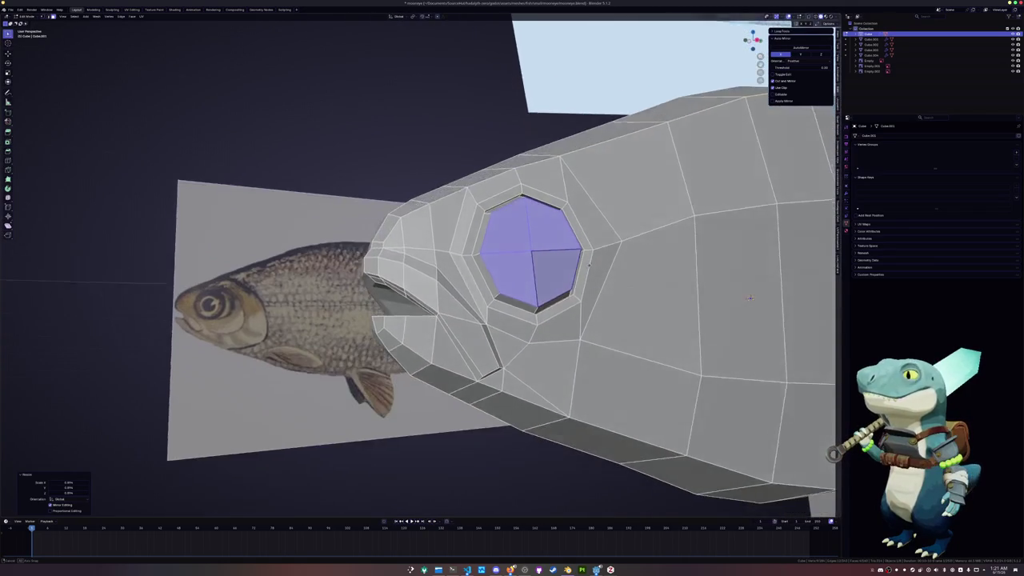
key(x)
key(f)
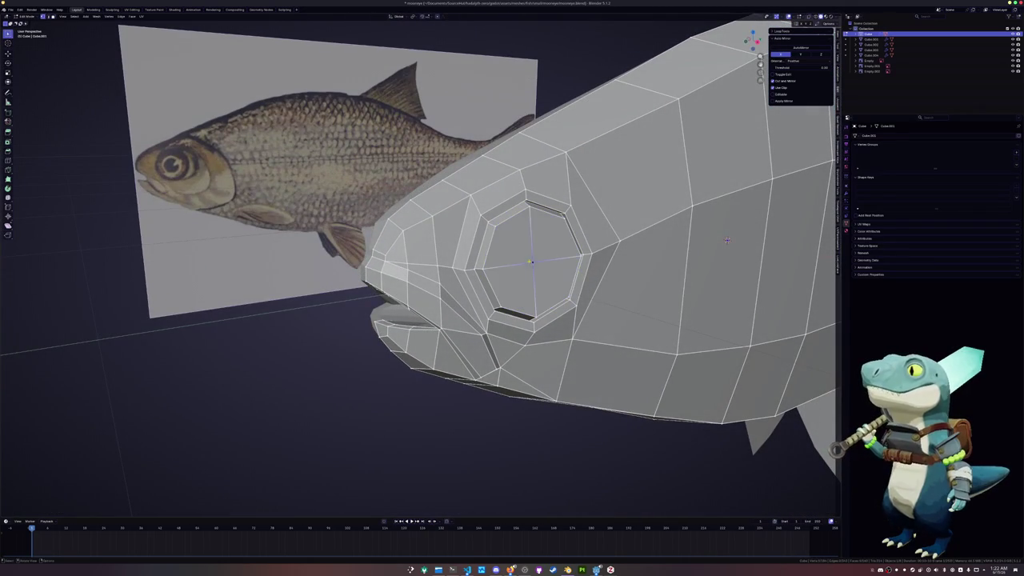
key(alt+s)
click(727, 240)
mouse_move(727, 240)
middle_down()
mouse_move(590, 287)
mouse_move(598, 285)
middle_up()
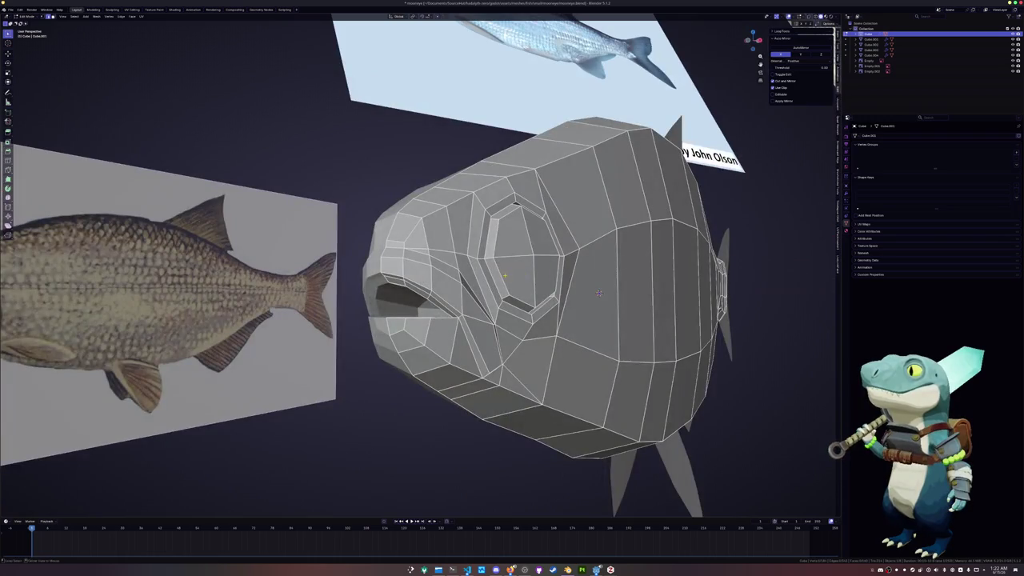
- Edge-slide the loop around the eye inward, then return to Object Mode
alt+click(503, 292)
key(KP_Decimal)
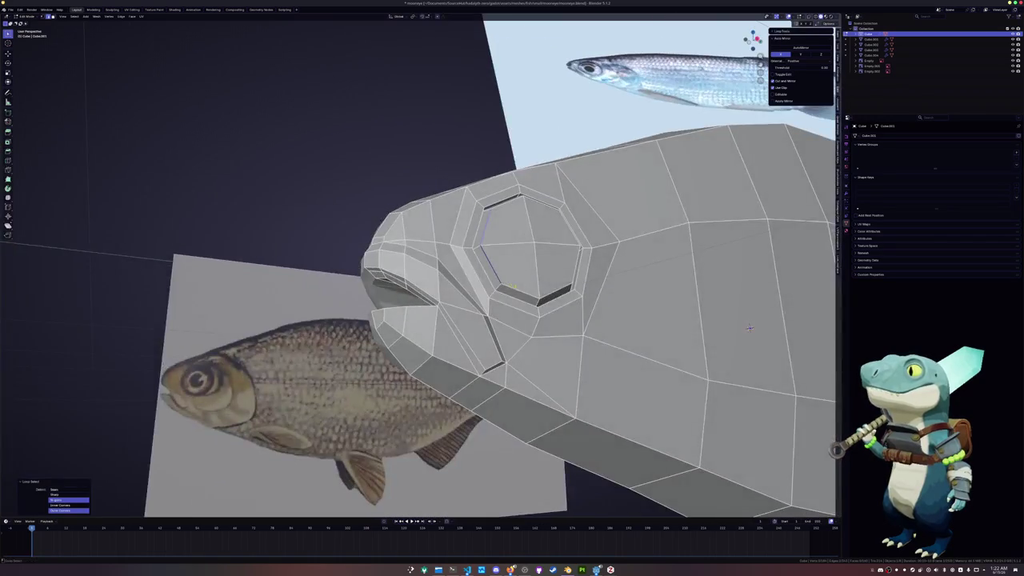
mouse_move(502, 292)
middle_down()
mouse_move(528, 196)
mouse_move(630, 270)
middle_up()
key(g)
key(g)
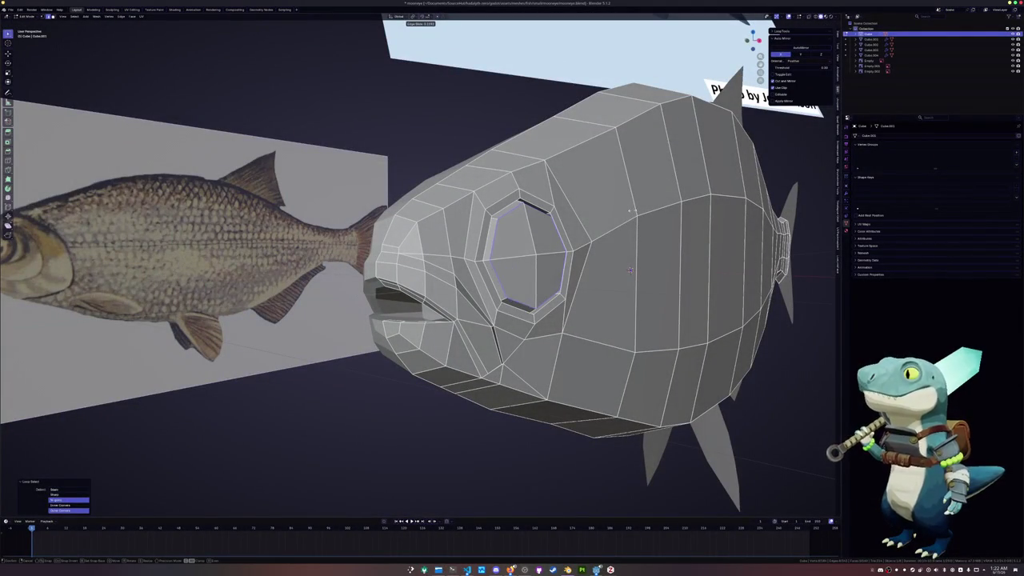
click(630, 270)
mouse_move(630, 271)
middle_down()
mouse_move(624, 235)
mouse_move(805, 275)
mouse_move(720, 272)
middle_up()
key(Tab)
key(Tab)
scroll(675, 276, up, 3)
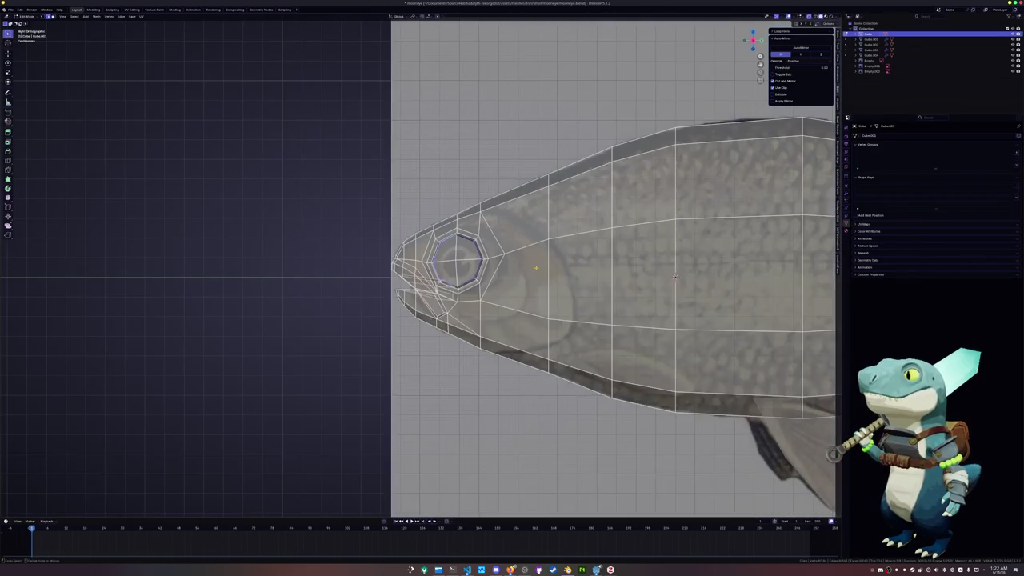
- Make a first knife cut on the fish head, then cancel a second cut attempt
shift+middle_drag(522, 325, 467, 296)
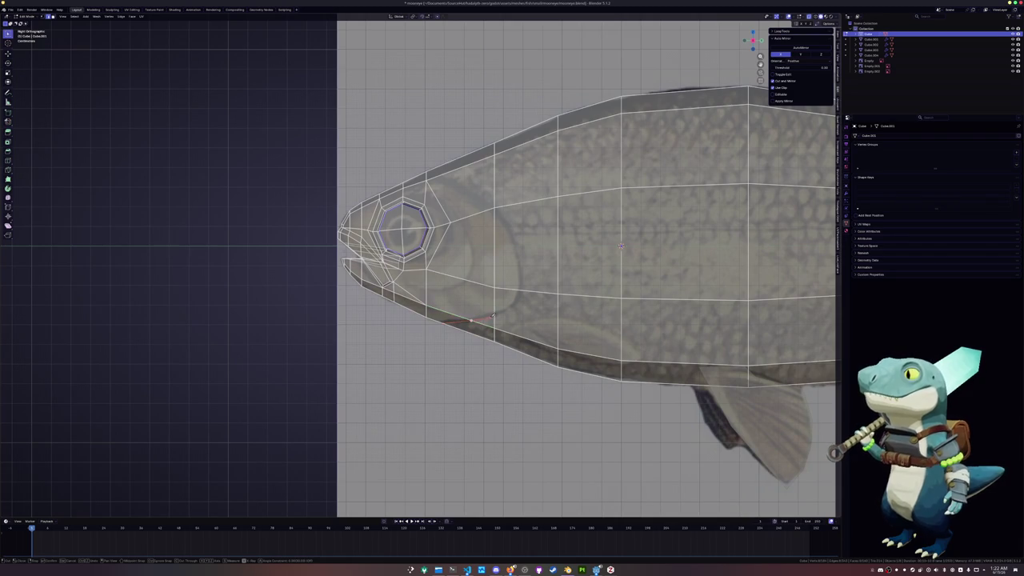
click(514, 303)
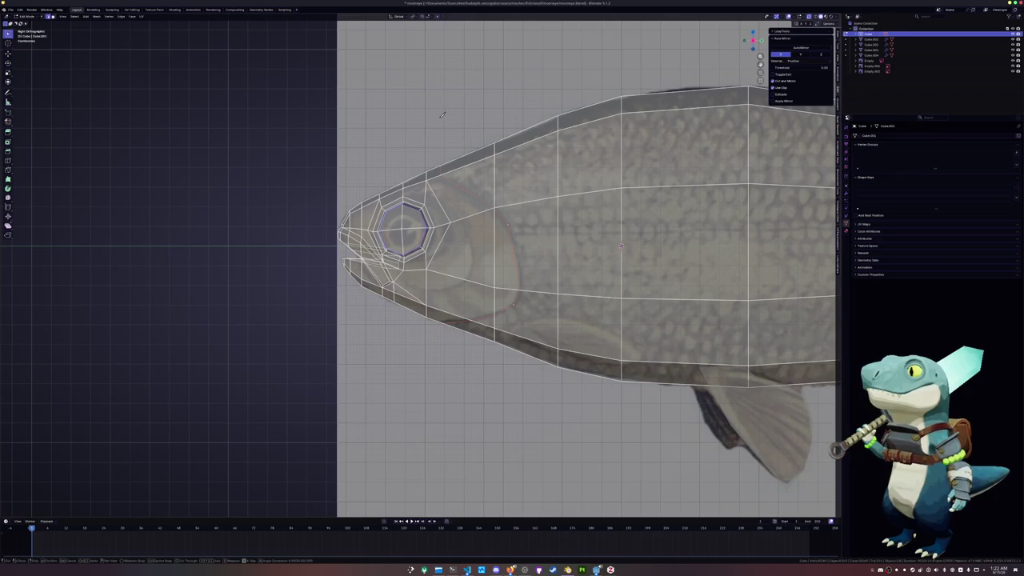
key(Return)
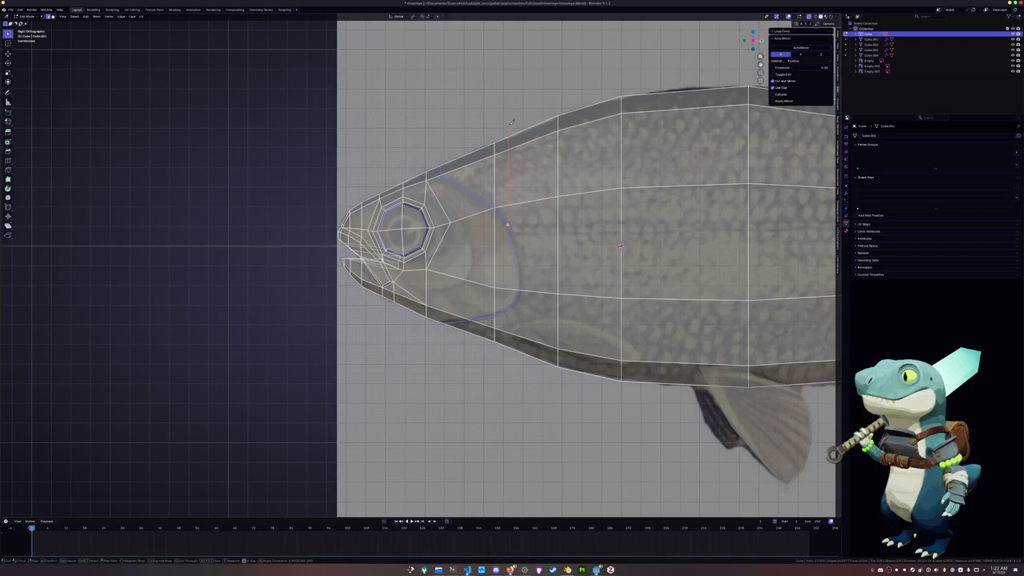
key(Escape)
key(k)
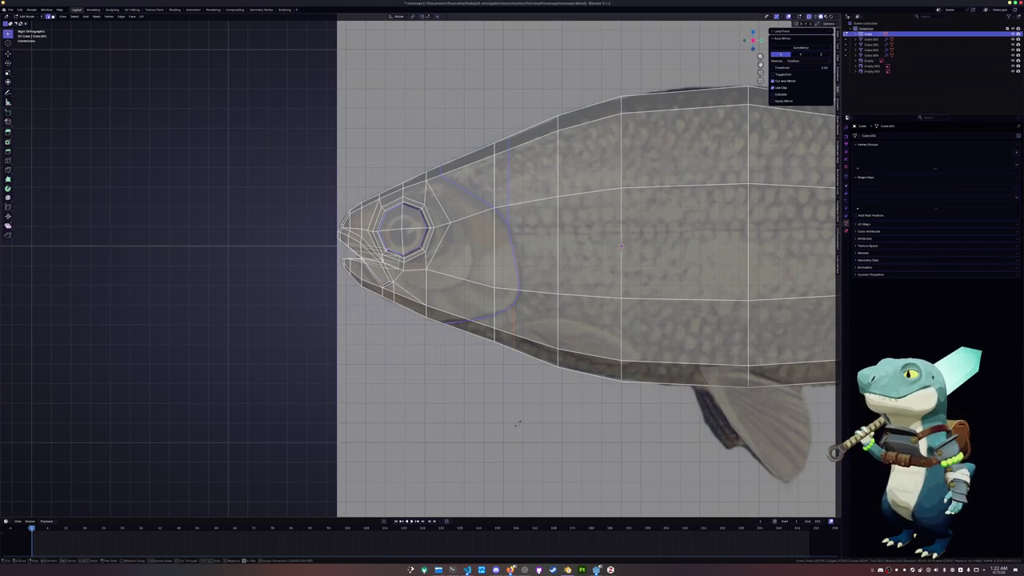
key(Escape)
scroll(487, 320, up, 1)
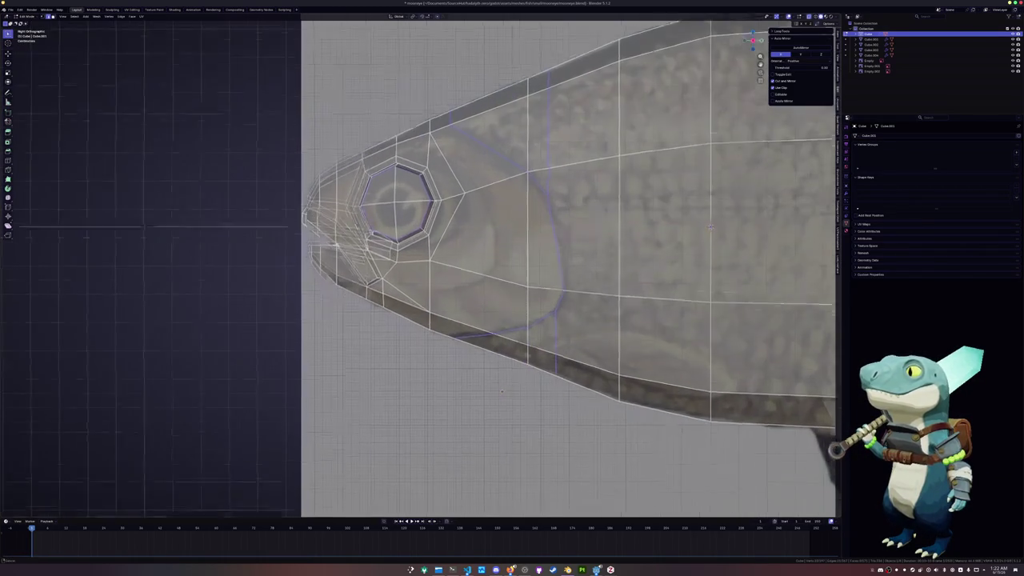
scroll(488, 320, up, 1)
- Knife-cut along the gill-cover outline, deselect all, and select the new gill edges
key(k)
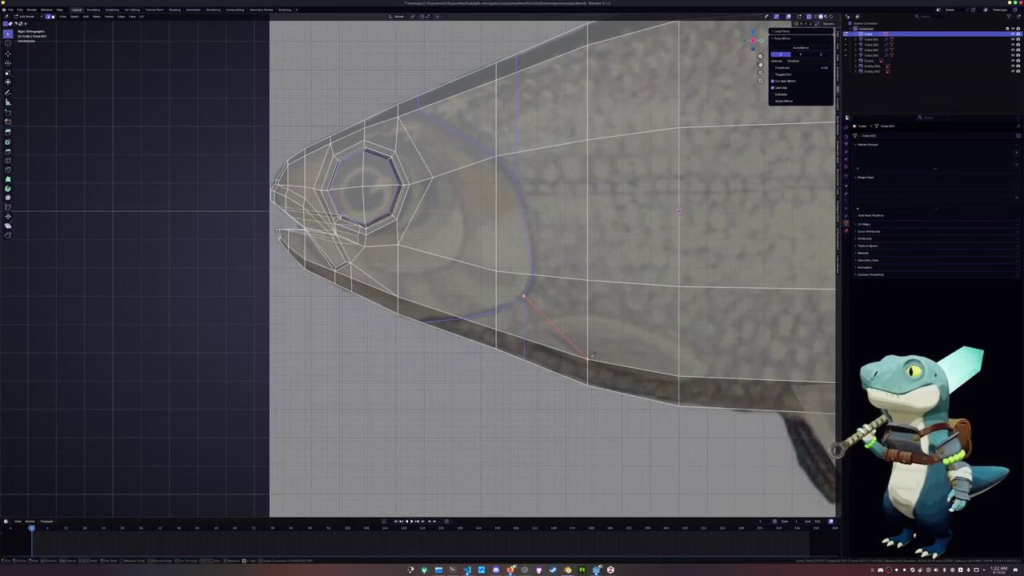
shift+scroll(589, 355, up, 4)
shift+scroll(559, 344, up, 1)
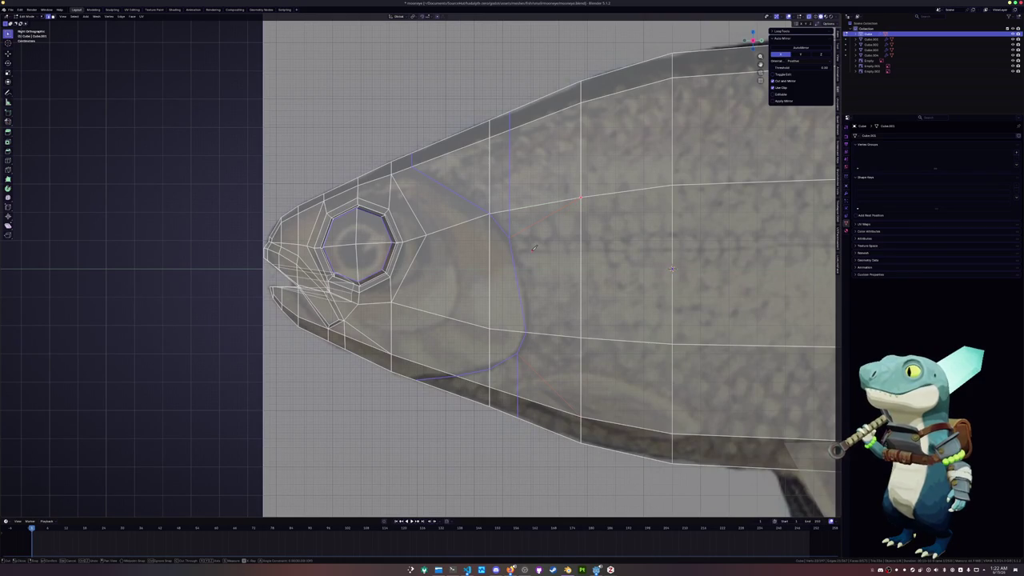
key(Return)
key(alt+a)
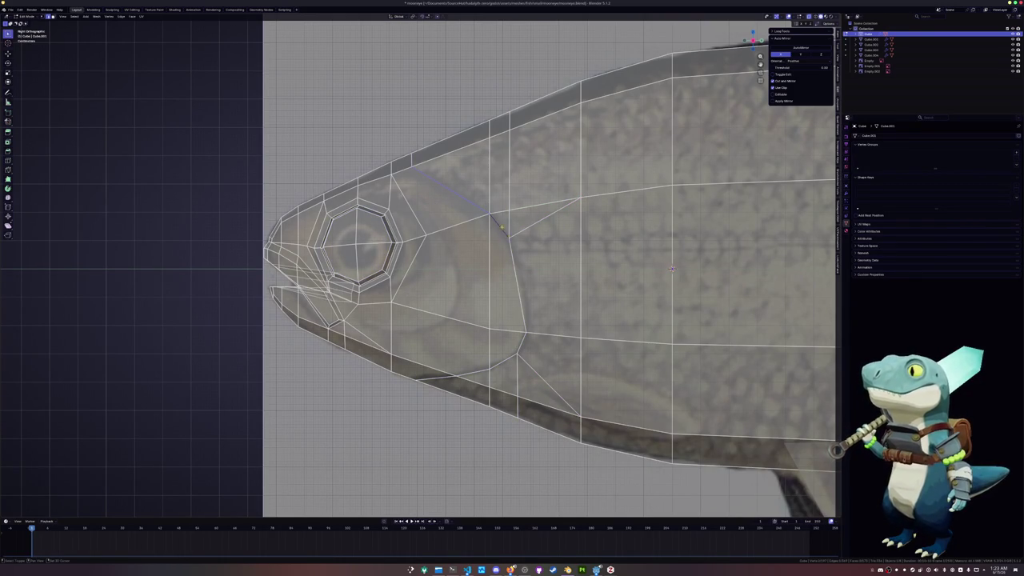
mouse_move(515, 272)
mouse_down()
mouse_move(465, 369)
mouse_move(414, 377)
mouse_up()
middle_drag(414, 378, 460, 310)
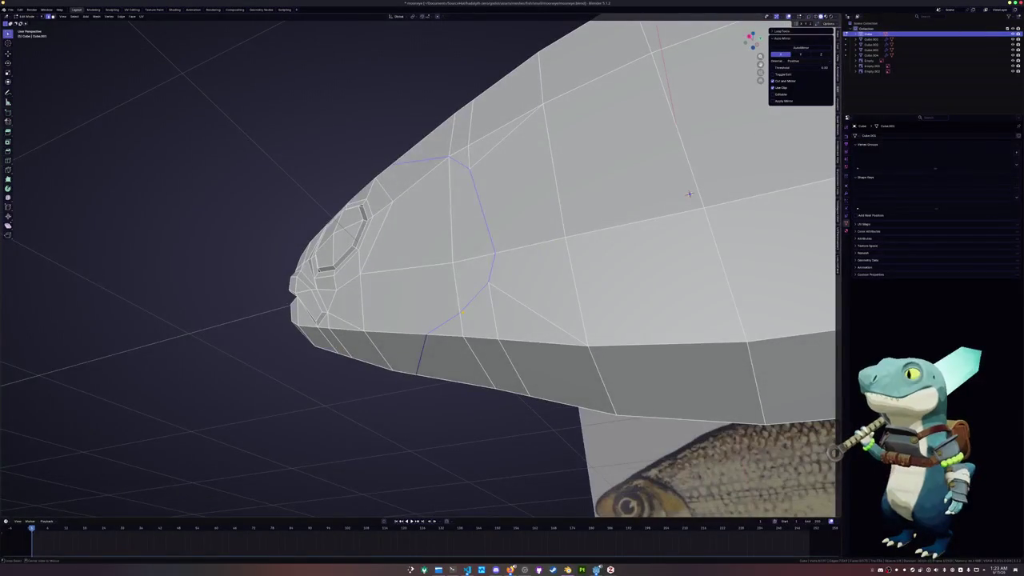
- Rip the gill edge loop, push the ripped edges outward, and merge the selected vertices
key(v)
click(514, 301)
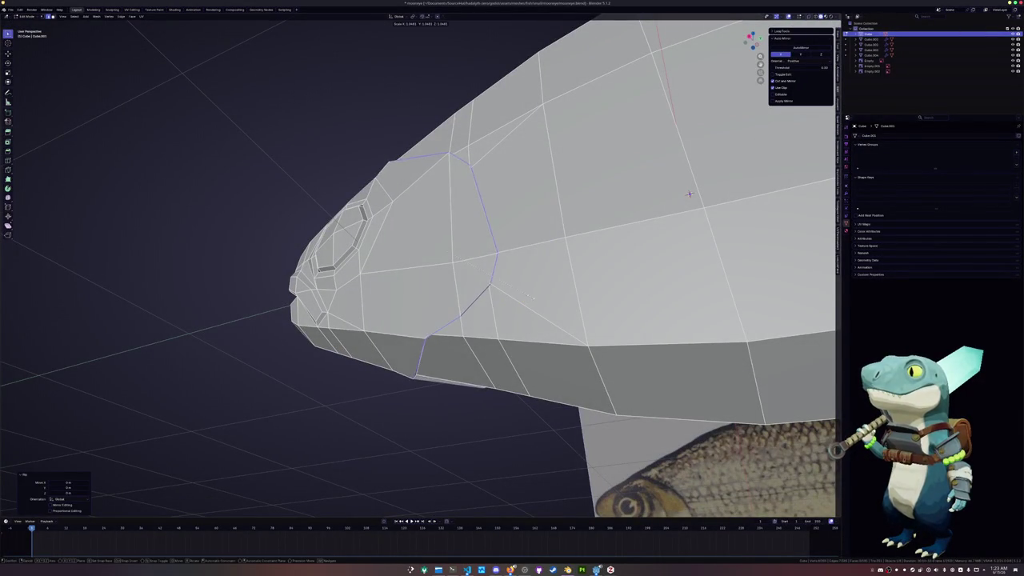
key(alt+s)
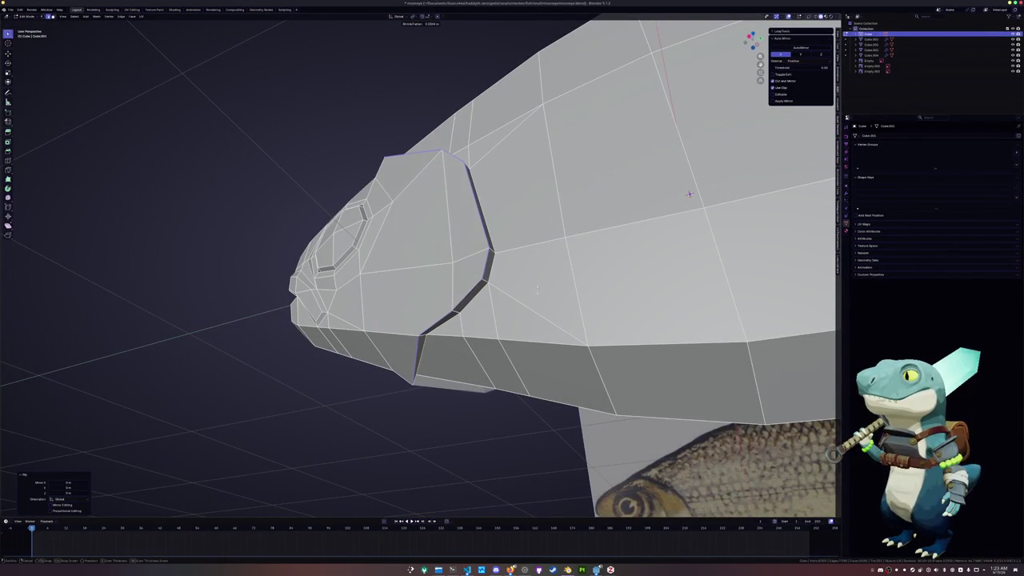
click(688, 194)
middle_drag(689, 194, 645, 105)
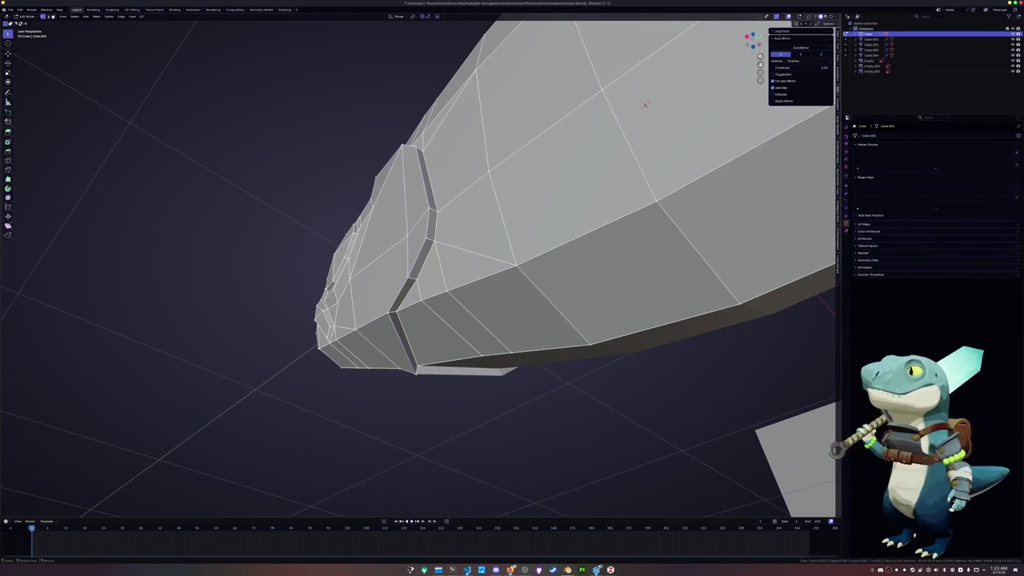
key(m)
click(416, 367)
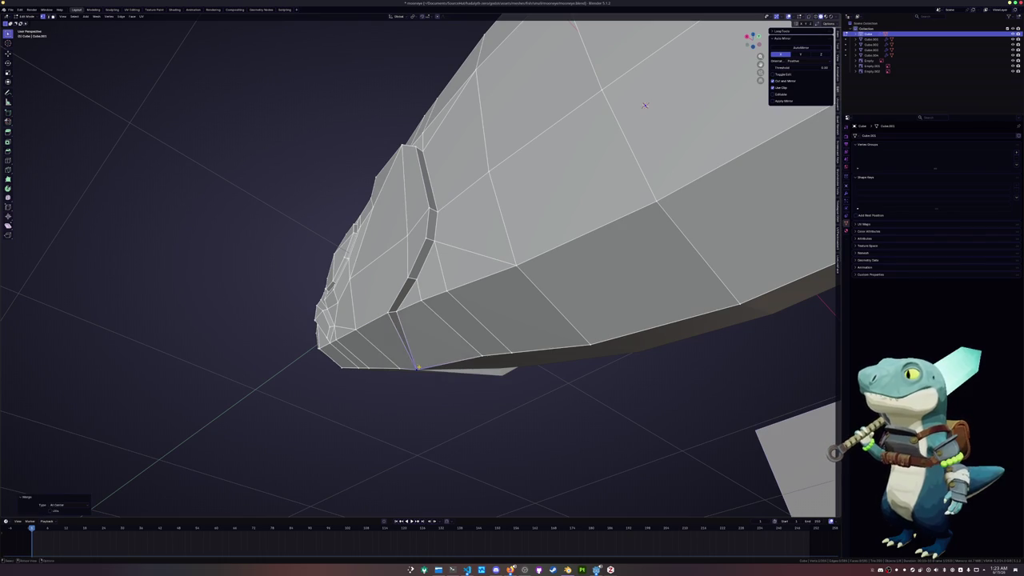
key(ctrl+m)
- Slide a head vertex along its edge, relax and move the selection, then merge at center
mouse_move(417, 367)
middle_down()
mouse_move(662, 132)
mouse_move(663, 280)
mouse_move(706, 195)
mouse_move(713, 227)
middle_up()
key(g)
key(g)
click(667, 285)
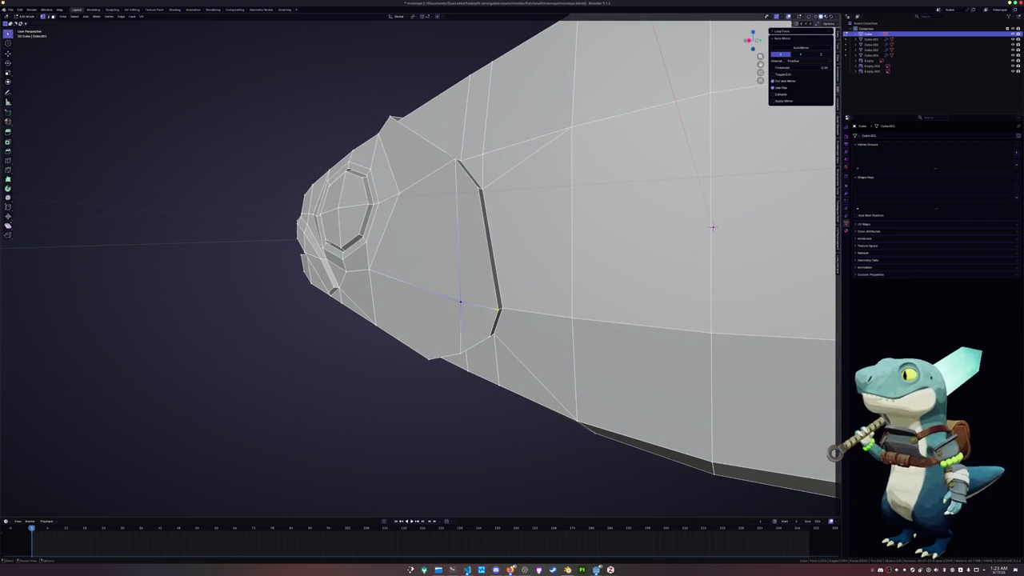
key(shift+r)
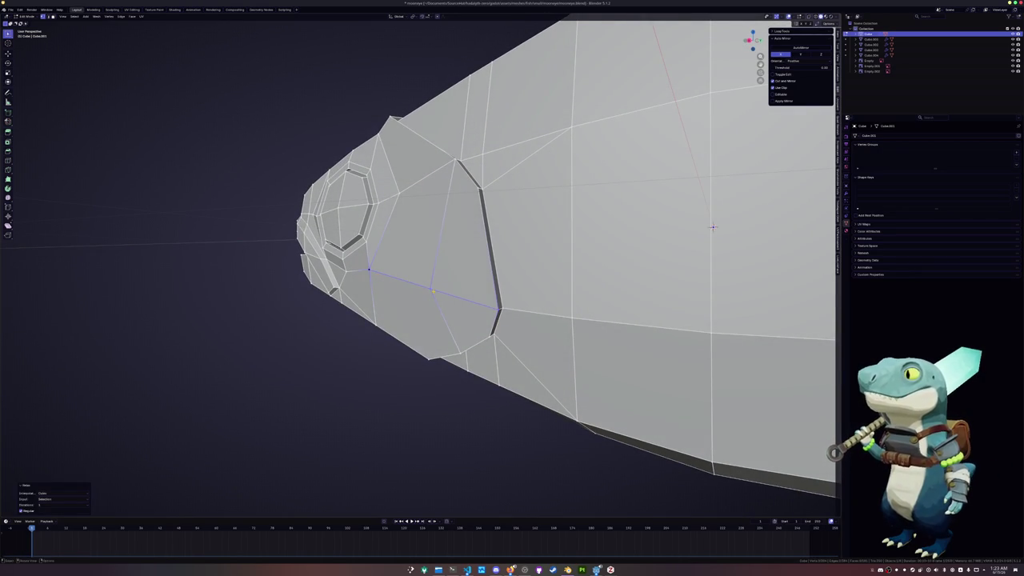
key(g)
click(712, 227)
mouse_move(713, 227)
middle_down()
mouse_move(621, 436)
mouse_move(671, 410)
mouse_move(360, 263)
middle_up()
key(m)
click(360, 261)
- Slide another head vertex along its edge near the fish's nose
middle_drag(660, 435, 422, 277)
key(shift+v)
click(646, 425)
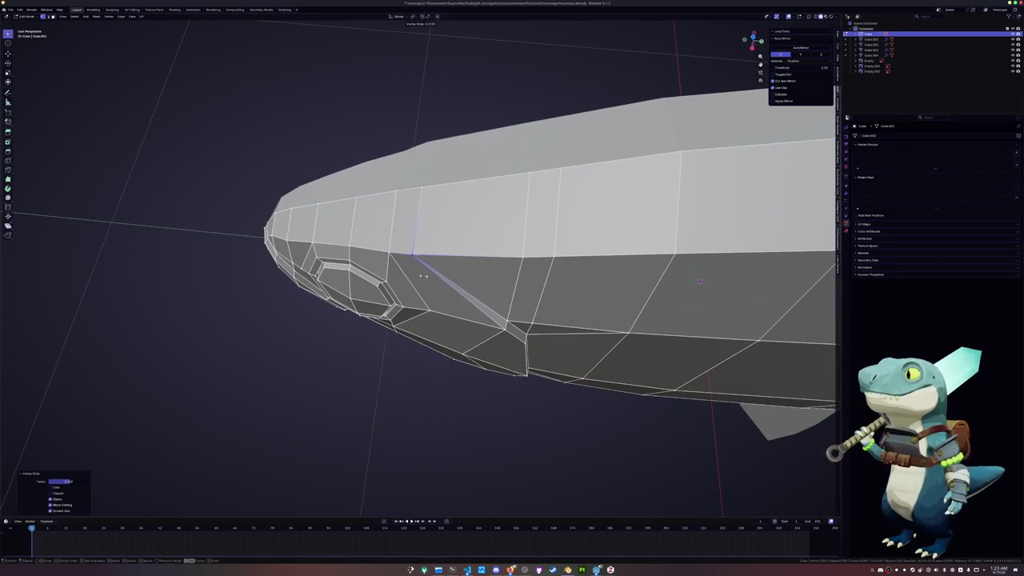
click(425, 273)
mouse_move(425, 274)
middle_down()
mouse_move(702, 177)
mouse_move(603, 49)
mouse_move(535, 245)
middle_up()
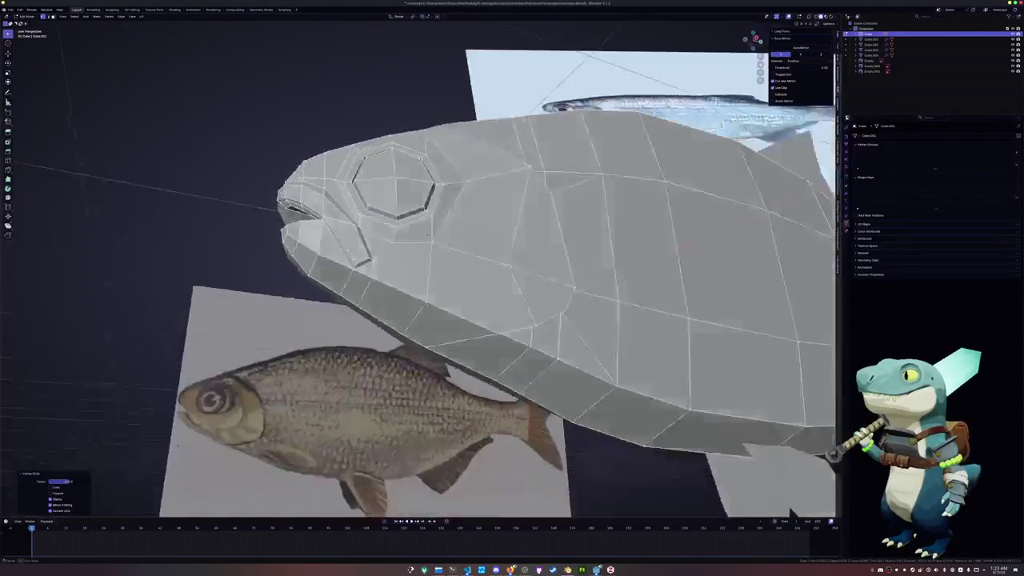
- In Right Ortho view, slide the vertices below the eye along their edges toward it
key(KP_3)
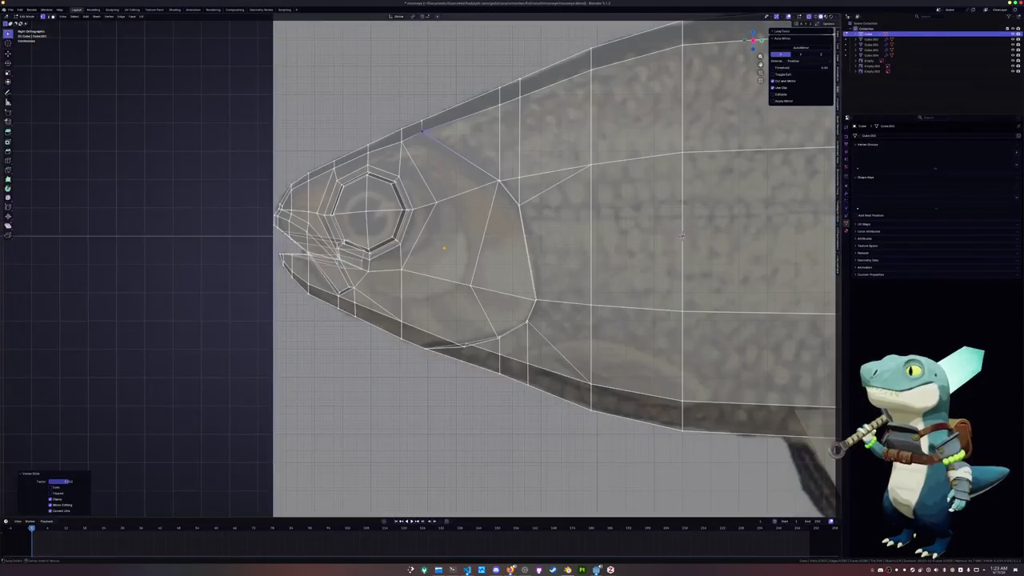
scroll(535, 244, down, 1)
scroll(544, 243, down, 1)
scroll(558, 241, up, 2)
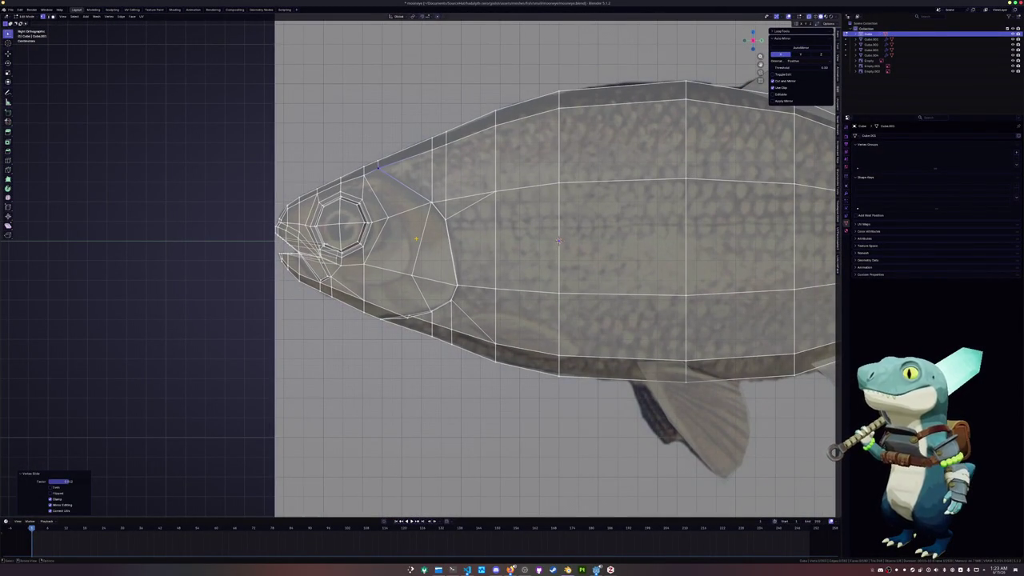
click(432, 281)
scroll(432, 281, up, 3)
key(shift+v)
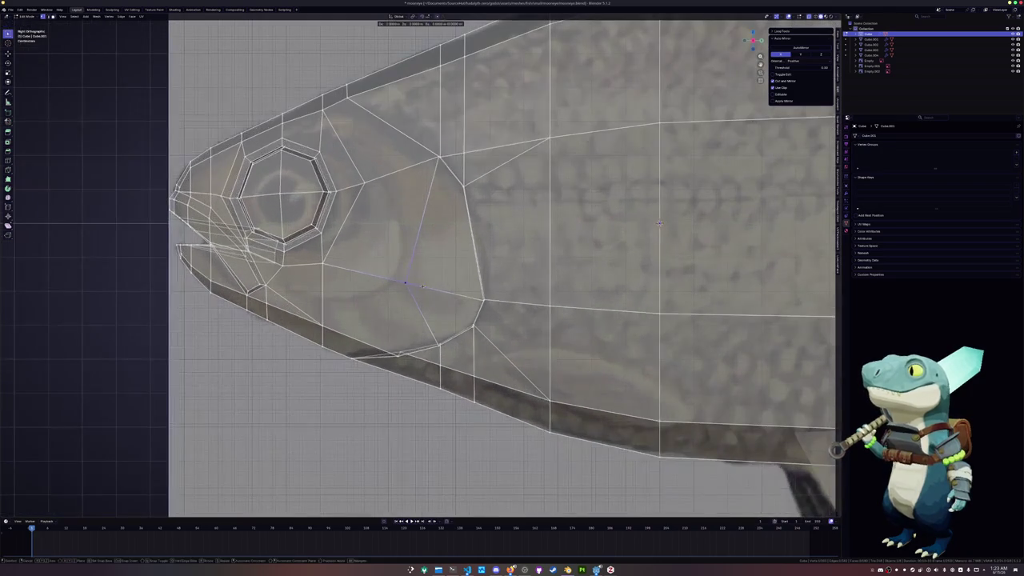
click(456, 291)
scroll(456, 291, down, 2)
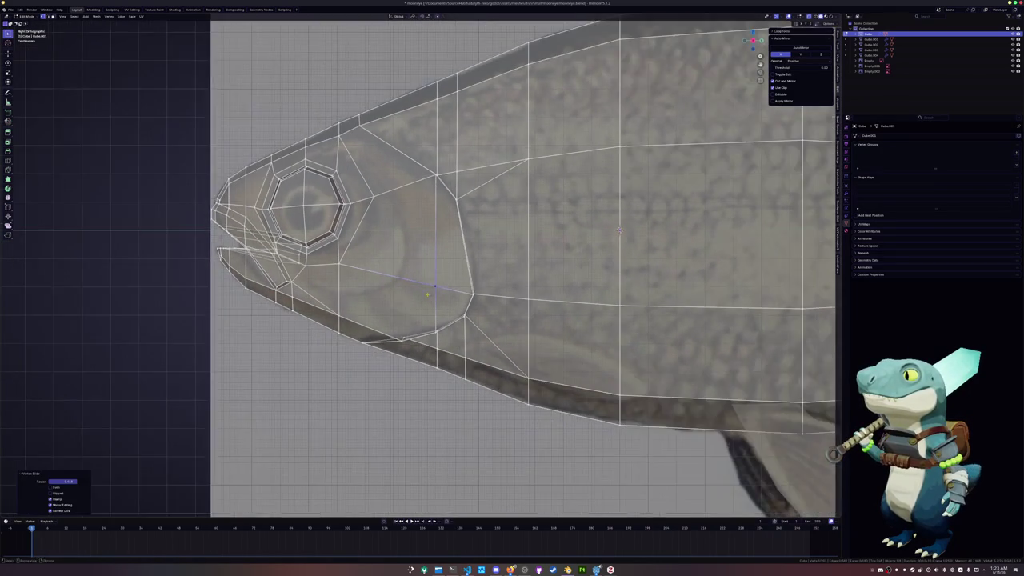
shift+middle_drag(448, 288, 540, 279)
scroll(439, 274, up, 1)
key(shift+v)
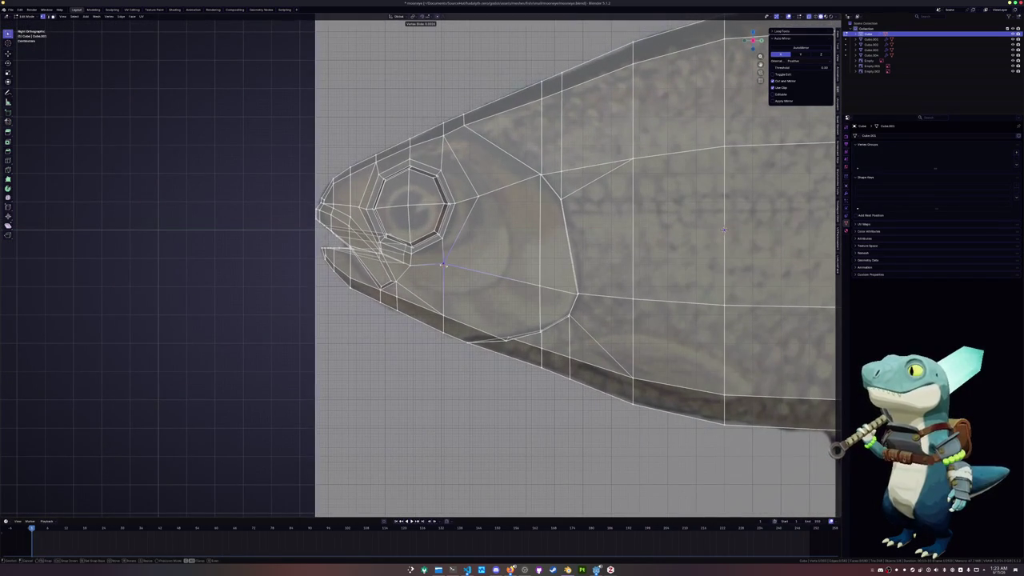
key(Return)
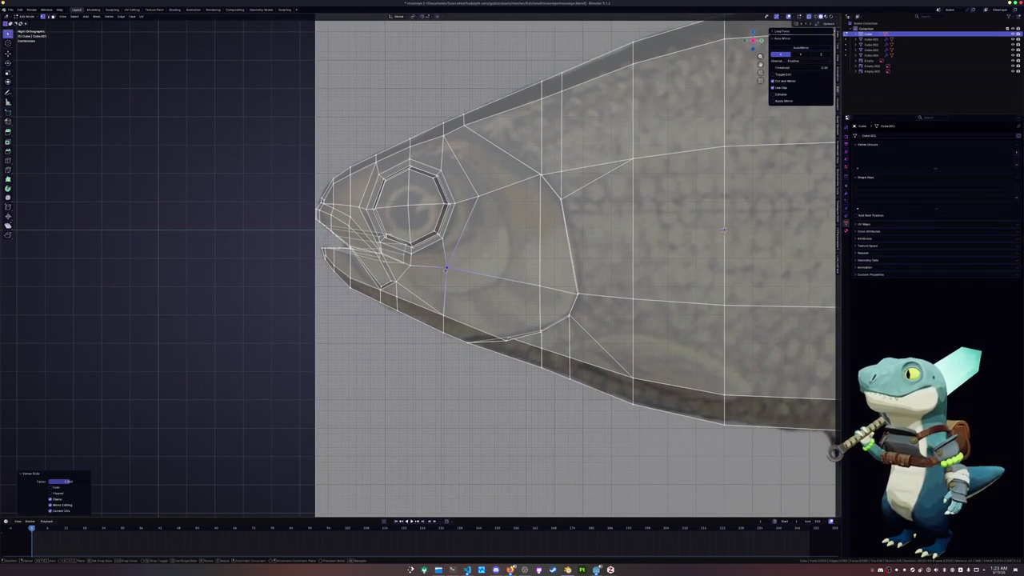
- Select an edge on the fish's lower body and split it off from the mesh context menu
mouse_move(723, 230)
shift+middle_down()
mouse_move(700, 219)
mouse_move(588, 262)
mouse_move(442, 187)
shift+middle_up()
scroll(588, 263, down, 2)
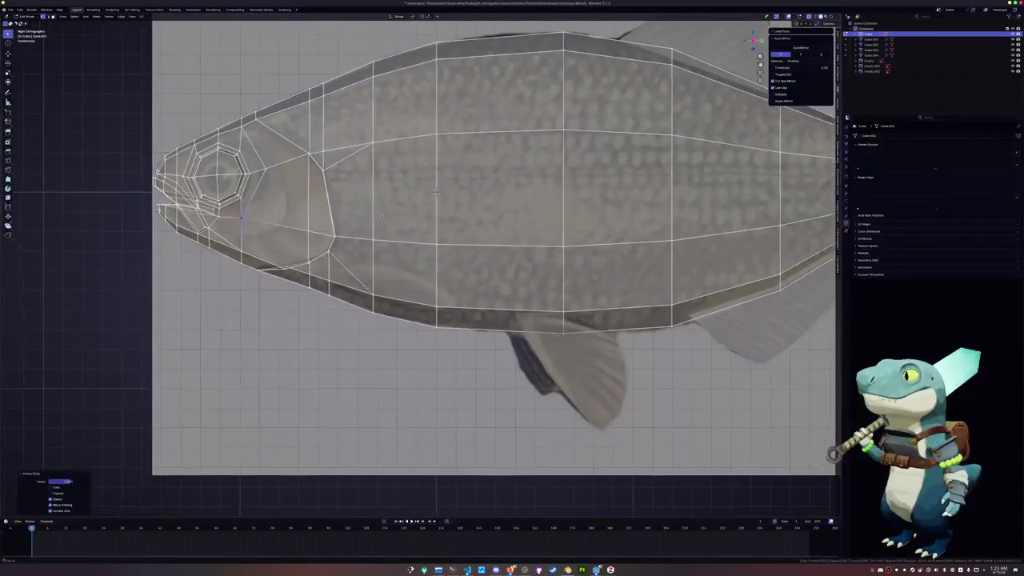
click(369, 270)
right_click(438, 286)
click(438, 286)
- Enter Edit Mode on the new fin object and scale its edge to zero along X
key(Tab)
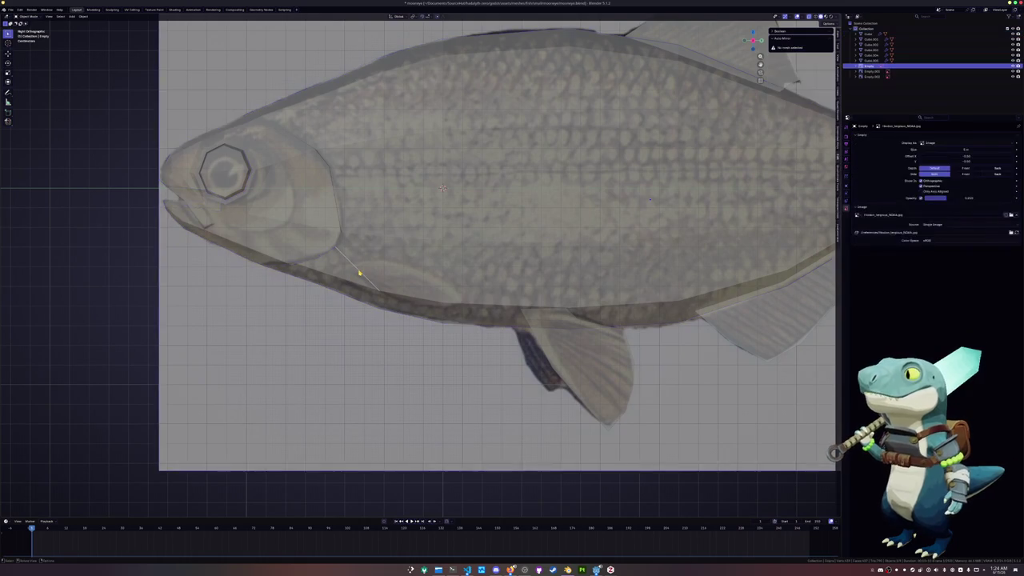
middle_drag(355, 270, 360, 273)
key(KP_1)
key(Tab)
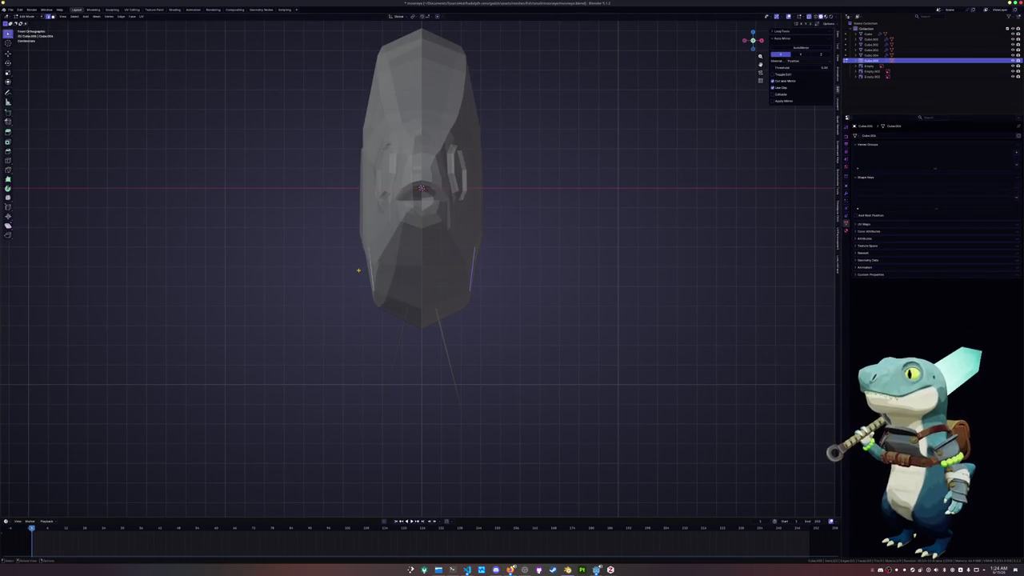
key(KP_3)
key(s)
key(x)
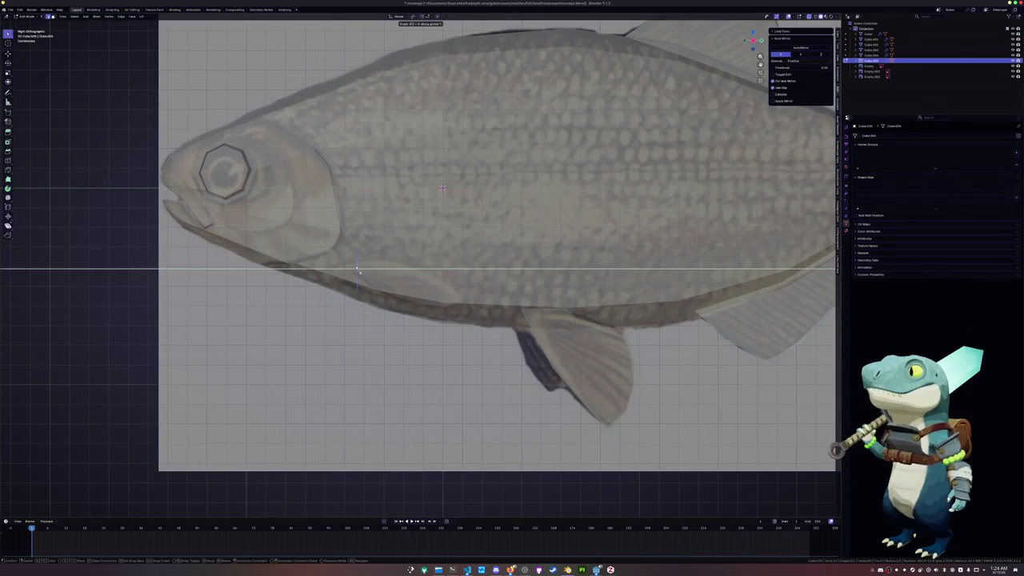
key(0)
key(Return)
- Resize the fin edge and shift it sideways along X next to the body
scroll(452, 153, up, 2)
key(s)
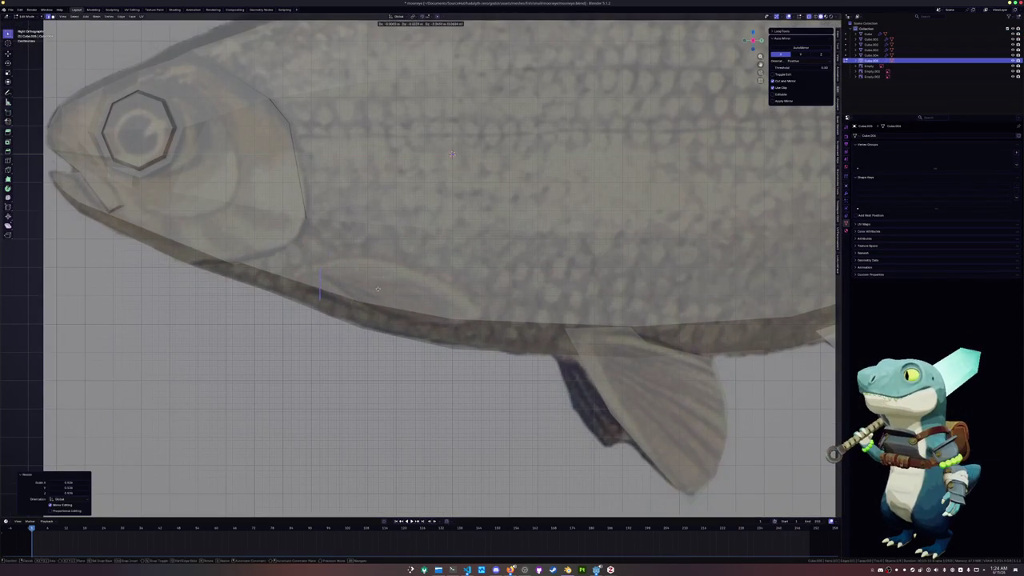
click(385, 272)
key(s)
click(384, 272)
key(KP_1)
key(g)
key(x)
click(526, 282)
key(KP_3)
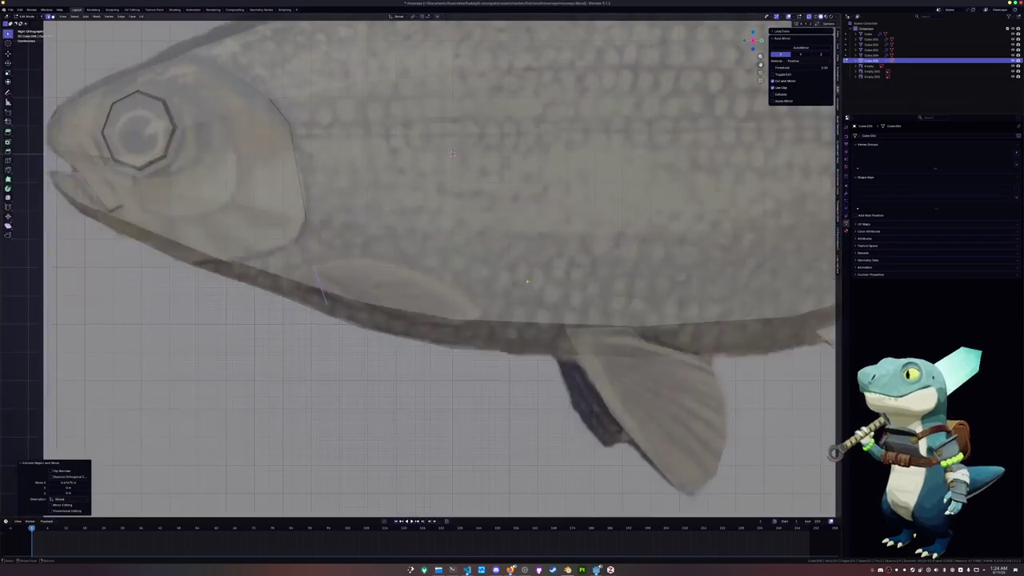
- Extrude the edge toward the tail into a fin face and add vertical and horizontal loop cuts
key(e)
click(676, 289)
key(s)
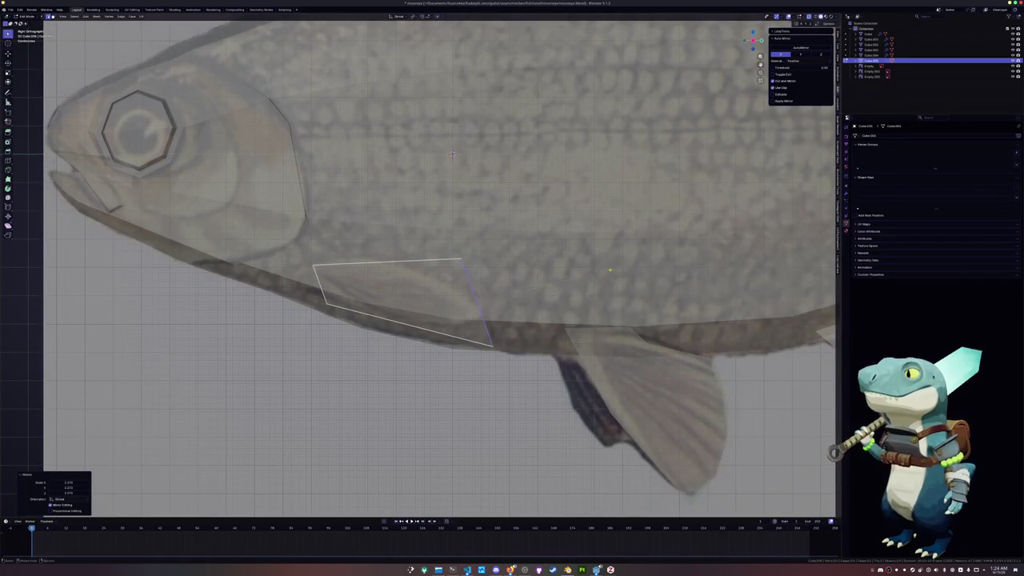
click(582, 295)
key(ctrl+r)
click(428, 272)
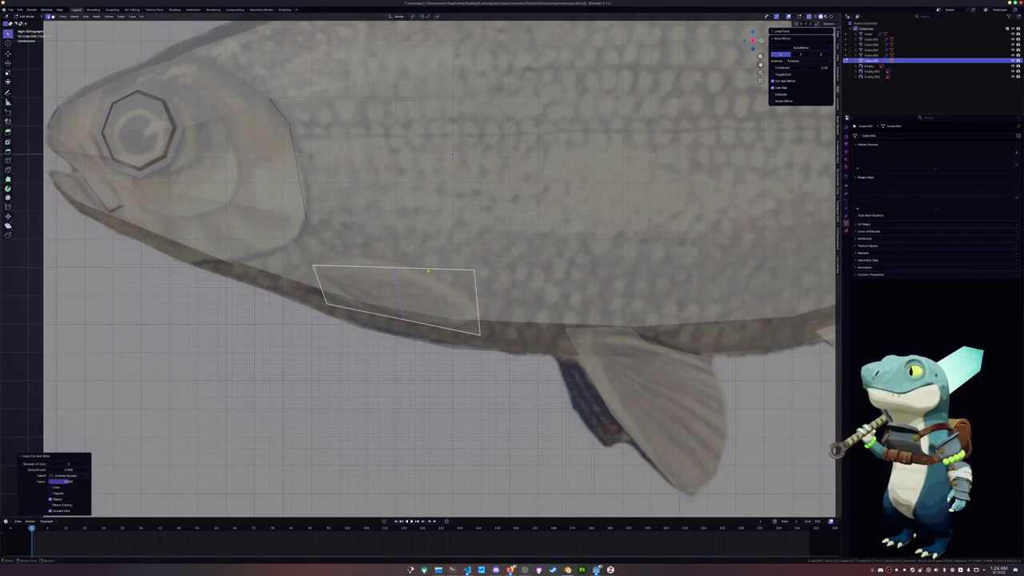
click(455, 290)
key(ctrl+r)
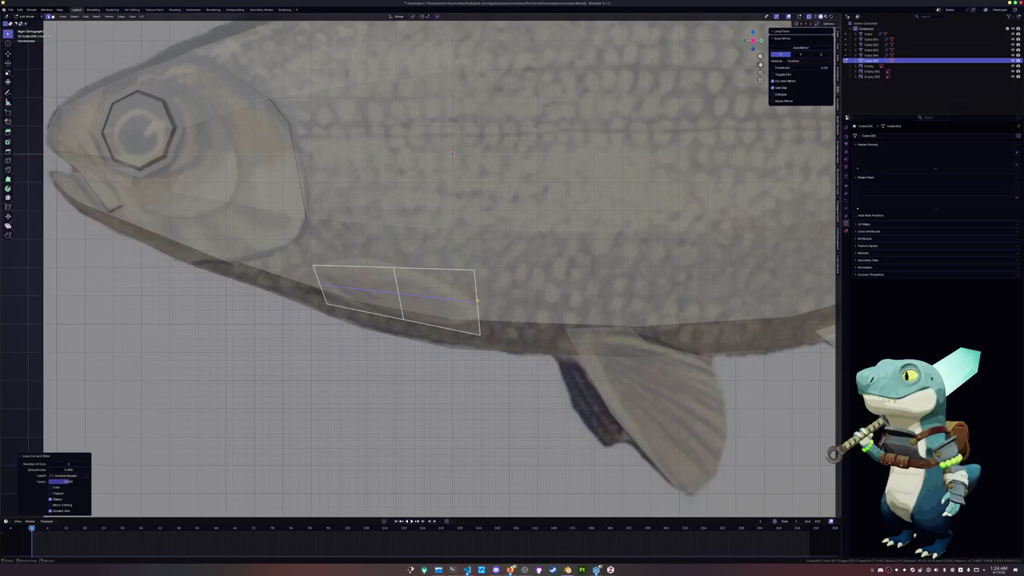
click(476, 294)
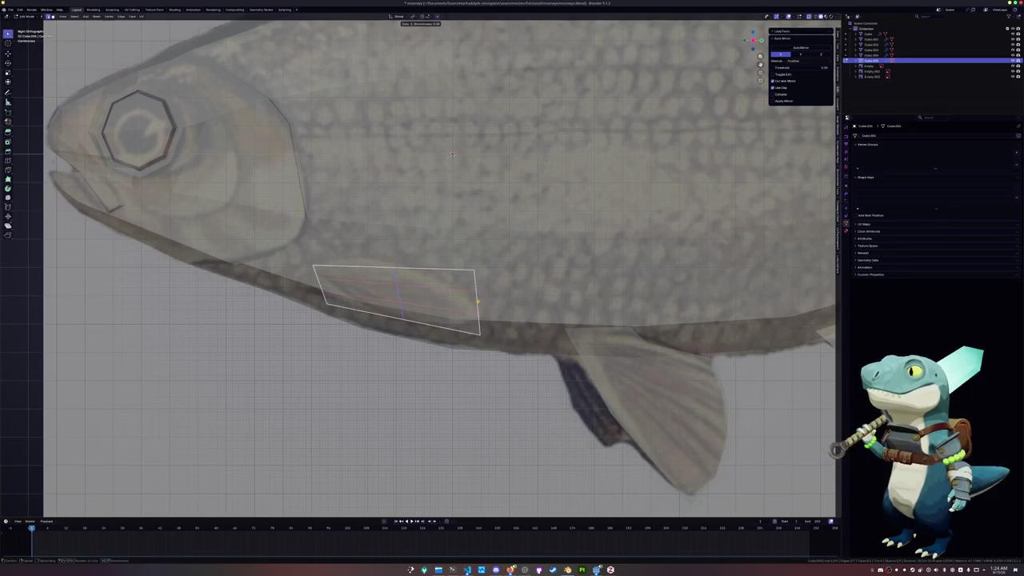
click(478, 302)
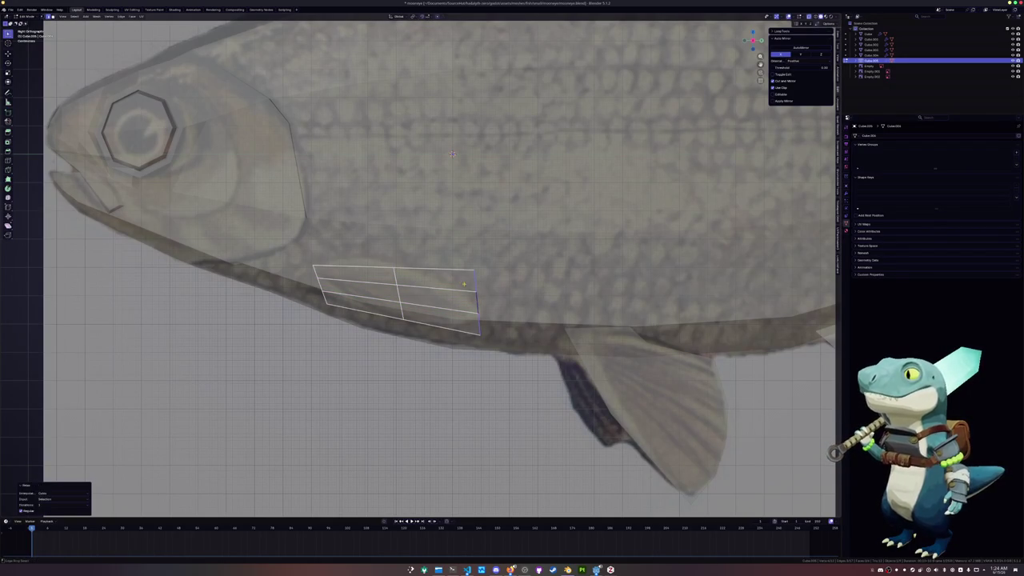
- Slide the fin's rear edge outward and enlarge its middle vertical edge loop
key(g)
key(g)
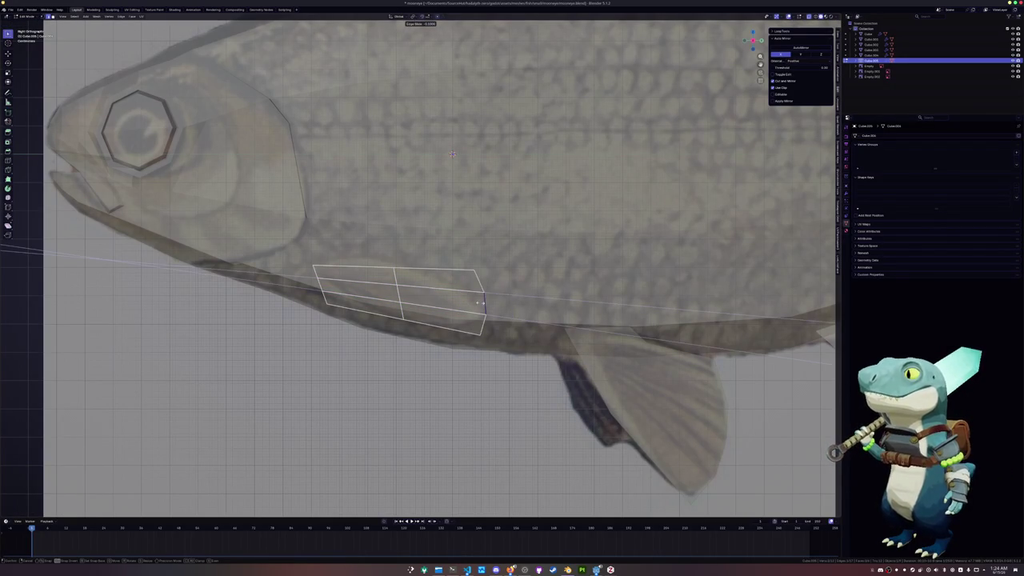
click(480, 304)
click(480, 303)
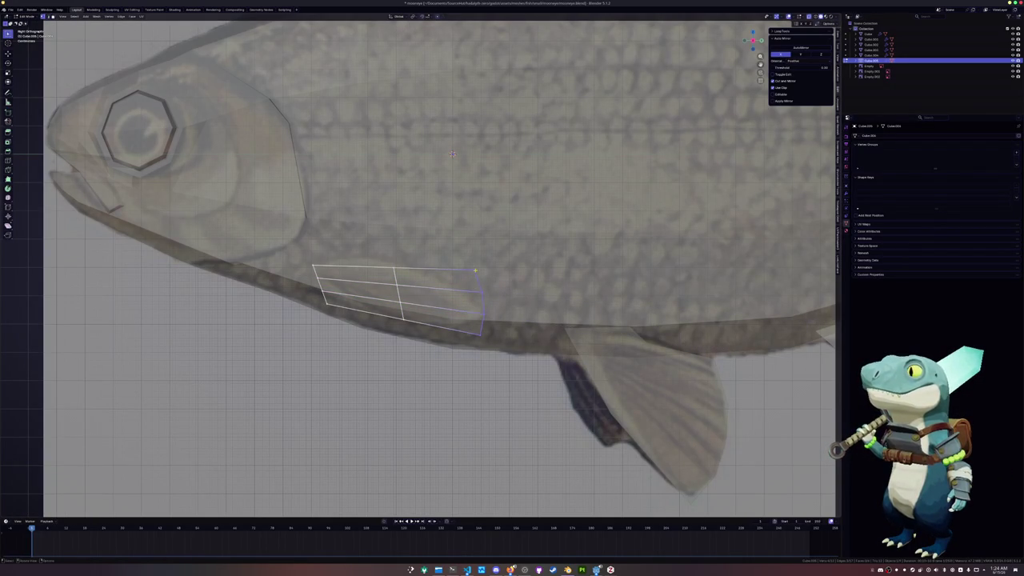
click(400, 278)
scroll(400, 278, down, 1)
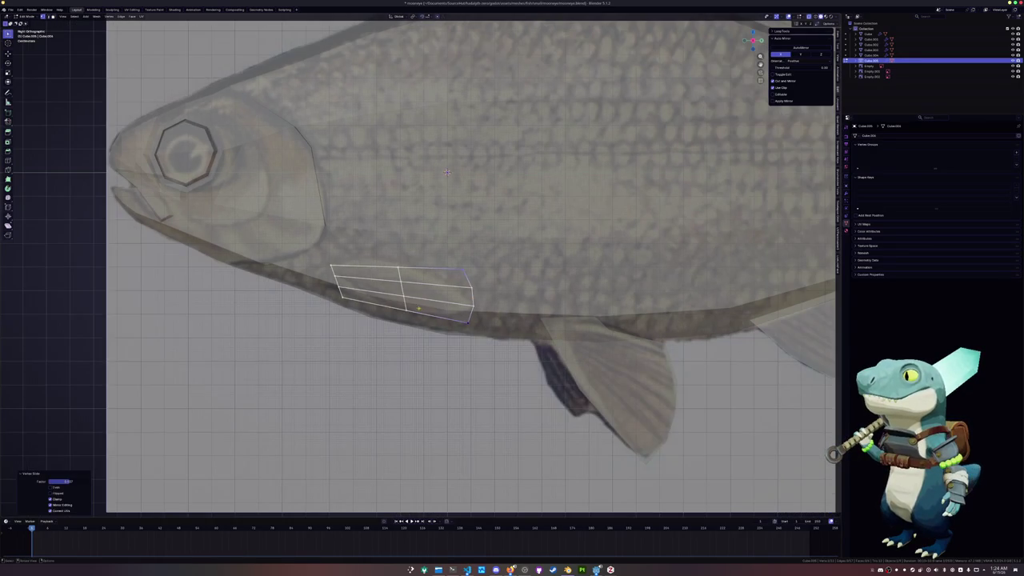
alt+click(402, 292)
key(s)
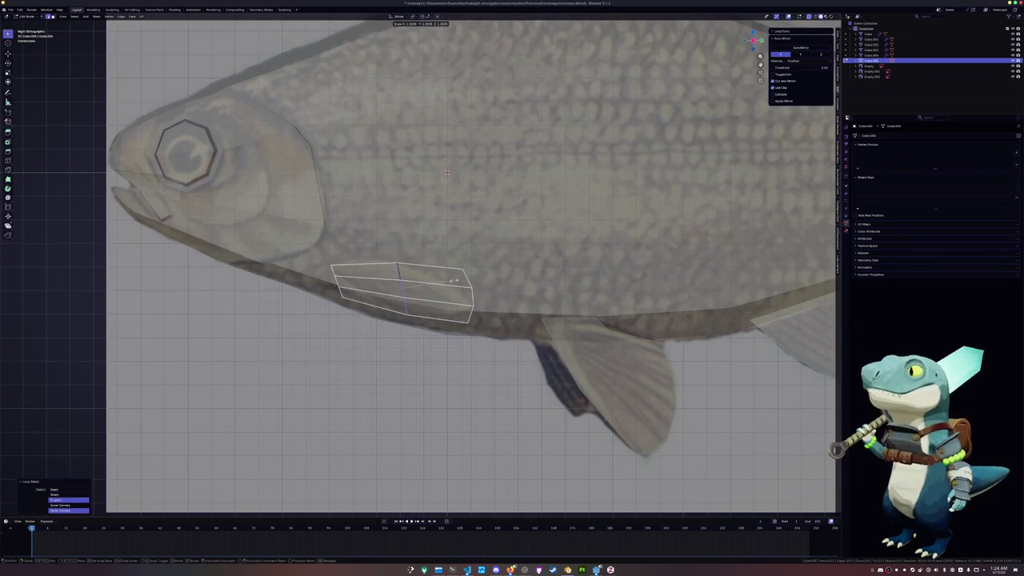
click(453, 280)
- Try a vertical move of the loop, undo it, and slide two fin vertices along their edges
key(g)
key(z)
click(450, 268)
key(ctrl+z)
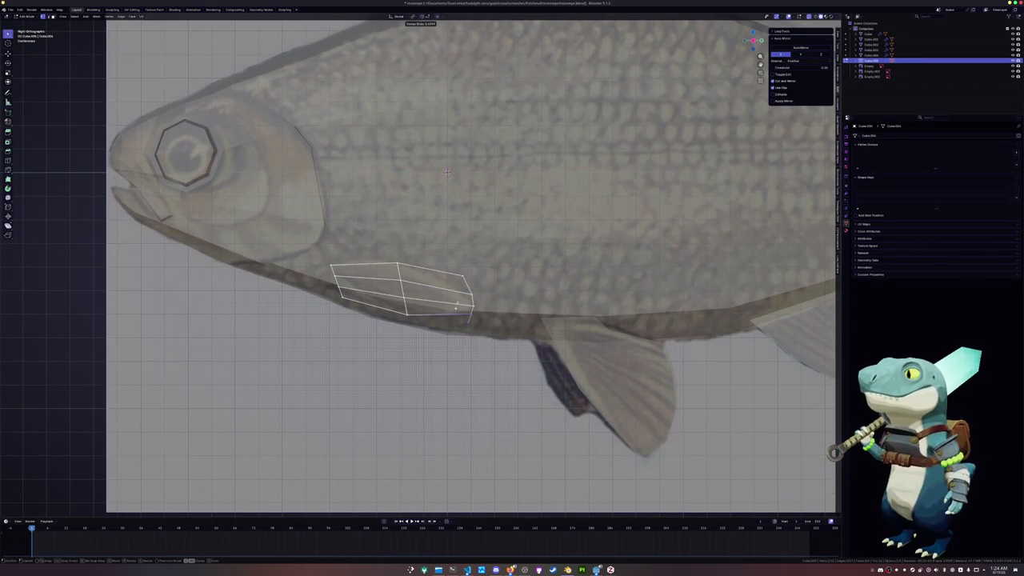
key(g)
key(g)
click(450, 273)
key(g)
key(g)
click(450, 274)
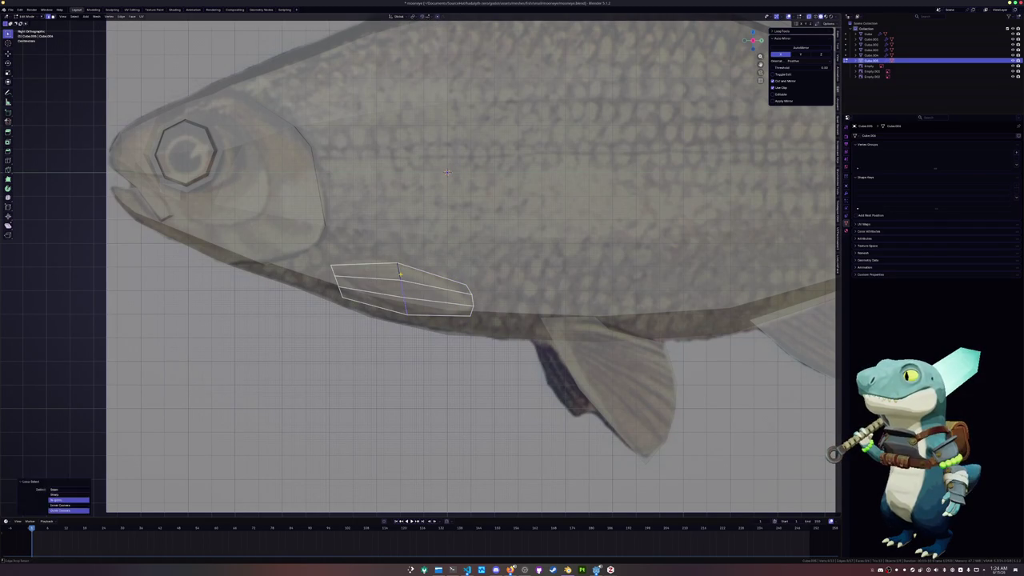
- Flatten the whole fin onto one plane and position it along X and Z
key(a)
key(alt+f)
middle_drag(423, 295, 528, 272)
key(g)
key(x)
click(471, 291)
key(g)
key(z)
click(471, 291)
- Add another loop cut across the fin, scale it vertically, and relax the top and bottom edge loops
key(ctrl+r)
click(531, 269)
click(578, 267)
key(s)
key(z)
click(585, 262)
alt+click(530, 262)
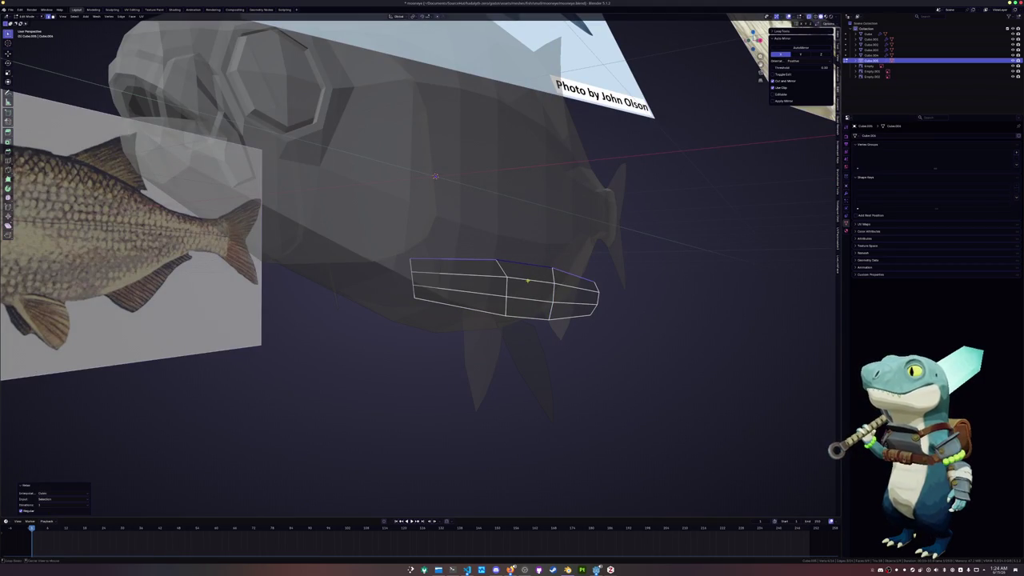
alt+click(531, 304)
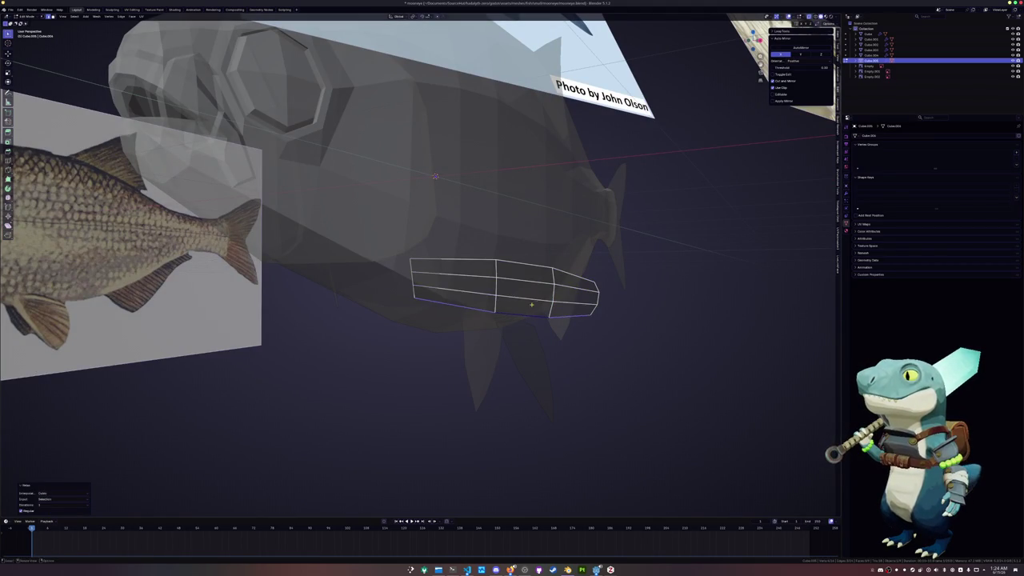
- Turn X-ray off, leave Edit Mode, and orbit around to inspect the fin on the body
key(alt+z)
scroll(531, 304, down, 3)
middle_drag(531, 304, 455, 310)
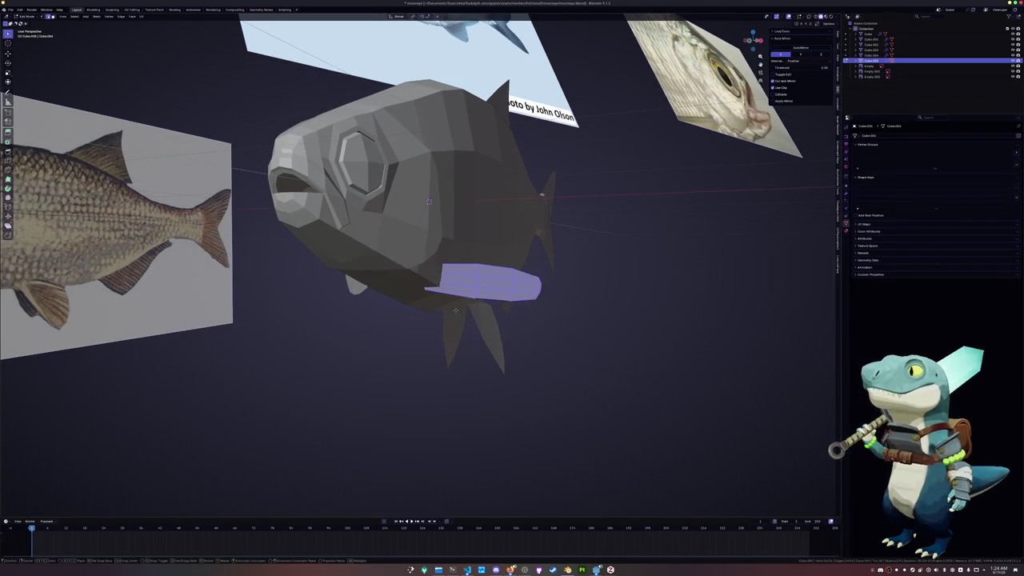
key(Tab)
middle_drag(429, 201, 430, 229)
scroll(430, 229, up, 2)
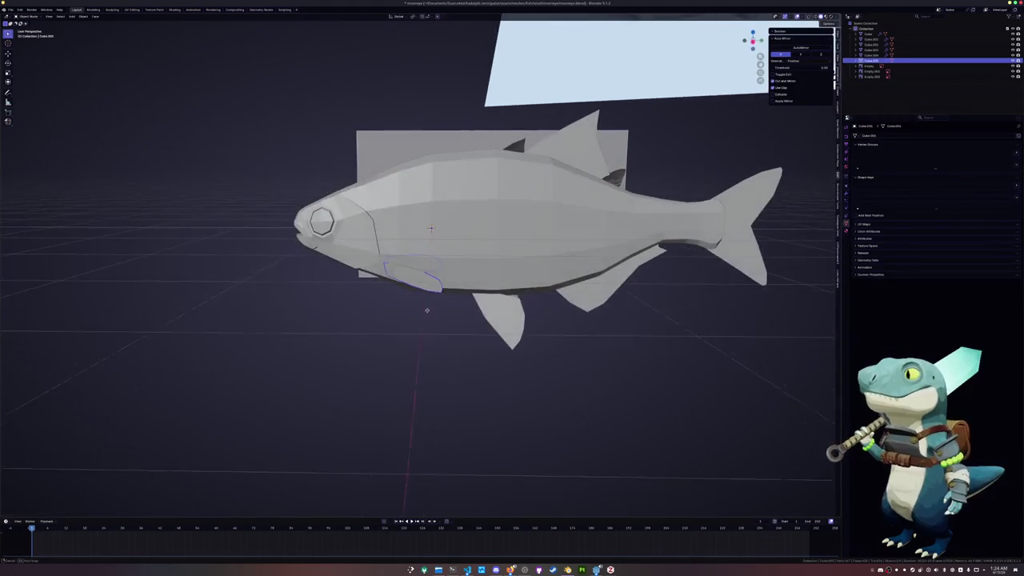
mouse_move(426, 311)
middle_down()
mouse_move(448, 320)
mouse_move(480, 313)
middle_up()
scroll(468, 335, up, 2)
scroll(468, 334, down, 2)
scroll(488, 298, up, 2)
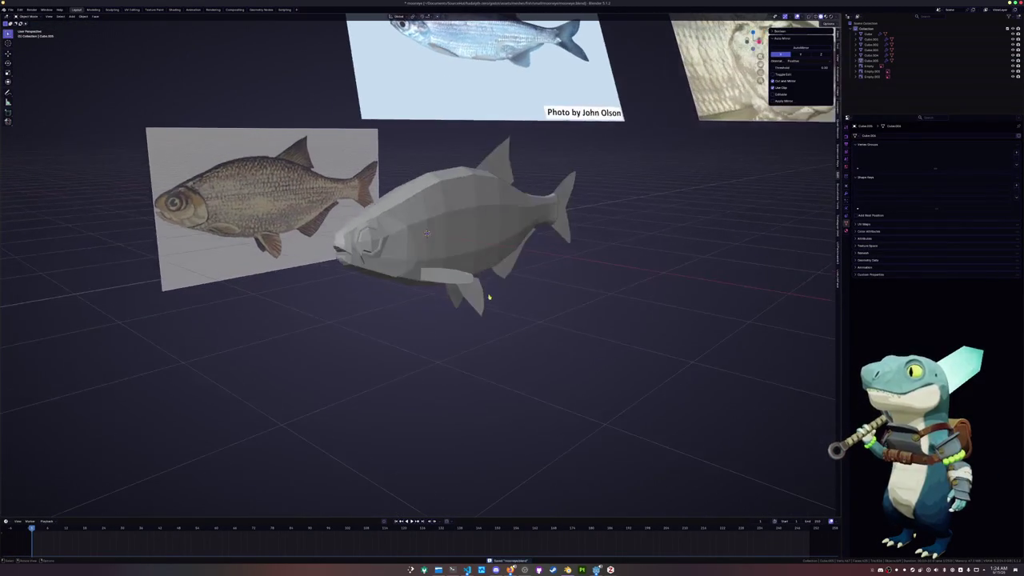
- Select the dorsal, tail and lower fins, add a Solidify modifier, and save the blend file
click(496, 178)
shift+click(567, 237)
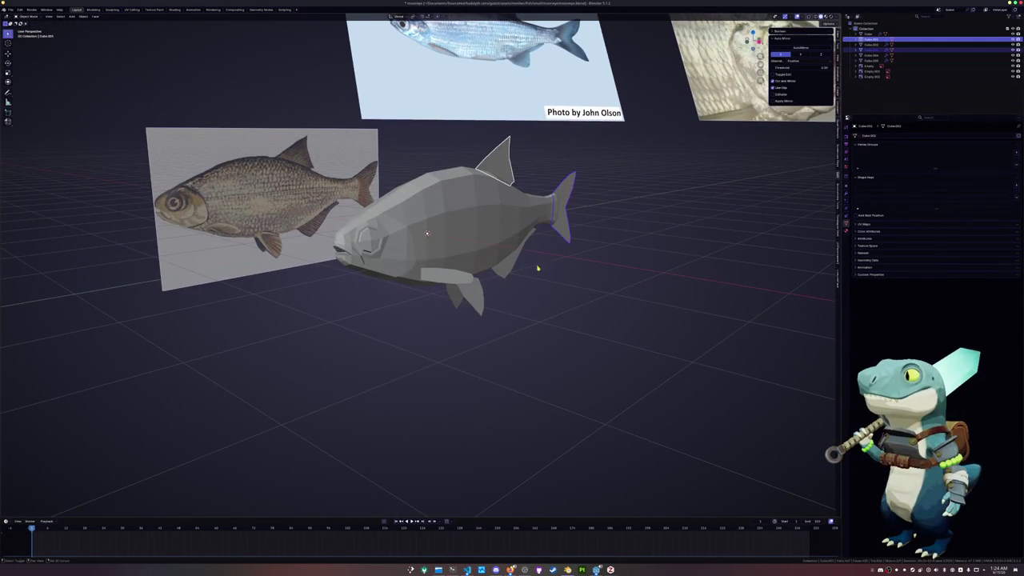
shift+click(473, 299)
shift+click(448, 276)
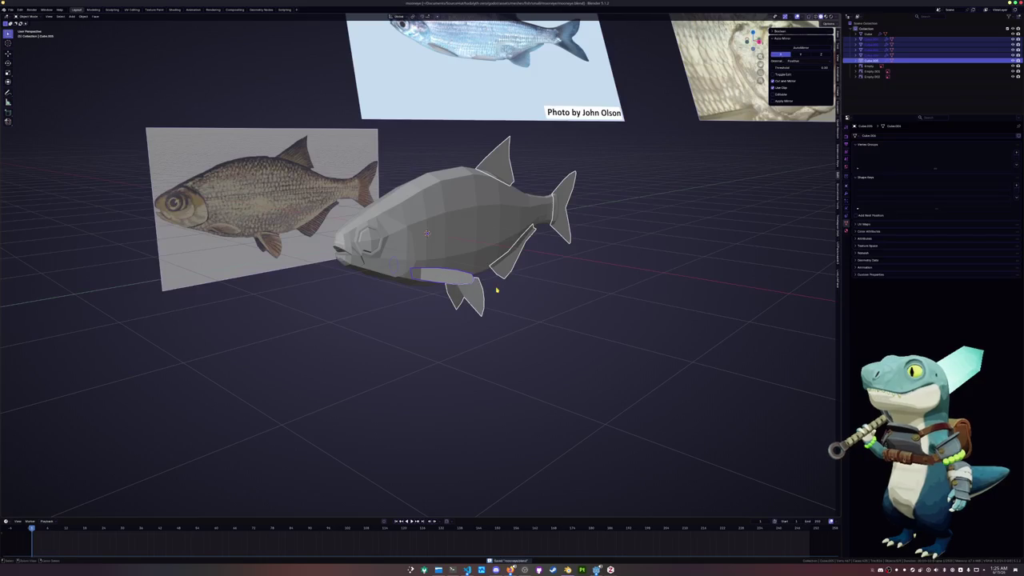
click(846, 193)
click(932, 135)
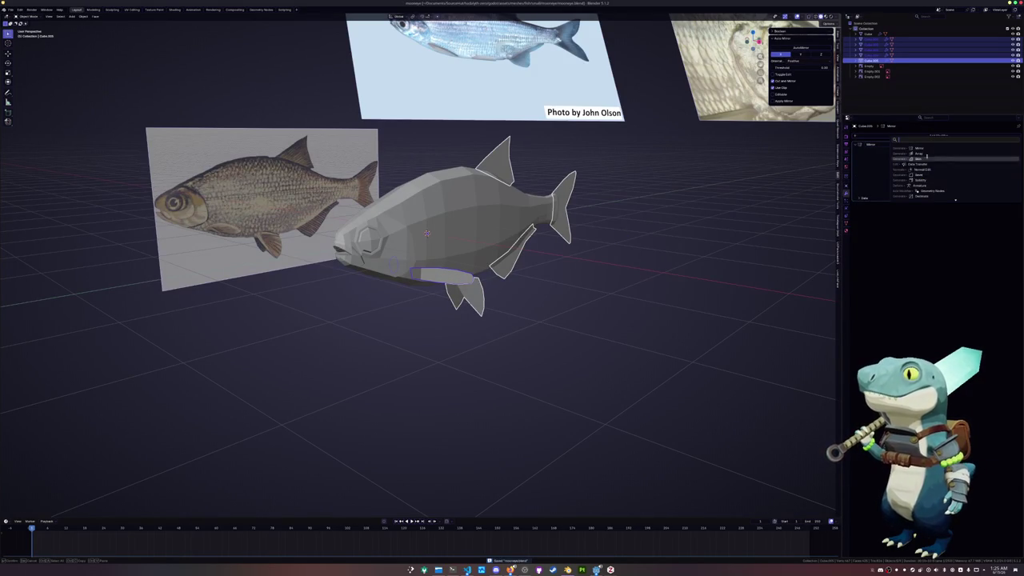
click(926, 180)
key(ctrl+s)
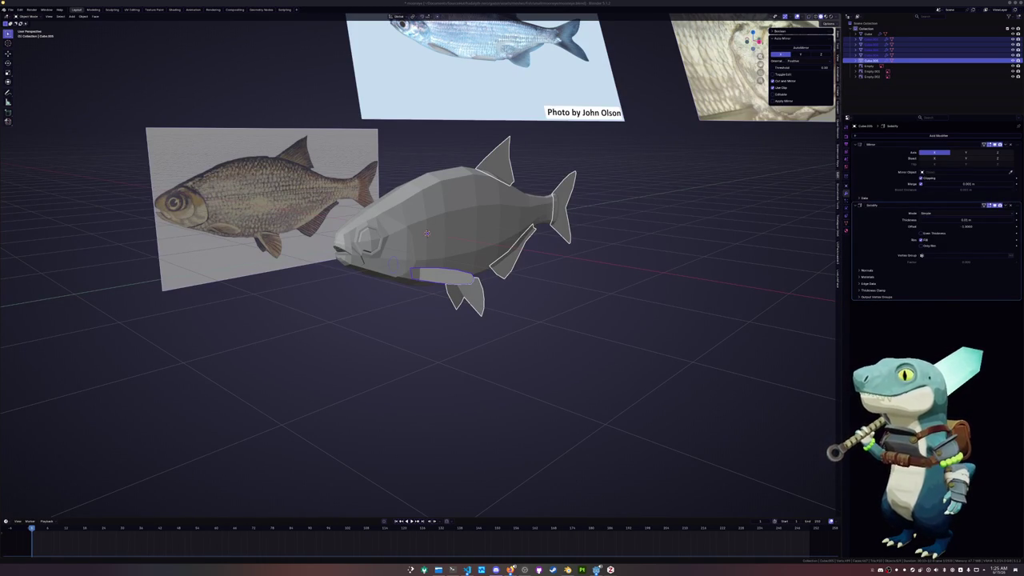
click(672, 300)
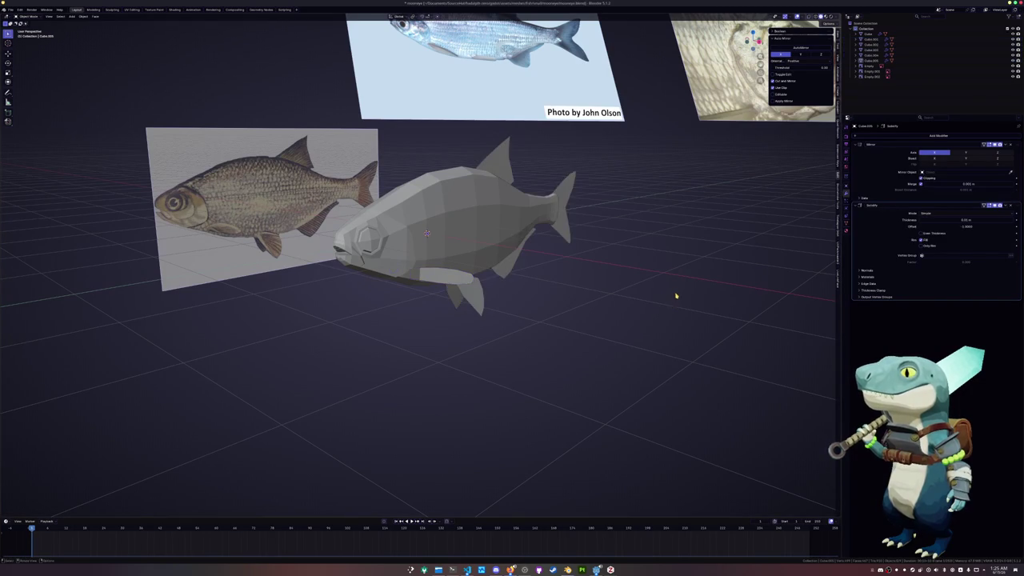
scroll(674, 297, up, 2)
scroll(664, 292, up, 2)
- Select three fins with the tail fin active, add a Solidify modifier, and apply their scale
click(576, 256)
shift+click(484, 276)
shift+click(668, 192)
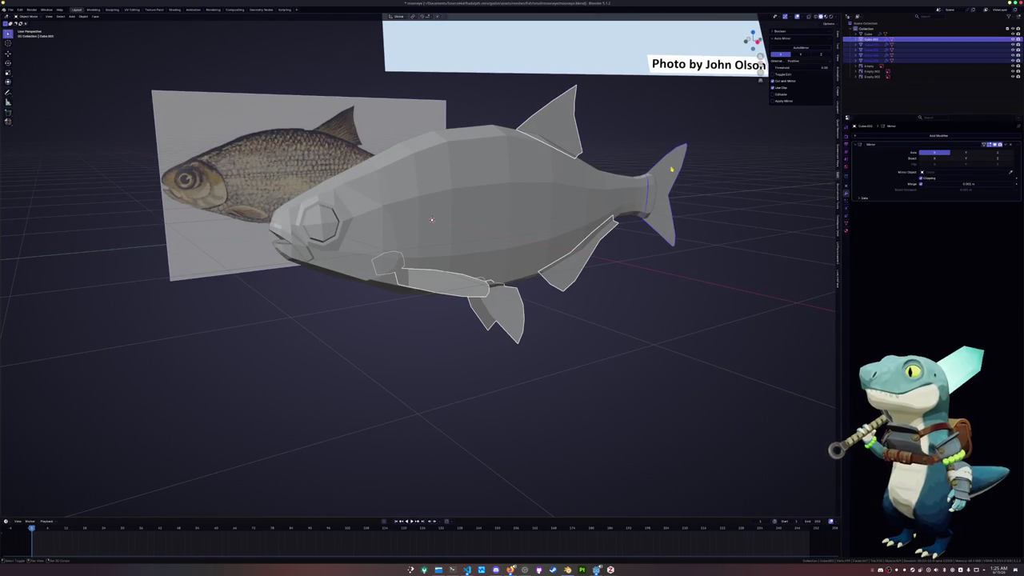
click(937, 135)
key(Return)
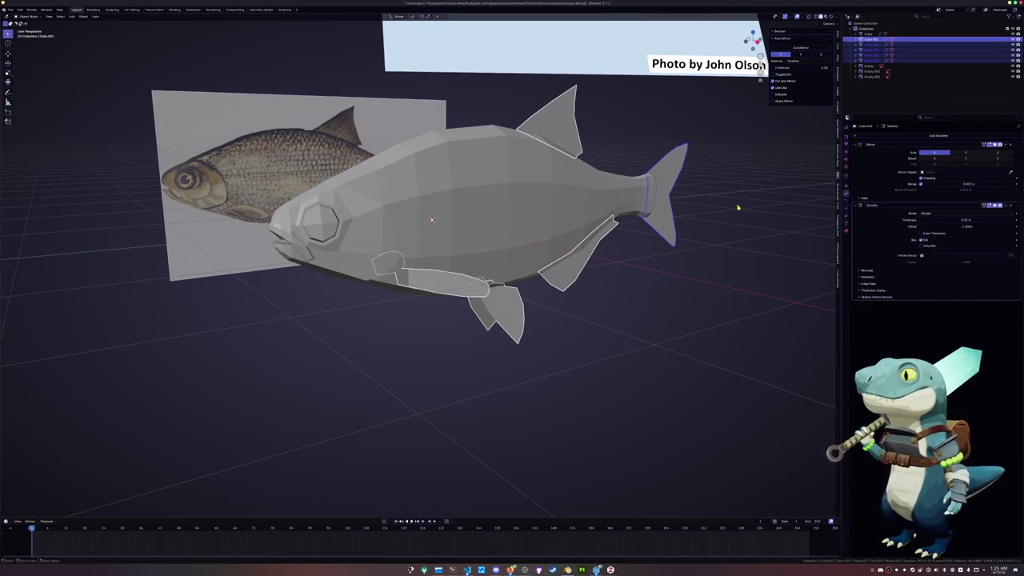
key(ctrl+a)
click(731, 199)
mouse_move(731, 201)
middle_down()
mouse_move(711, 226)
mouse_move(719, 213)
mouse_move(739, 220)
middle_up()
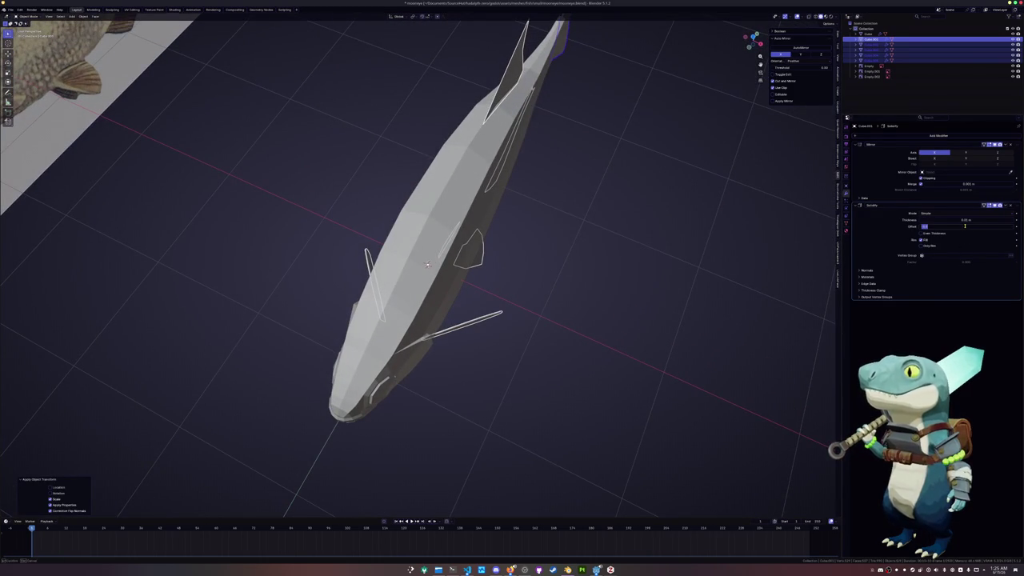
key(Return)
scroll(608, 231, up, 1)
scroll(607, 231, up, 2)
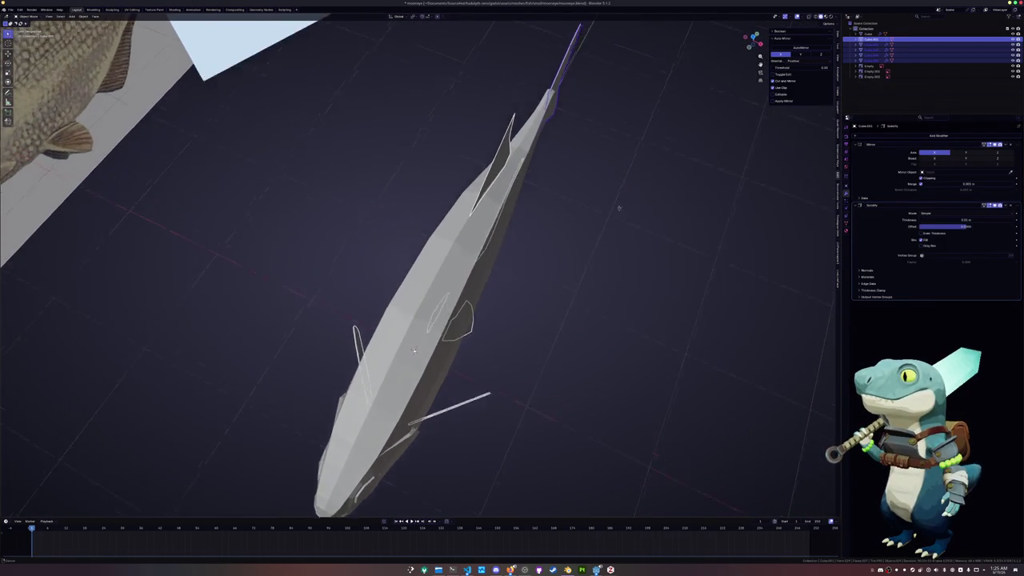
scroll(616, 208, up, 2)
- Set the Solidify thickness on the fins to 0.05 m
drag(964, 220, 984, 220)
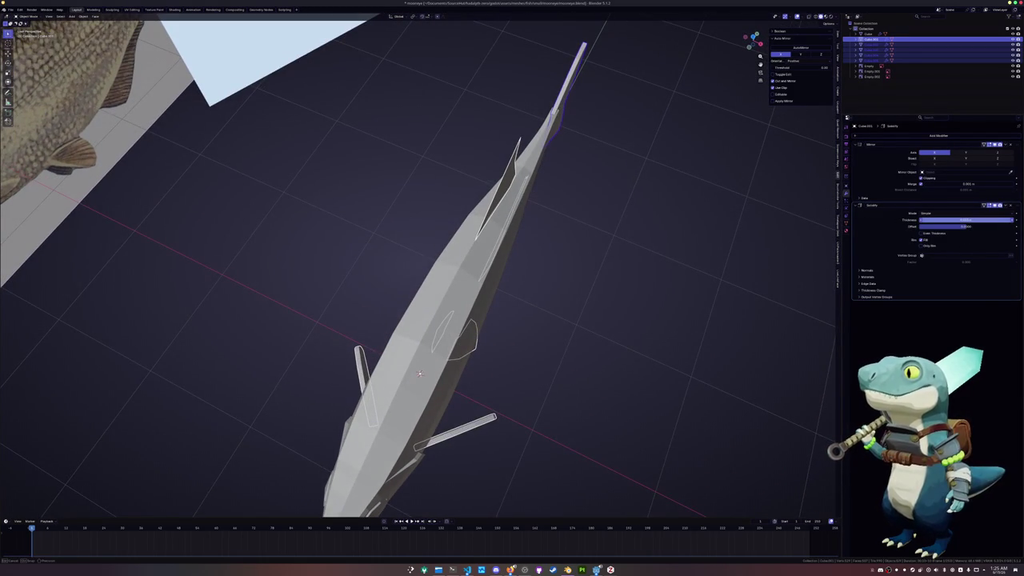
click(949, 220)
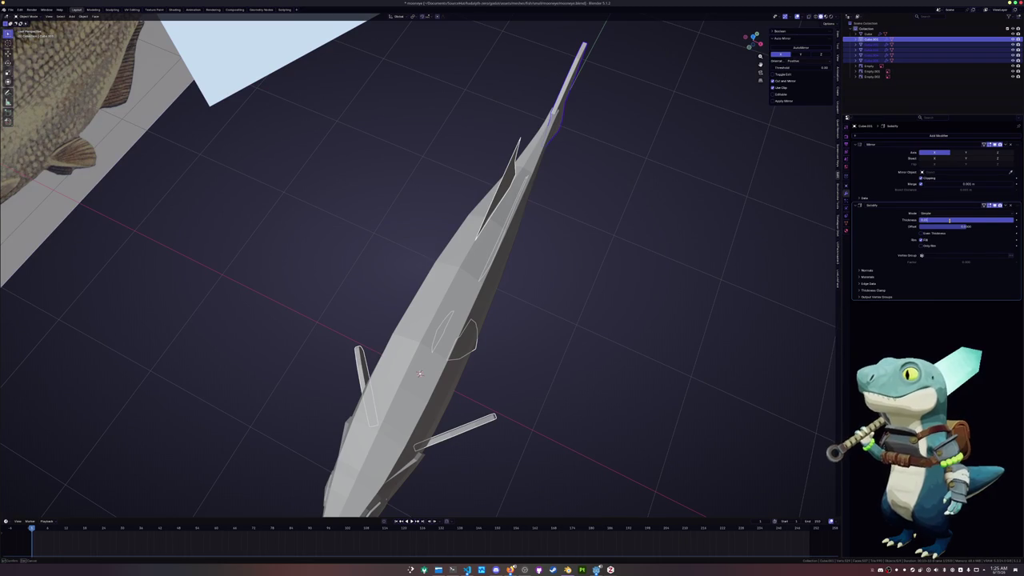
text(0.05)
key(Return)
click(1006, 207)
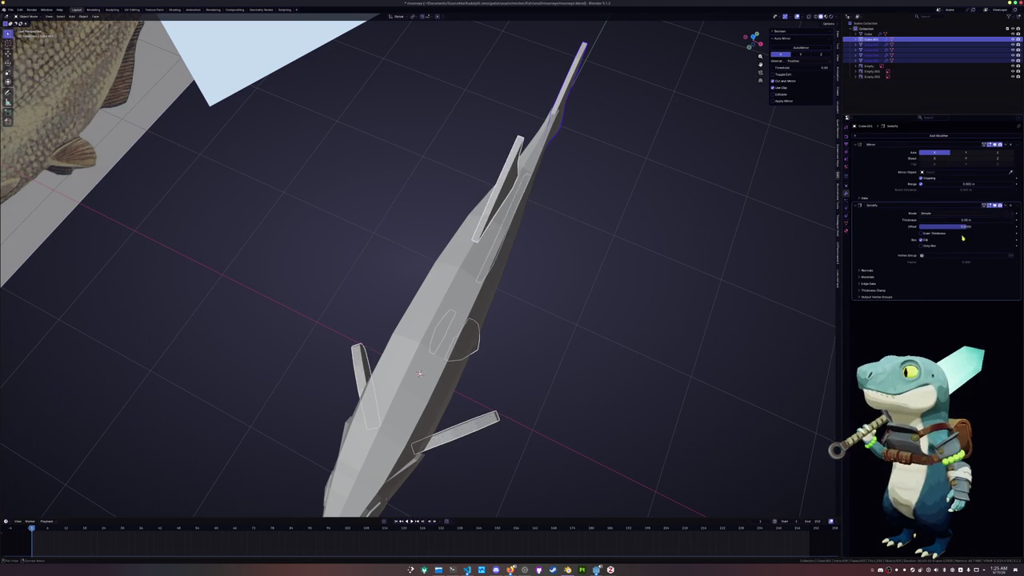
middle_drag(560, 304, 615, 299)
scroll(611, 292, up, 2)
- Apply scale to the remaining fin objects and join the fish parts into one object
key(ctrl+a)
click(607, 284)
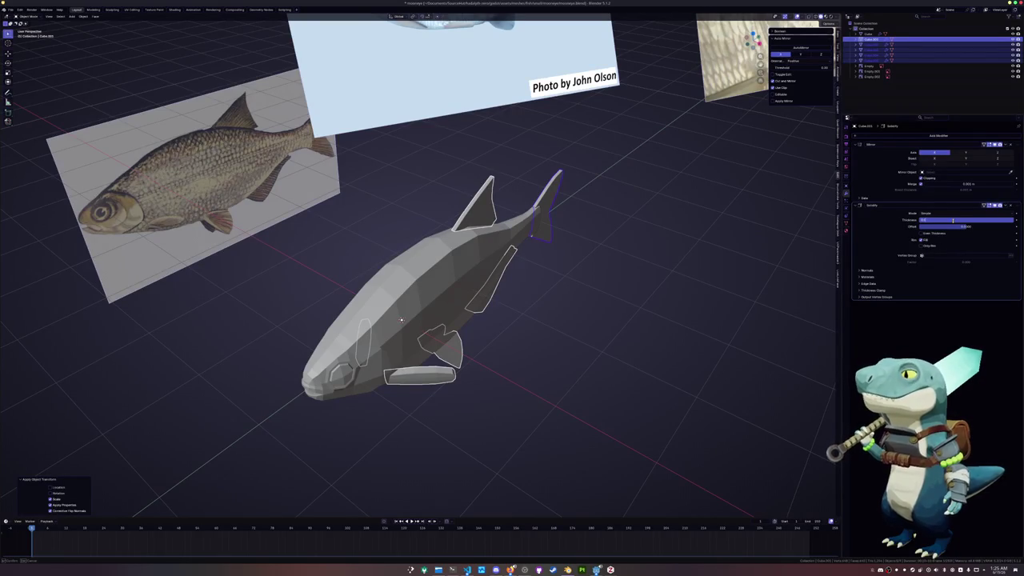
key(Return)
scroll(645, 251, up, 1)
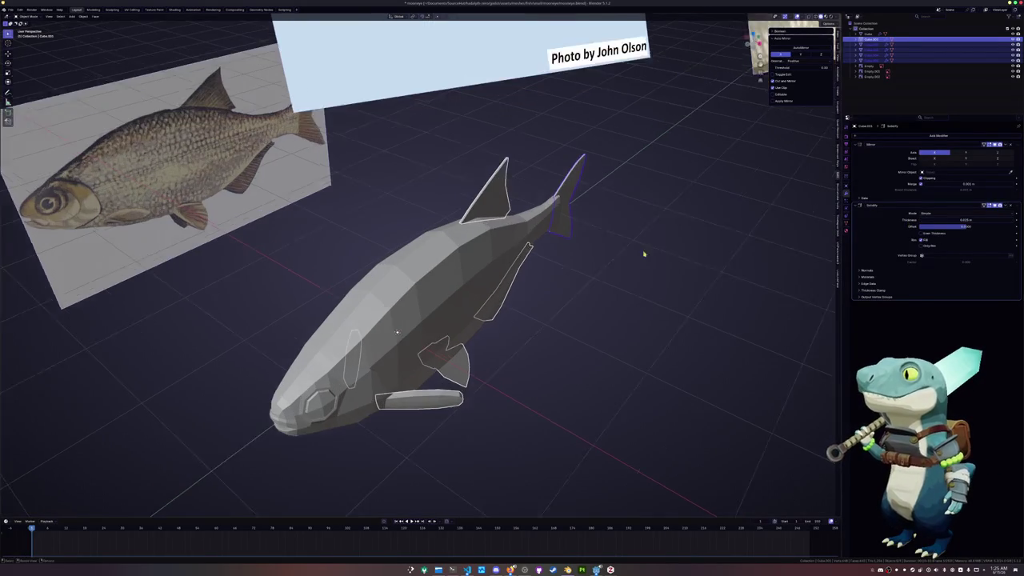
scroll(615, 256, up, 1)
key(ctrl+a)
click(611, 256)
scroll(621, 265, down, 1)
scroll(608, 262, down, 4)
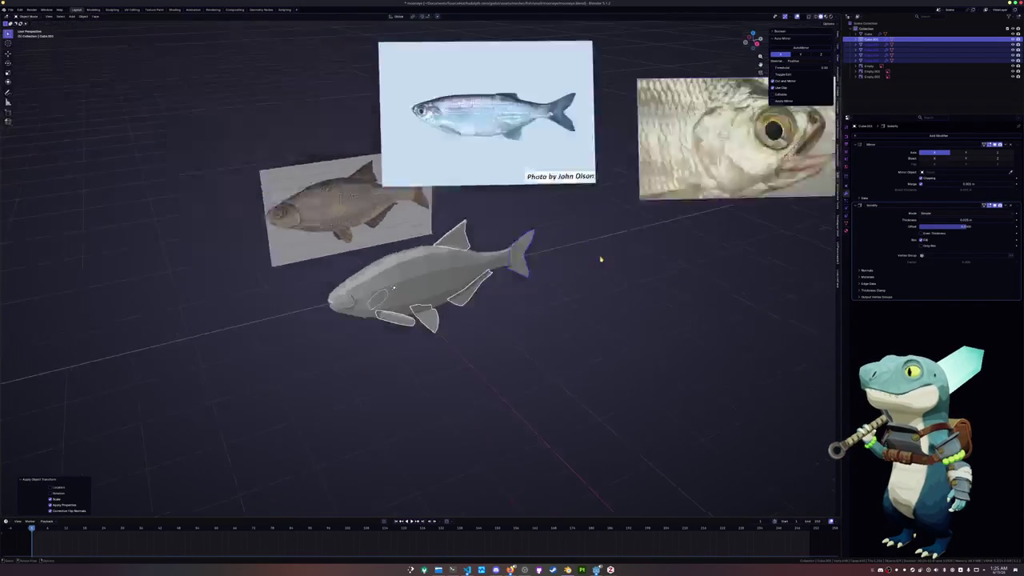
key(ctrl+j)
- Apply Shade Smooth to the fish body
right_click(434, 283)
click(432, 283)
scroll(431, 284, up, 4)
scroll(438, 240, up, 4)
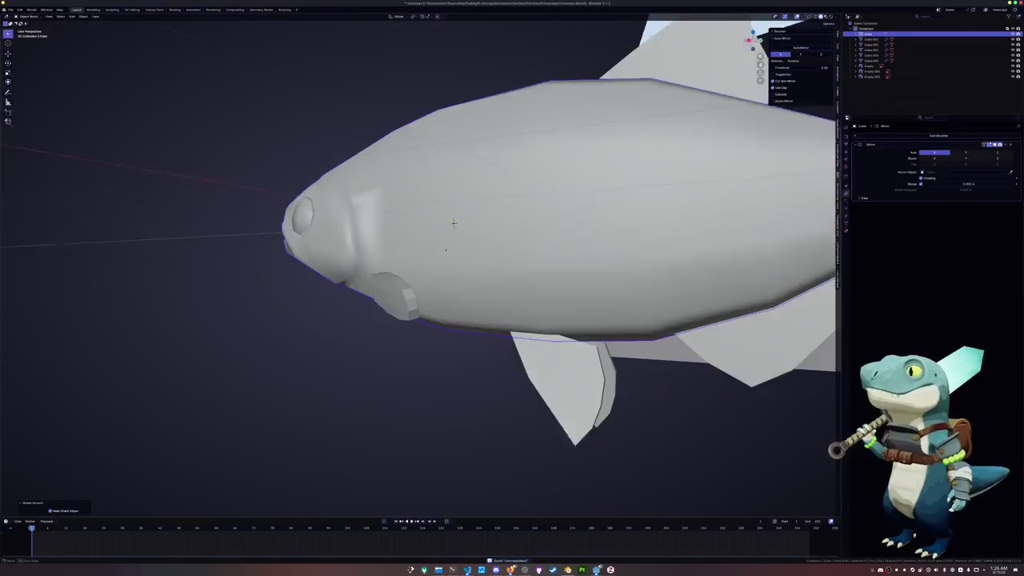
- In Edit Mode, mark the gill edge loop as sharp
key(Tab)
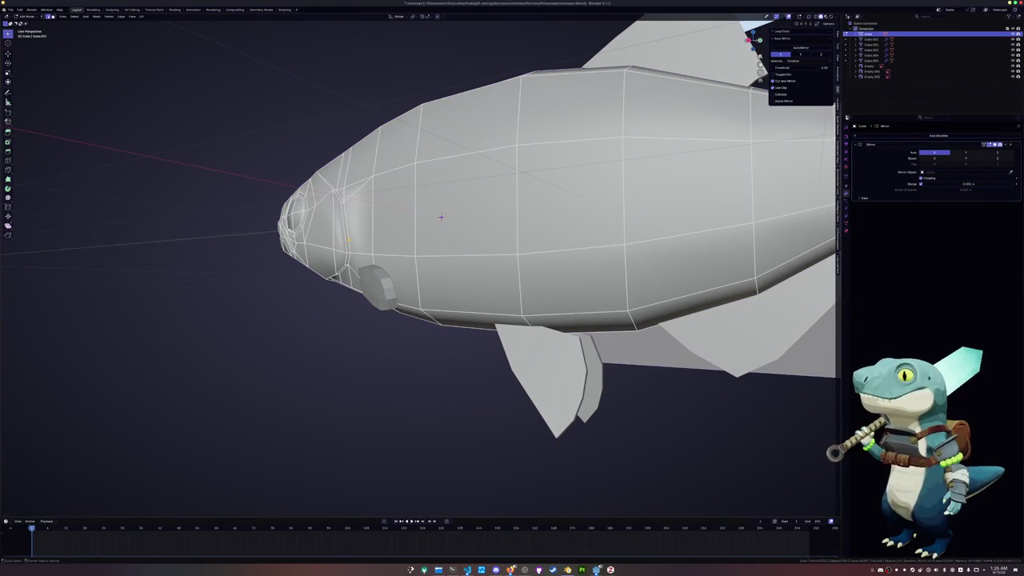
alt+click(348, 232)
mouse_move(347, 232)
middle_down()
mouse_move(367, 136)
mouse_move(592, 170)
middle_up()
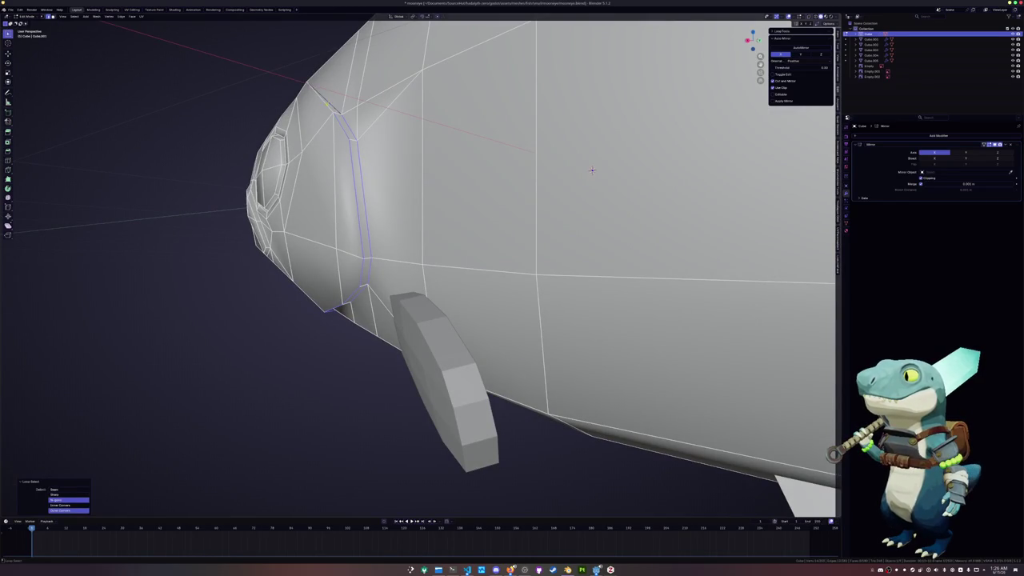
right_click(312, 102)
click(320, 211)
- From the side view, mark the edge loop around the eye as sharp
key(KP_3)
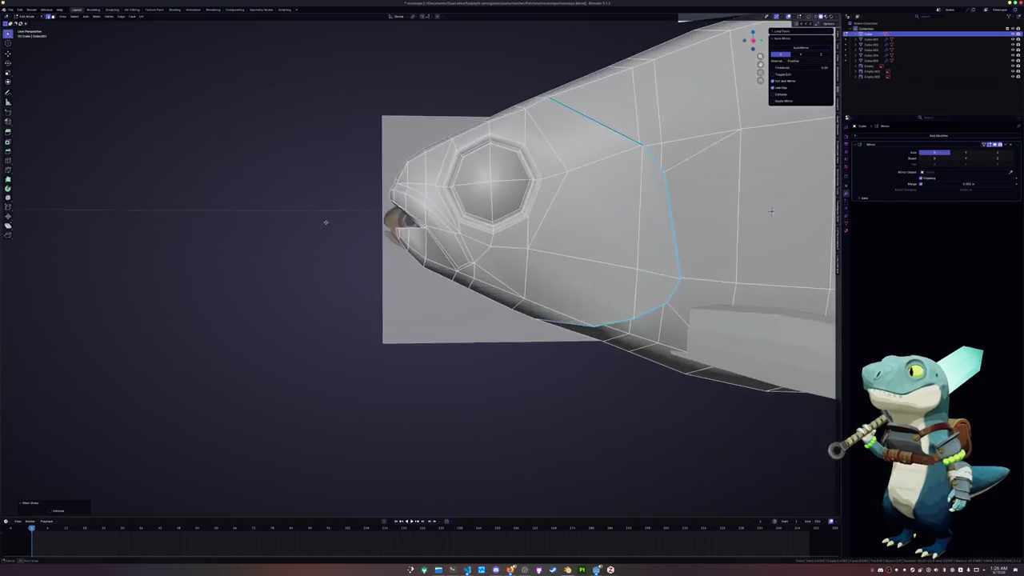
scroll(771, 210, up, 2)
scroll(771, 210, up, 2)
middle_drag(375, 113, 377, 123)
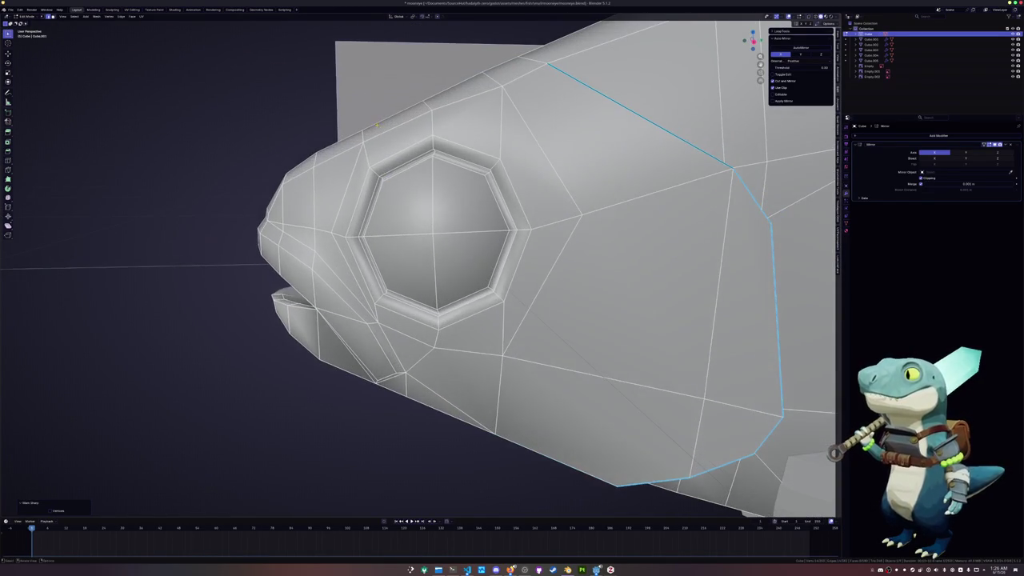
key(ctrl+l)
right_click(429, 155)
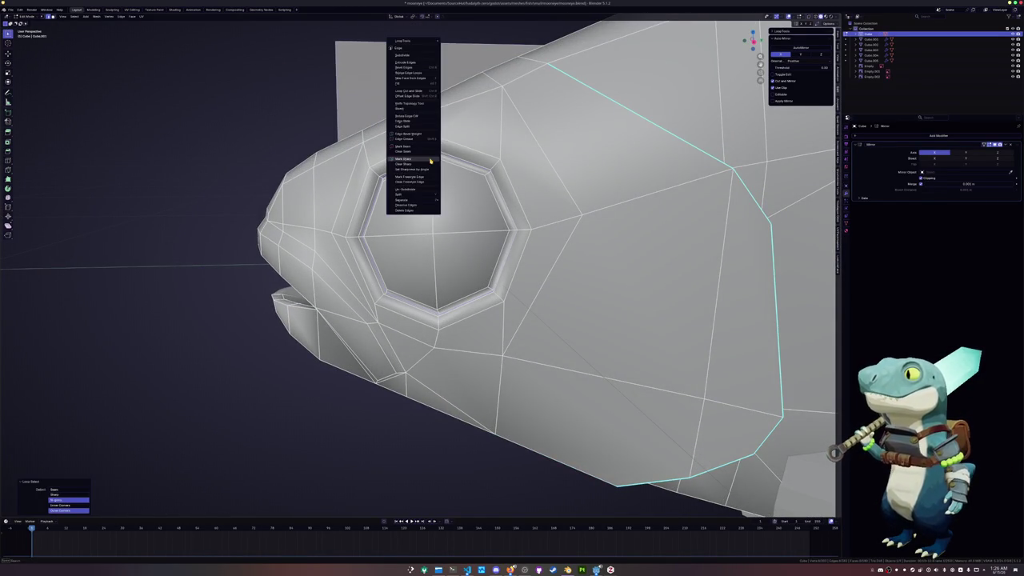
click(448, 168)
- Select an edge loop along the fish's mouth
mouse_move(448, 168)
middle_down()
mouse_move(792, 254)
mouse_move(418, 219)
mouse_move(773, 196)
middle_up()
key(Tab)
key(Tab)
alt+shift+click(324, 247)
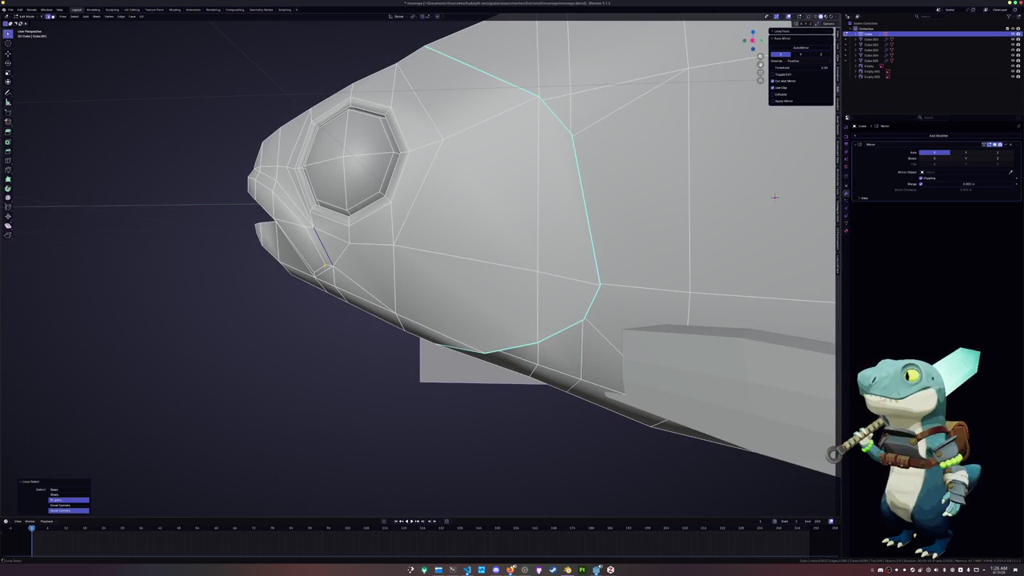
mouse_move(324, 246)
middle_down()
mouse_move(773, 214)
mouse_move(493, 226)
middle_up()
mouse_move(698, 230)
middle_down()
mouse_move(520, 237)
mouse_move(582, 299)
middle_up()
scroll(520, 237, up, 3)
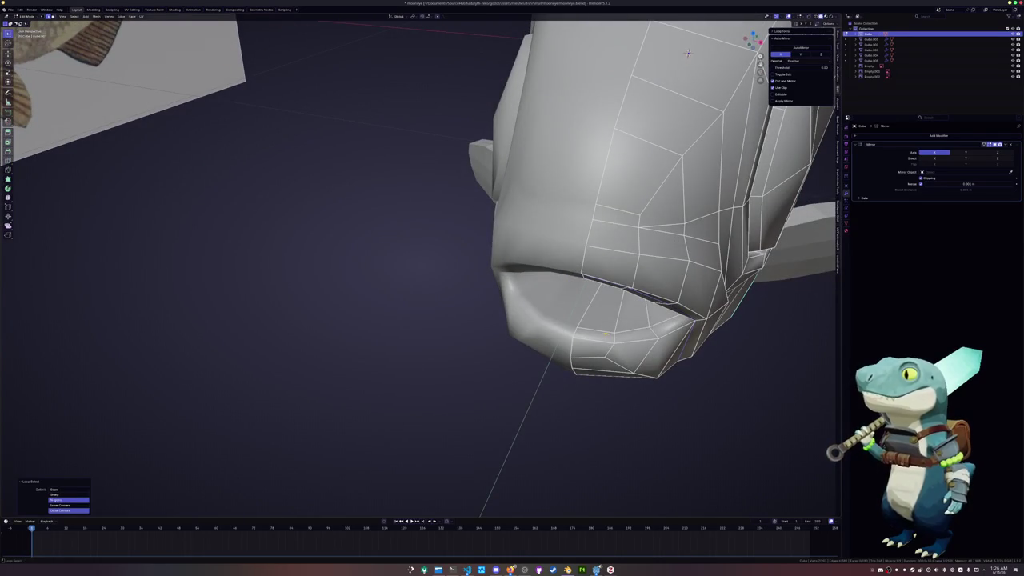
- Mark the mouth edges as sharp and return to Object Mode
mouse_move(688, 52)
middle_down()
mouse_move(595, 174)
mouse_move(384, 208)
middle_up()
scroll(384, 208, up, 3)
scroll(294, 222, up, 2)
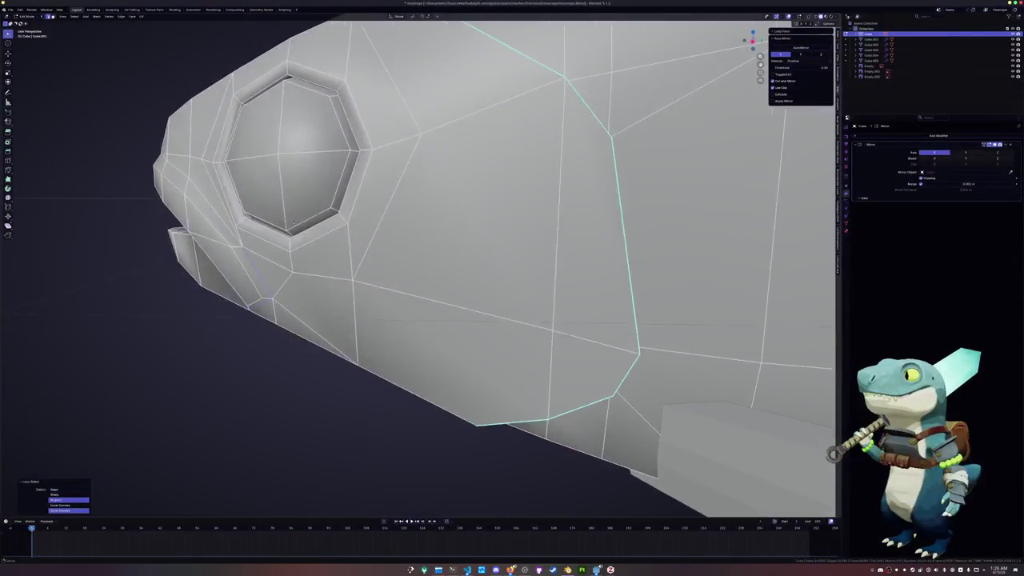
scroll(293, 222, down, 3)
mouse_move(293, 222)
middle_down()
mouse_move(445, 240)
mouse_move(807, 160)
middle_up()
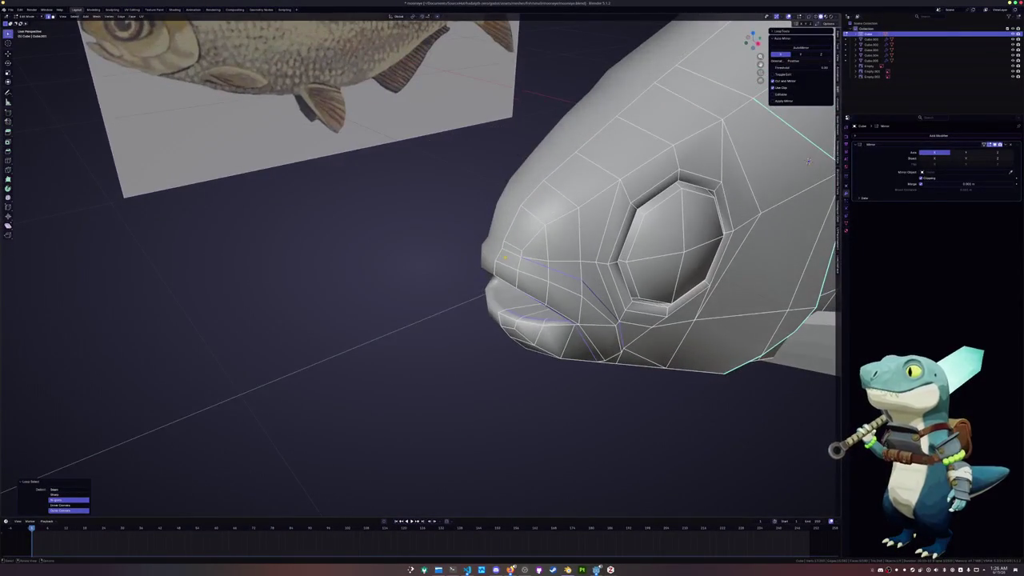
right_click(512, 144)
click(528, 256)
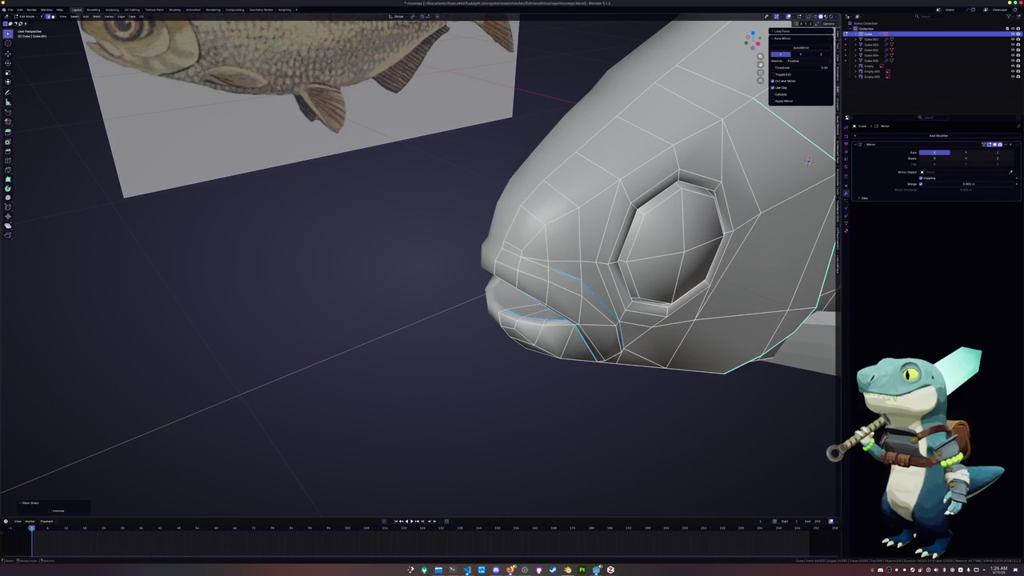
key(Tab)
scroll(622, 211, down, 3)
middle_drag(621, 211, 470, 257)
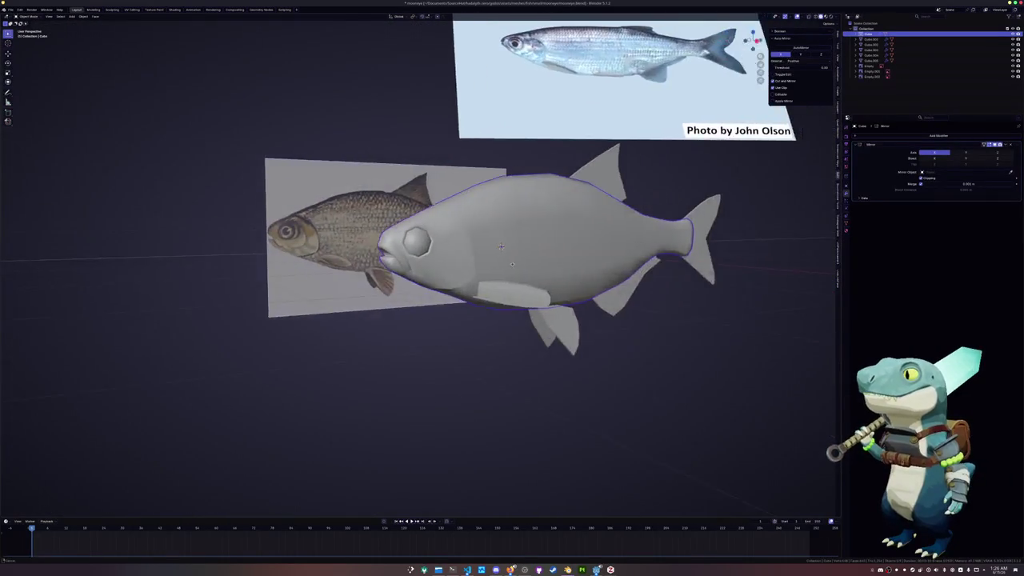
- Give the lower fin Shade Smooth by Angle
click(469, 257)
scroll(489, 254, up, 2)
right_click(538, 312)
click(563, 374)
right_click(564, 373)
click(565, 372)
- Flatten the lower fin's selected geometry in Edit Mode, then return to Object Mode
key(Tab)
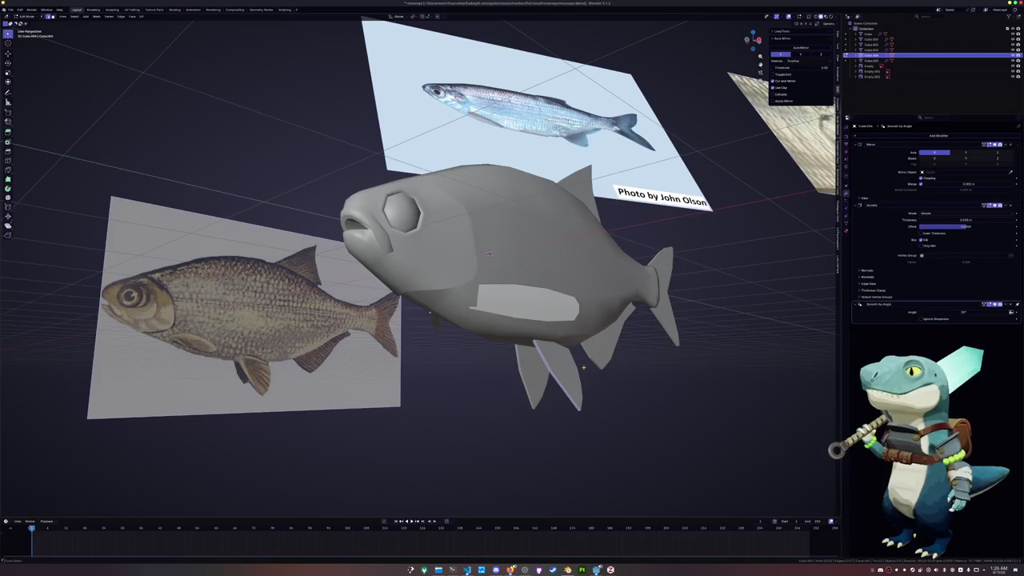
key(alt+f)
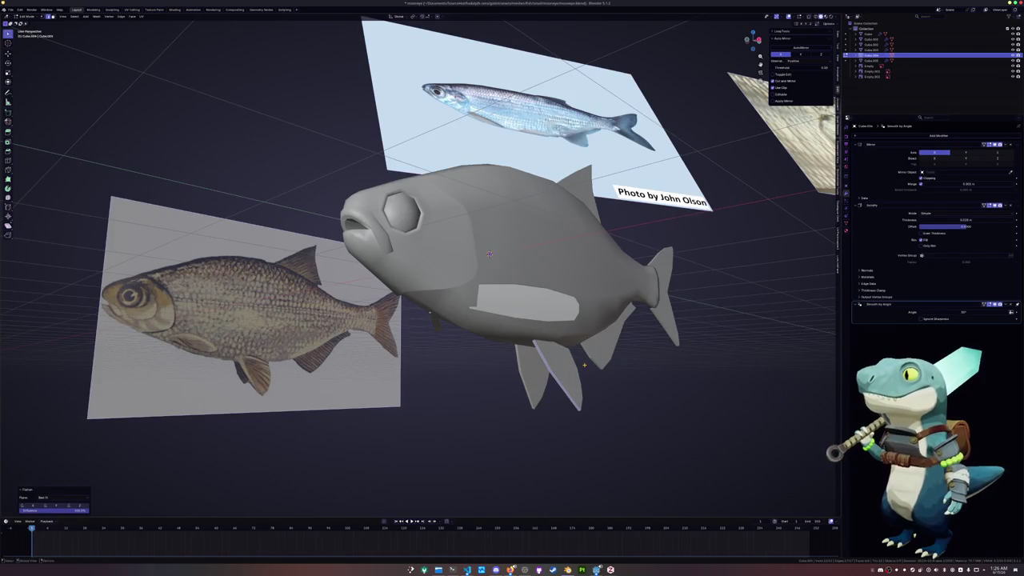
key(Tab)
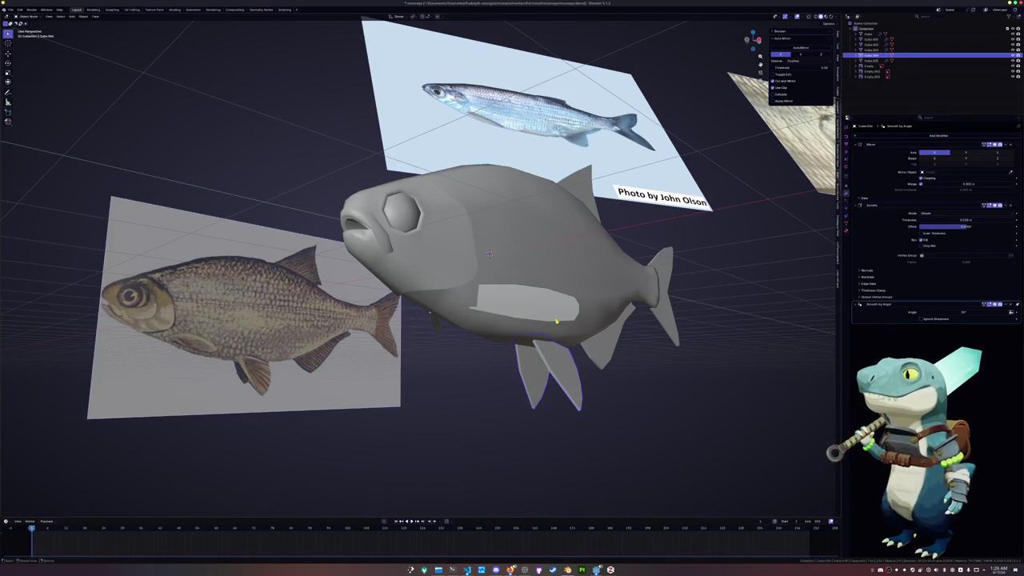
click(527, 304)
key(Tab)
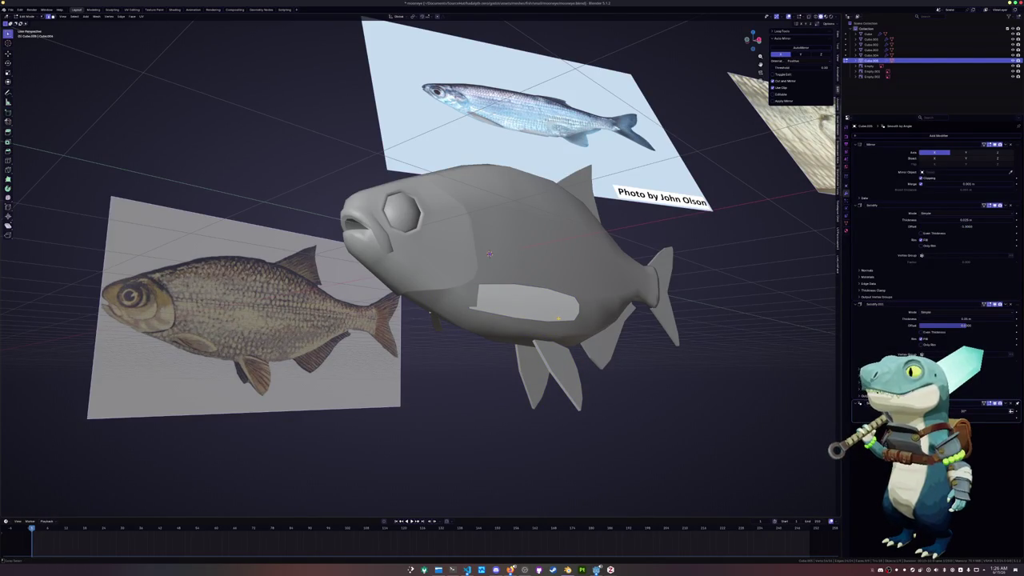
click(596, 352)
key(Tab)
middle_drag(489, 254, 498, 241)
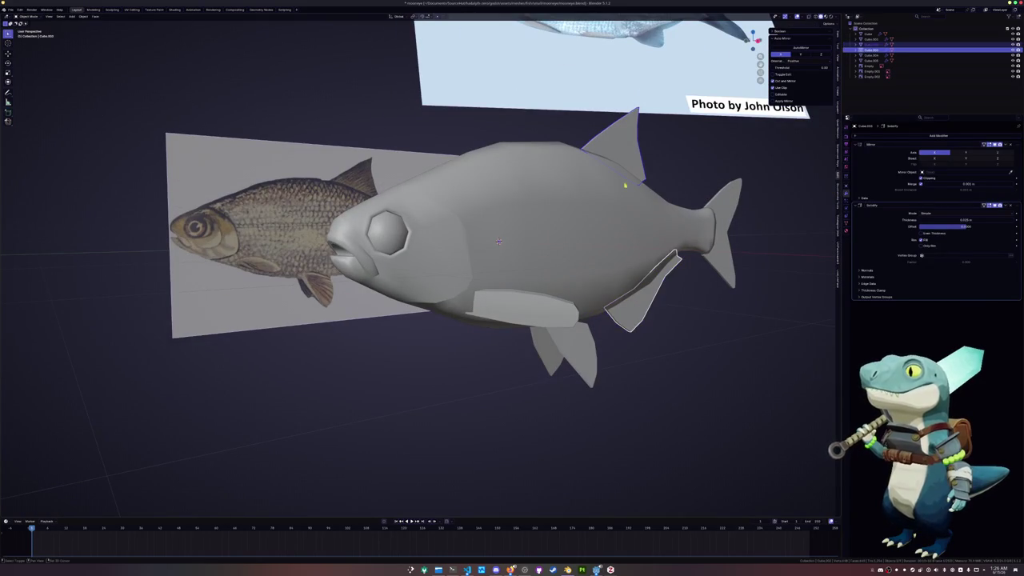
- Copy the lower fin's modifiers onto the pectoral fin with Ctrl+L
shift+click(541, 319)
shift+click(724, 253)
key(ctrl+l)
click(725, 254)
- Edit the fin mesh in Right Orthographic view with X-ray over the reference photo
key(Tab)
key(KP_3)
key(alt+z)
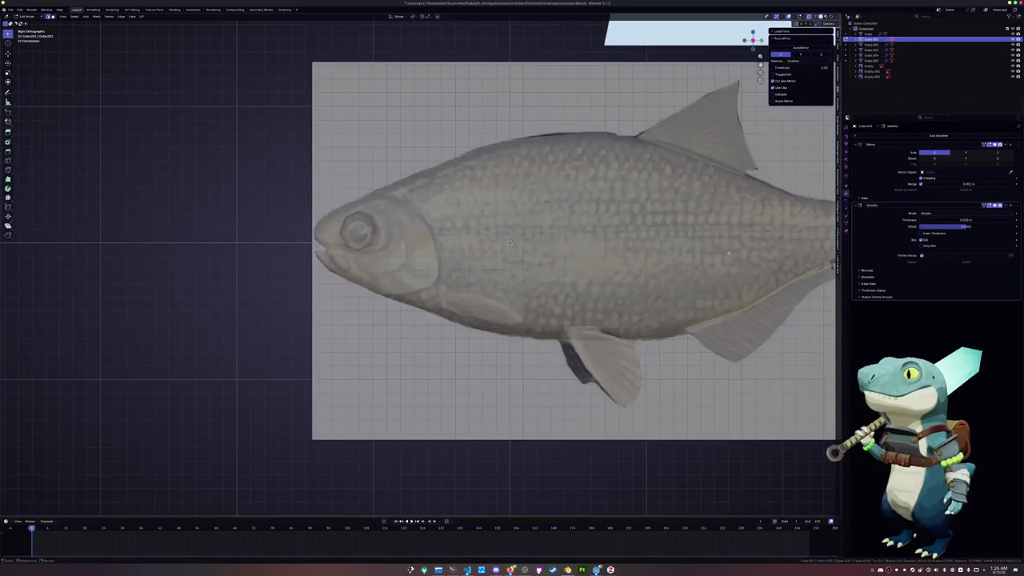
- Scale the edge loop at the tail base to fit the reference tail
scroll(509, 242, down, 1)
scroll(409, 233, up, 5)
scroll(409, 234, up, 2)
scroll(409, 234, down, 2)
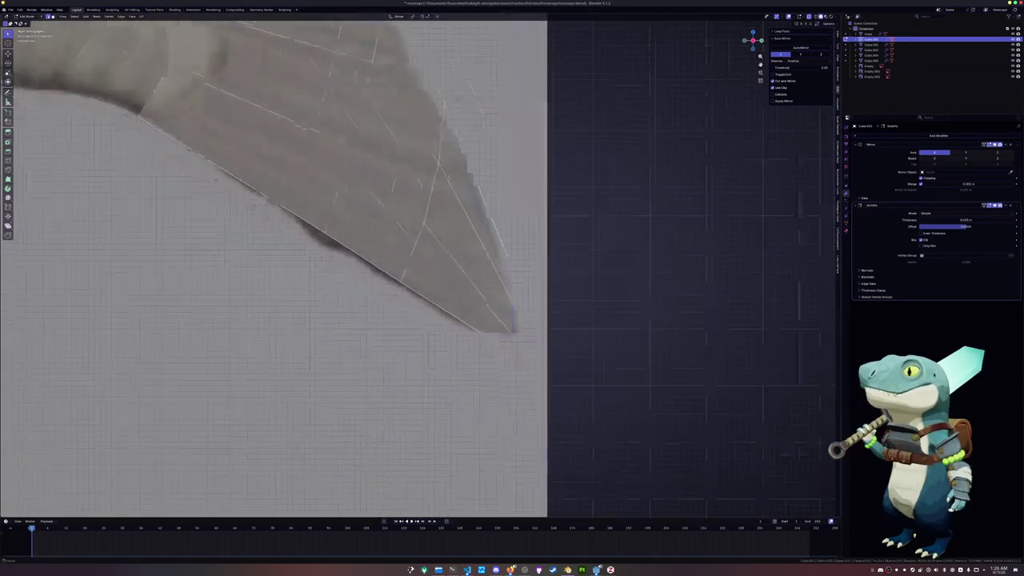
scroll(402, 142, down, 2)
alt+click(401, 141)
scroll(402, 141, up, 4)
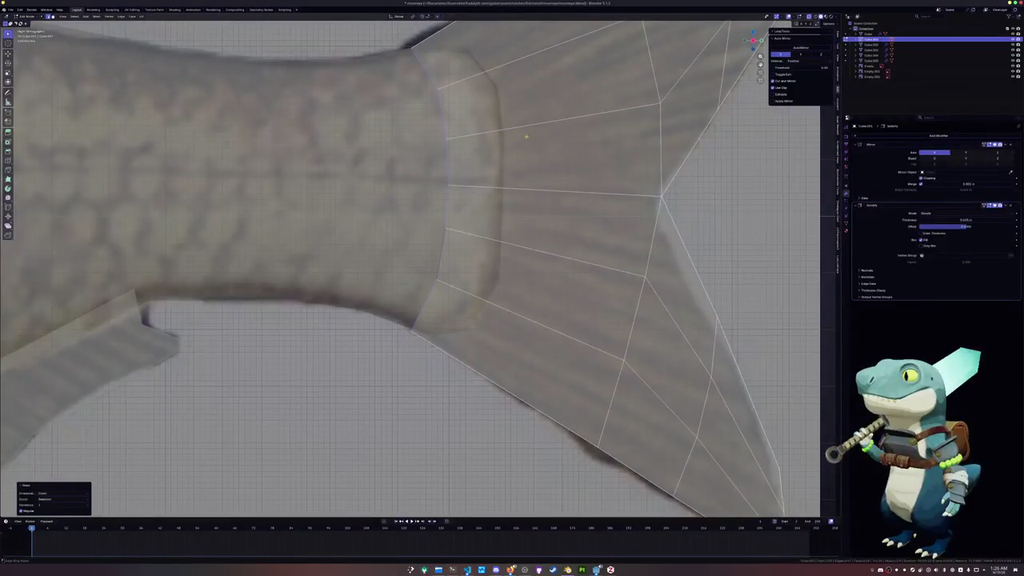
key(s)
click(543, 134)
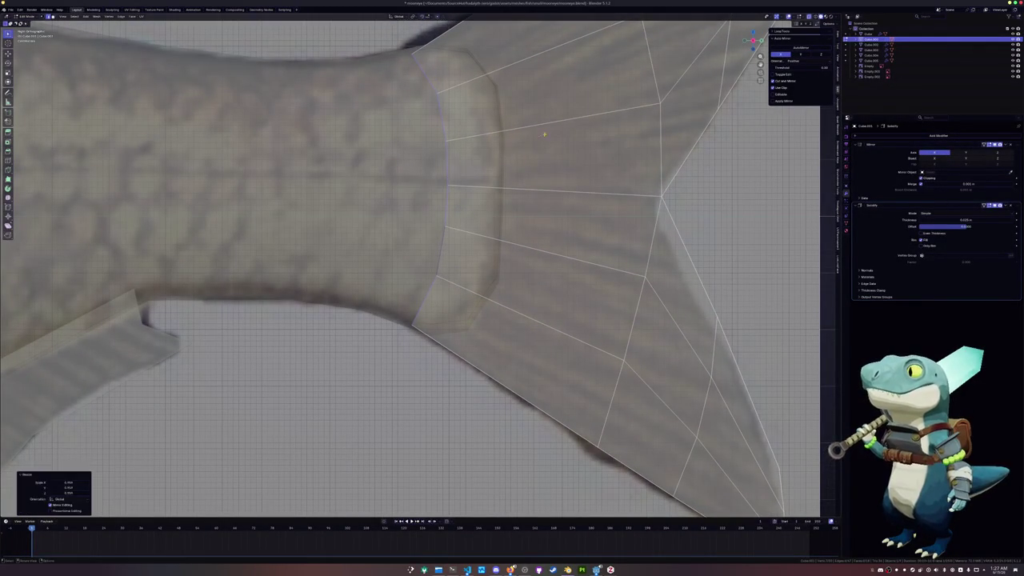
- Slide a tail vertex along its edge, then return to Object Mode zoomed out
key(shift+v)
click(387, 339)
scroll(392, 328, down, 2)
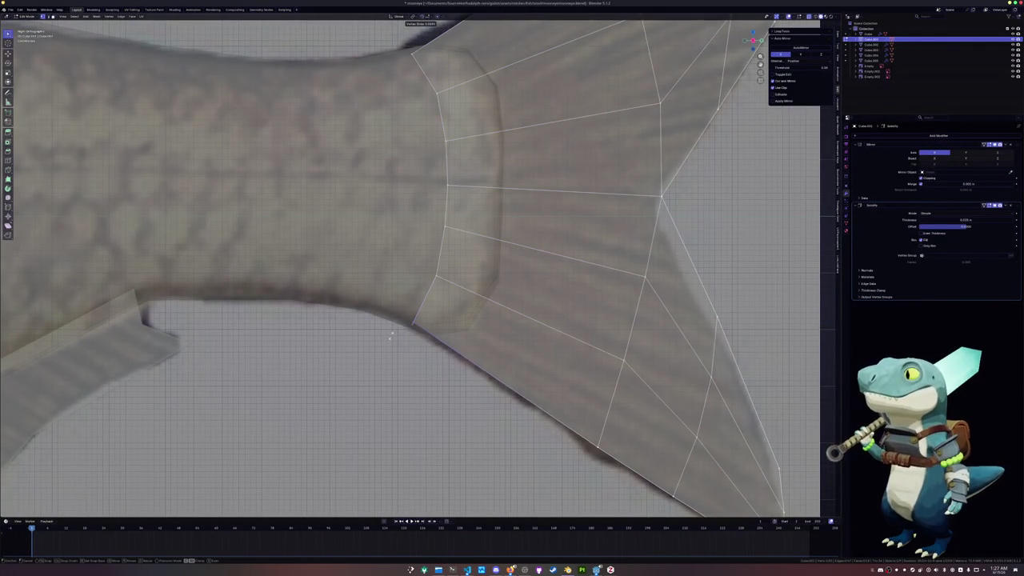
scroll(396, 316, down, 2)
scroll(400, 304, down, 4)
key(Tab)
scroll(406, 292, down, 2)
- Select the fin pieces together, making one fin the active object
shift+middle_drag(405, 292, 460, 280)
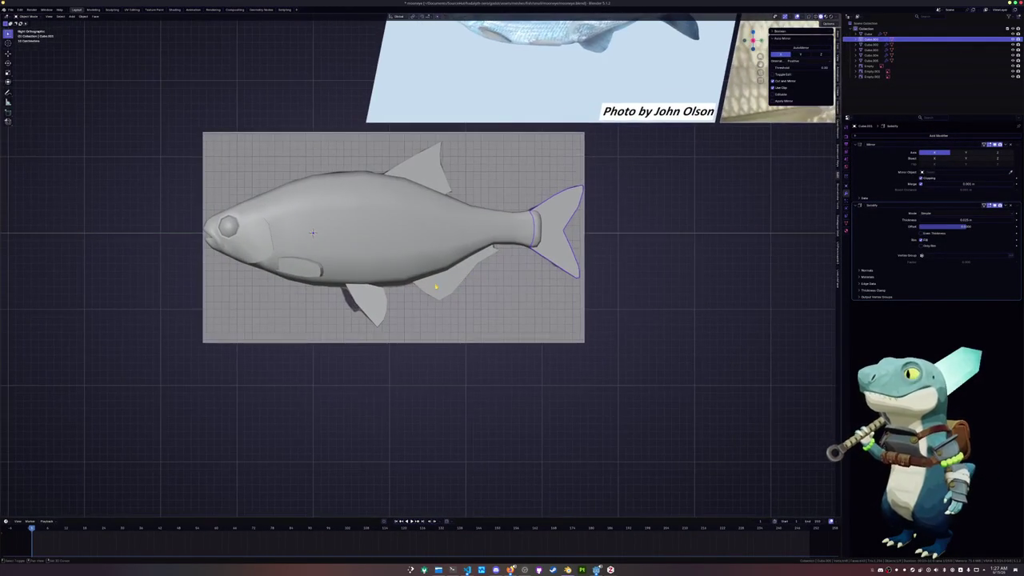
shift+click(448, 272)
shift+click(374, 304)
shift+click(312, 232)
- Add a thinner second Solidify modifier to the fins and apply their transforms
middle_drag(311, 232, 304, 285)
right_click(304, 285)
click(305, 285)
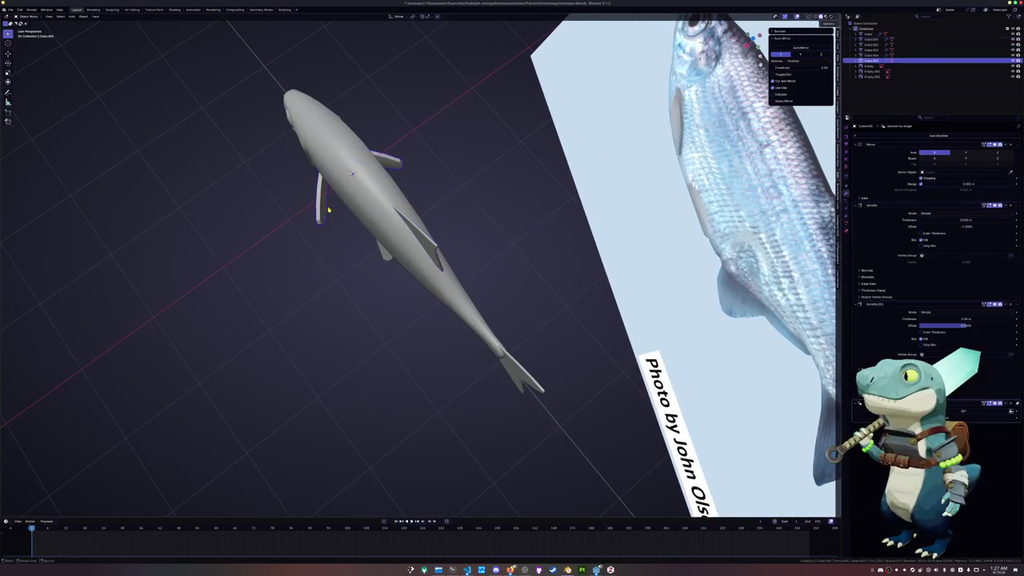
click(968, 318)
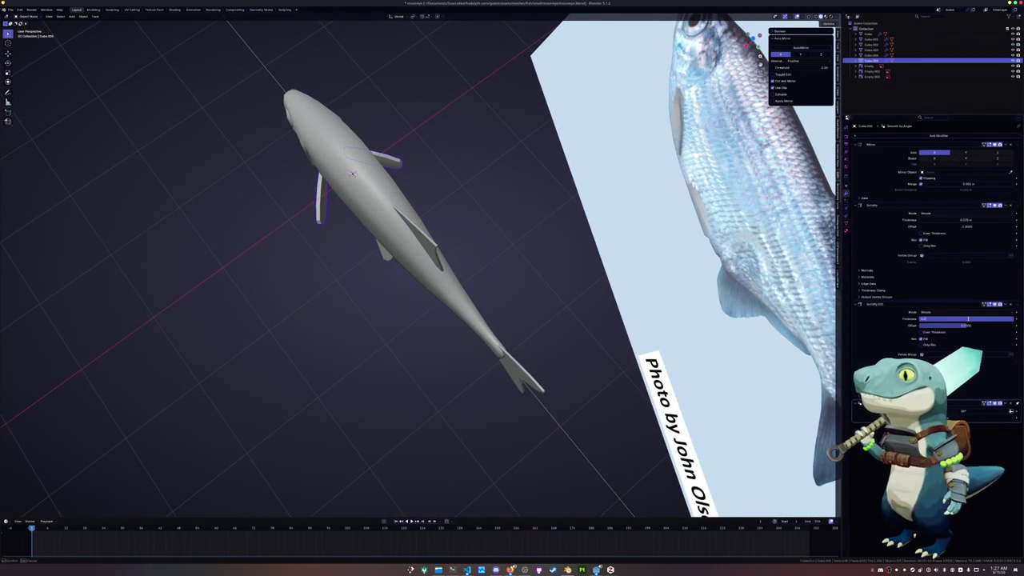
key(Tab)
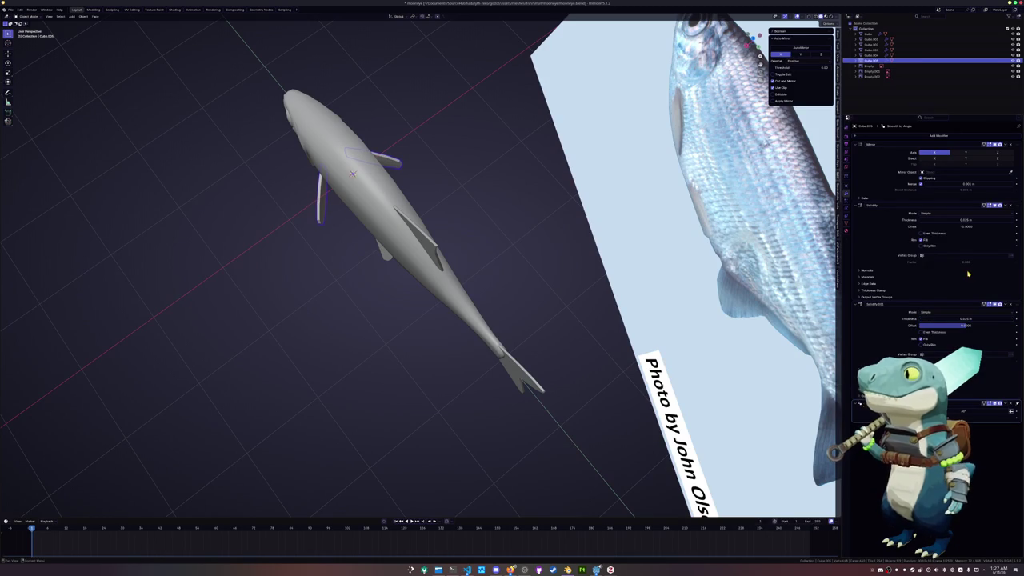
mouse_move(297, 285)
middle_down()
mouse_move(313, 252)
mouse_move(475, 265)
middle_up()
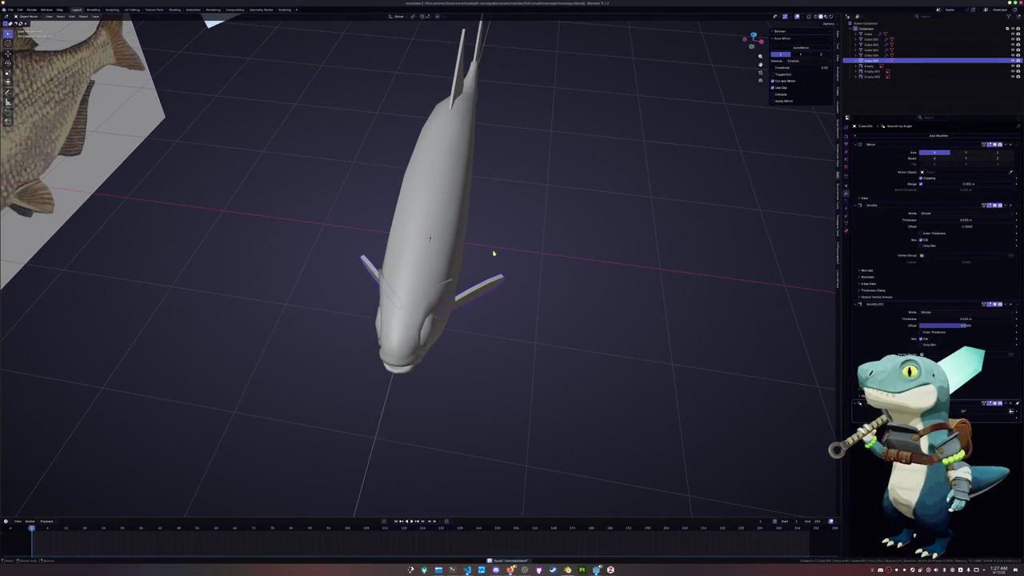
scroll(537, 251, up, 2)
scroll(538, 268, up, 1)
mouse_move(539, 269)
middle_down()
mouse_move(542, 283)
mouse_move(548, 235)
mouse_move(544, 274)
mouse_move(533, 263)
mouse_move(535, 290)
mouse_move(523, 290)
mouse_move(524, 272)
mouse_move(517, 286)
mouse_move(528, 277)
mouse_move(619, 315)
mouse_move(484, 288)
mouse_move(499, 291)
middle_up()
key(ctrl+a)
click(526, 275)
- Set the Offset of fin Cube.004 to 1
click(469, 286)
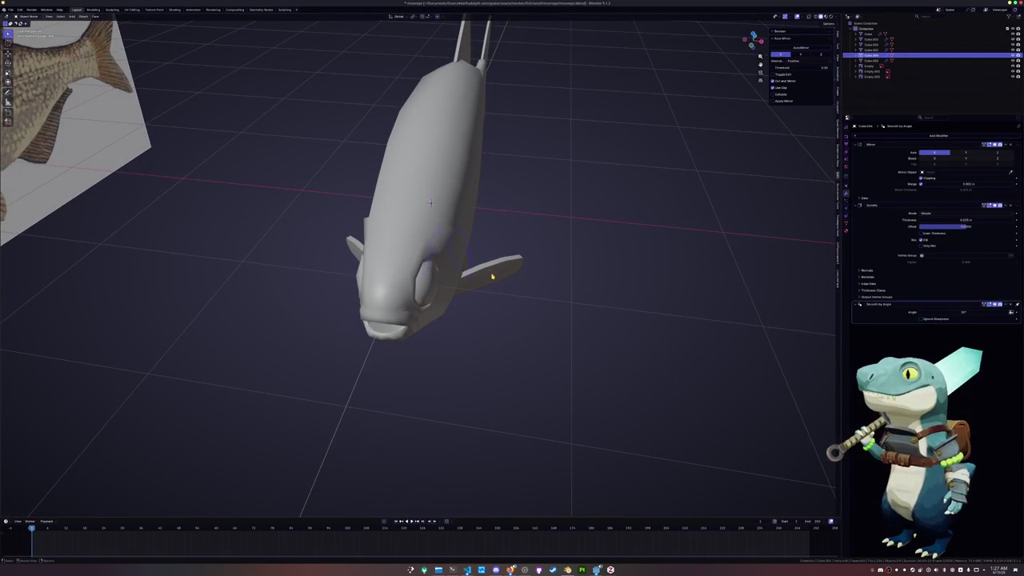
click(492, 275)
key(ctrl+a)
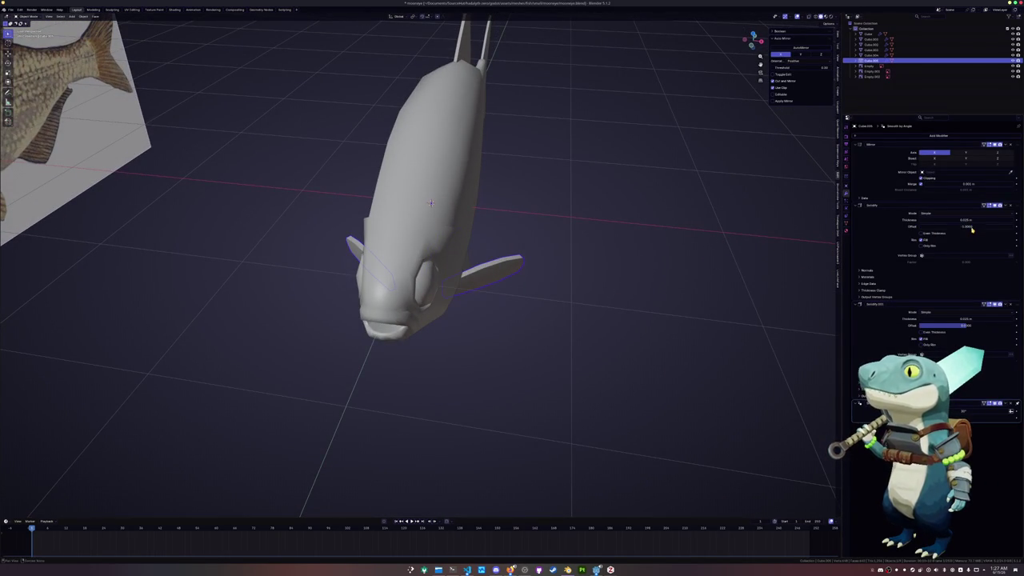
text(1)
key(Return)
mouse_move(642, 211)
middle_down()
mouse_move(539, 231)
mouse_move(555, 269)
middle_up()
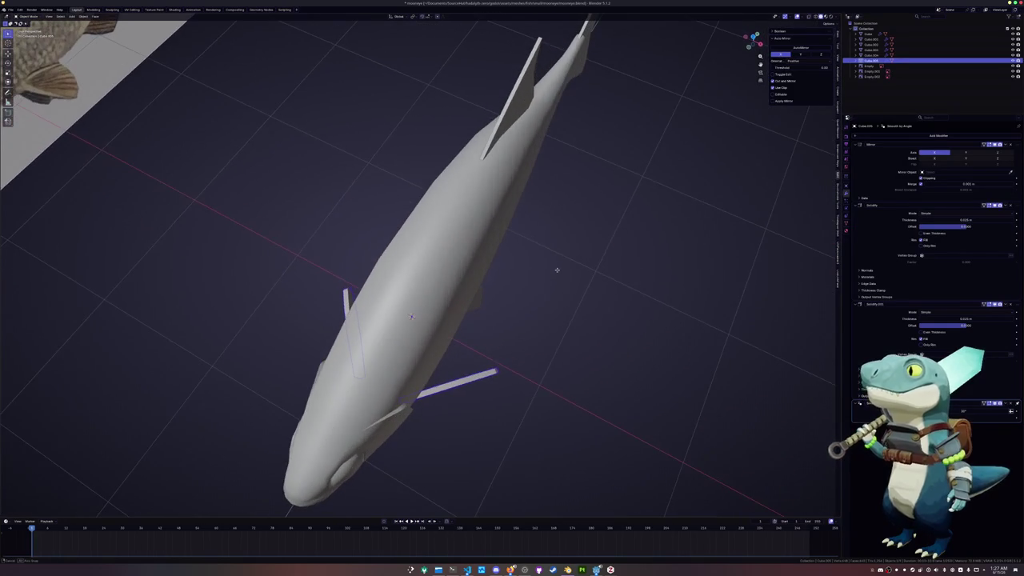
- Select all fish parts and apply Scale to them
click(509, 114)
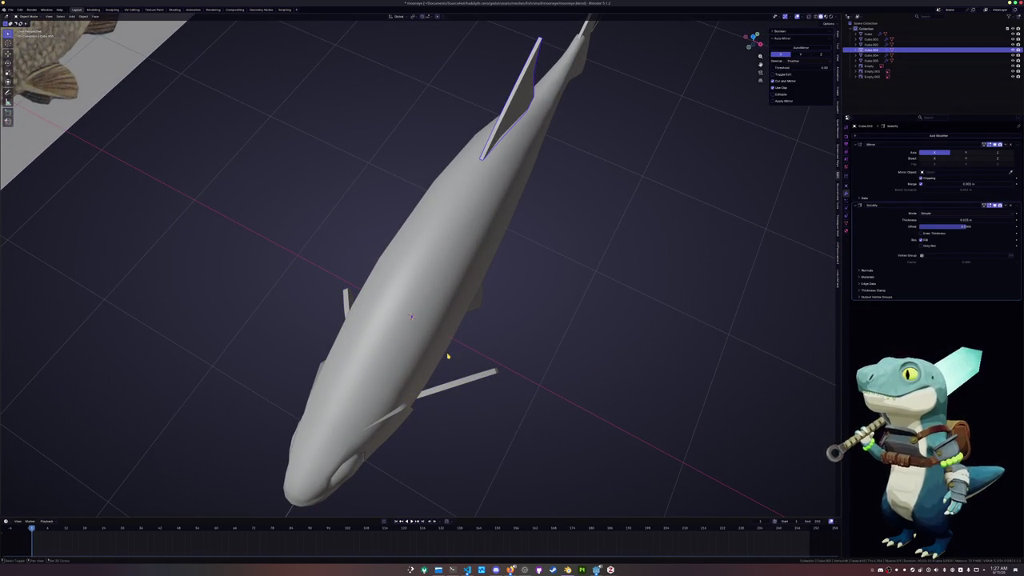
click(468, 385)
scroll(544, 343, down, 4)
key(a)
key(ctrl+a)
click(551, 334)
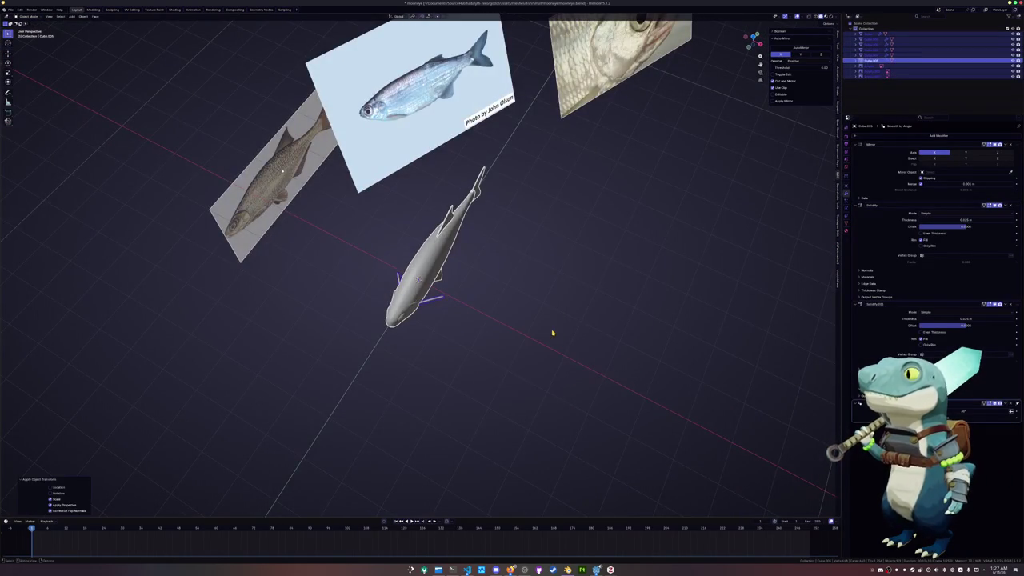
scroll(552, 332, up, 4)
mouse_move(552, 331)
middle_down()
mouse_move(532, 336)
mouse_move(499, 296)
middle_up()
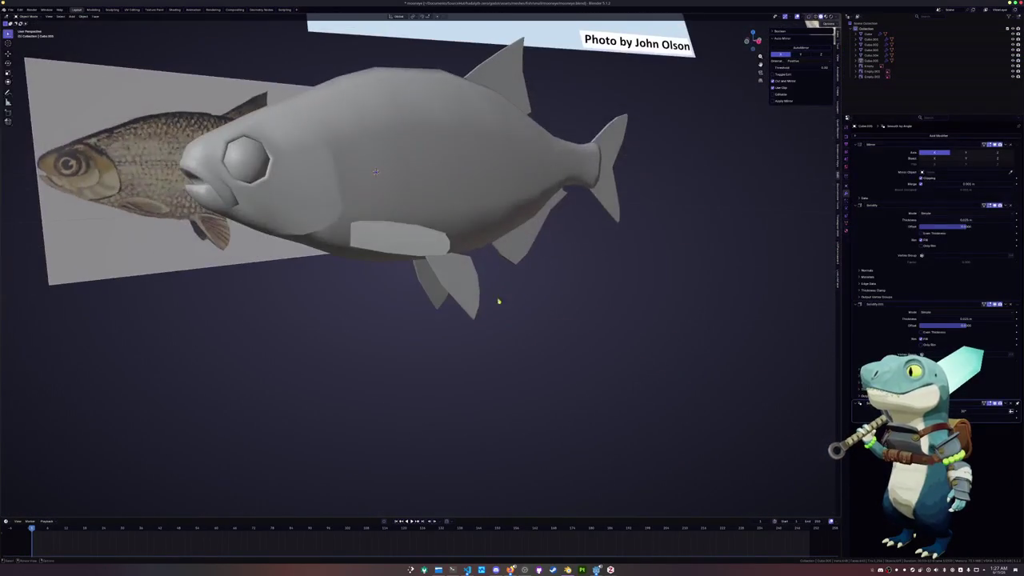
- Add the remaining fin to the selection and apply Shade Auto Smooth
shift+click(519, 253)
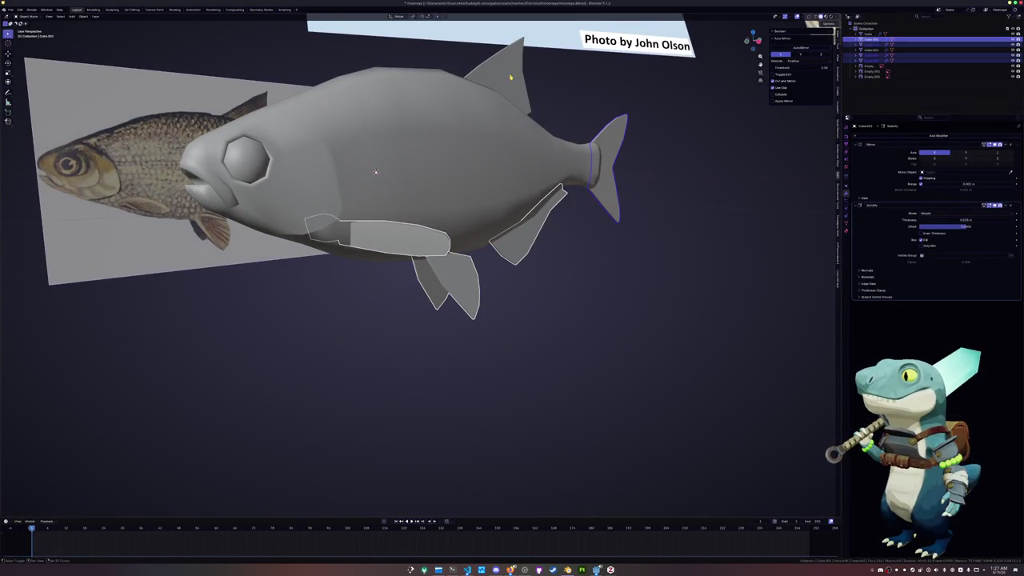
scroll(524, 240, down, 2)
right_click(547, 261)
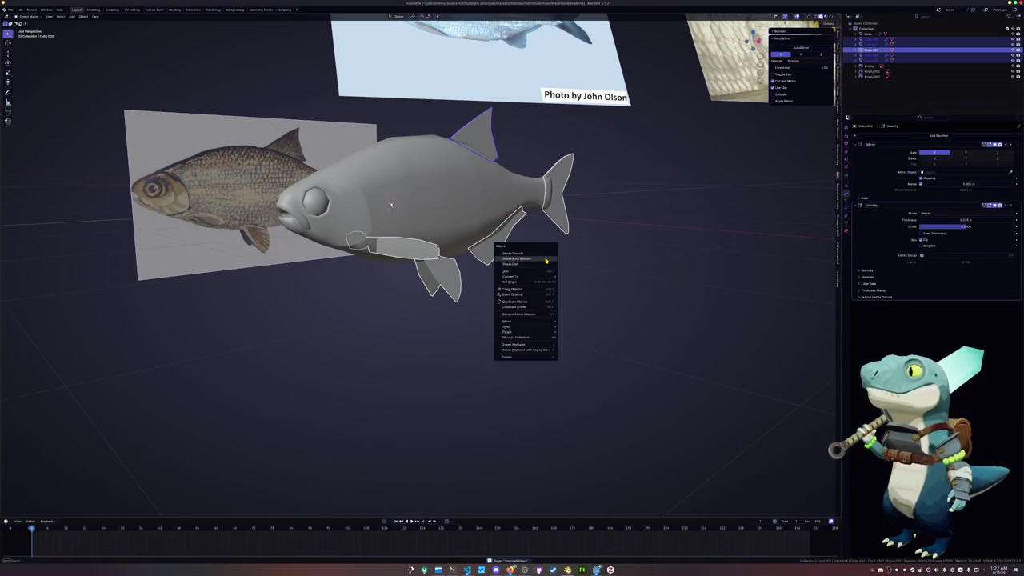
click(545, 261)
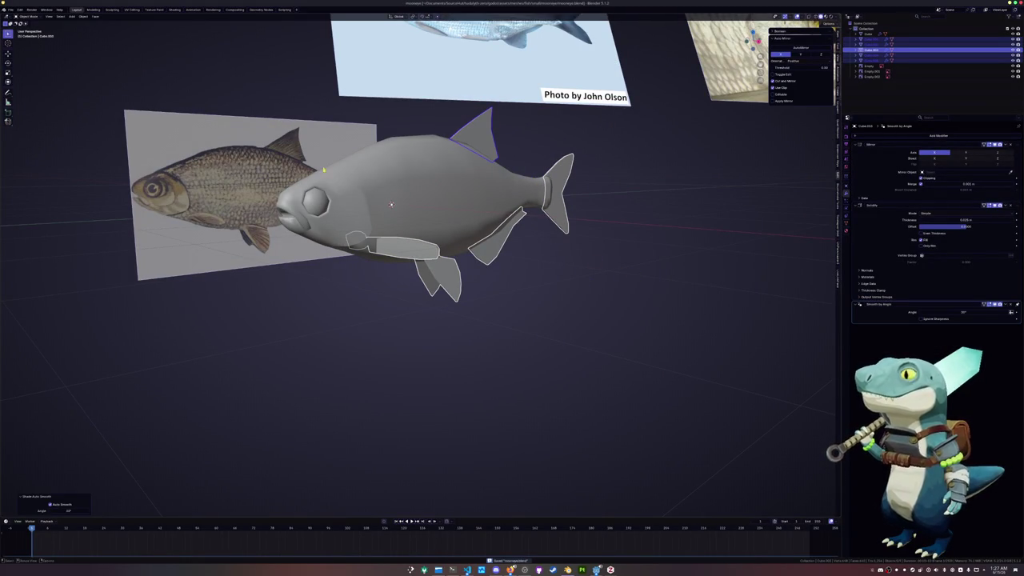
click(29, 16)
click(15, 18)
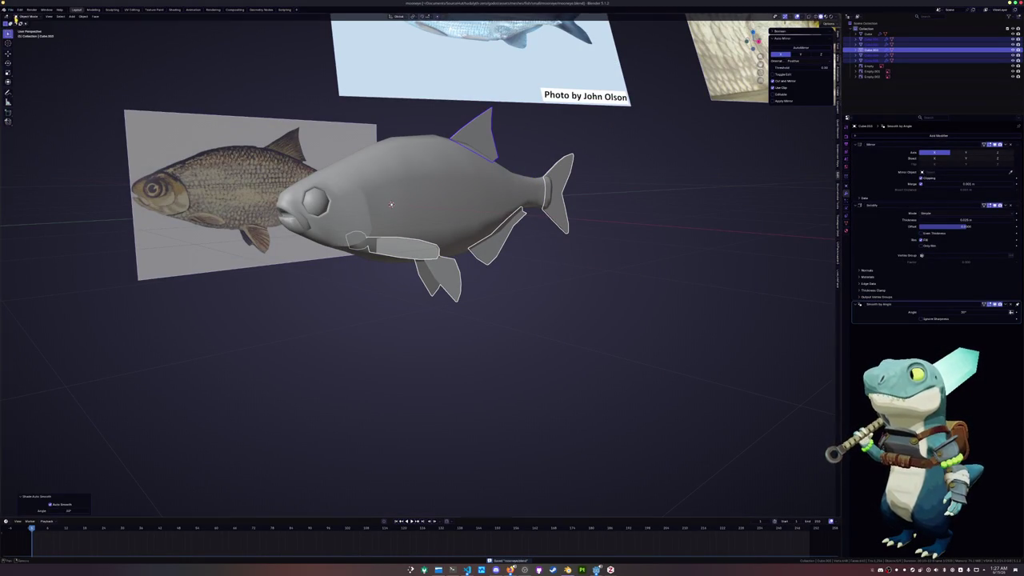
- Convert the fin parts to meshes, join them with Ctrl+J, and apply transforms
right_click(372, 349)
click(400, 362)
scroll(414, 354, up, 1)
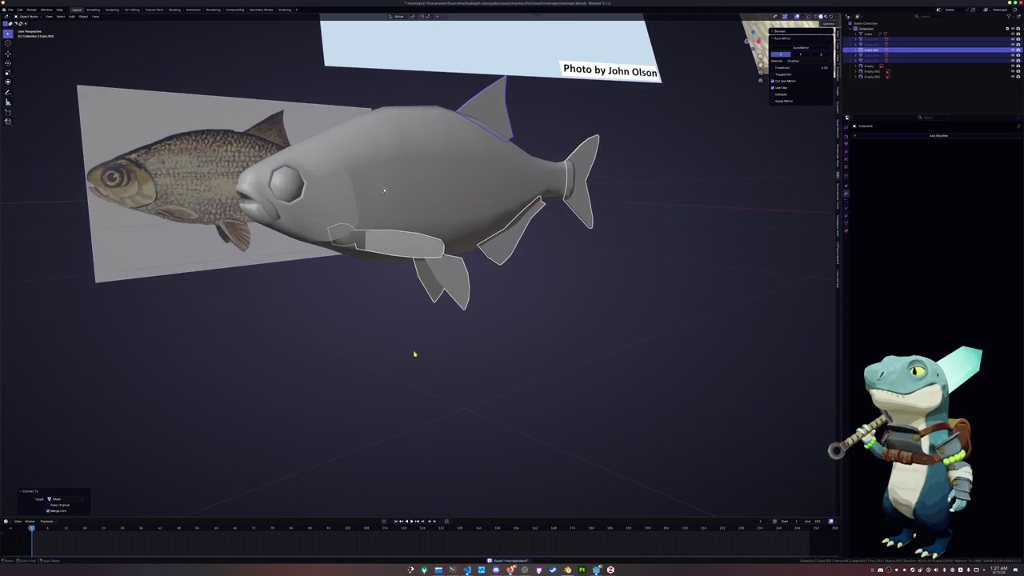
key(ctrl+j)
key(ctrl+a)
click(436, 341)
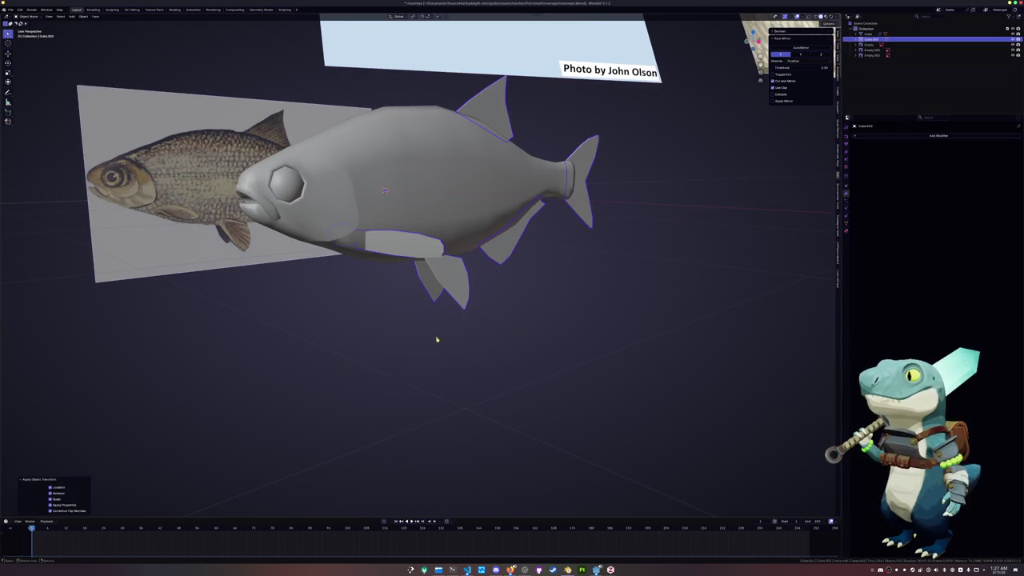
- Mark the similar fin outline edges as seams, then open the UV Editing workspace
key(Tab)
key(shift+g)
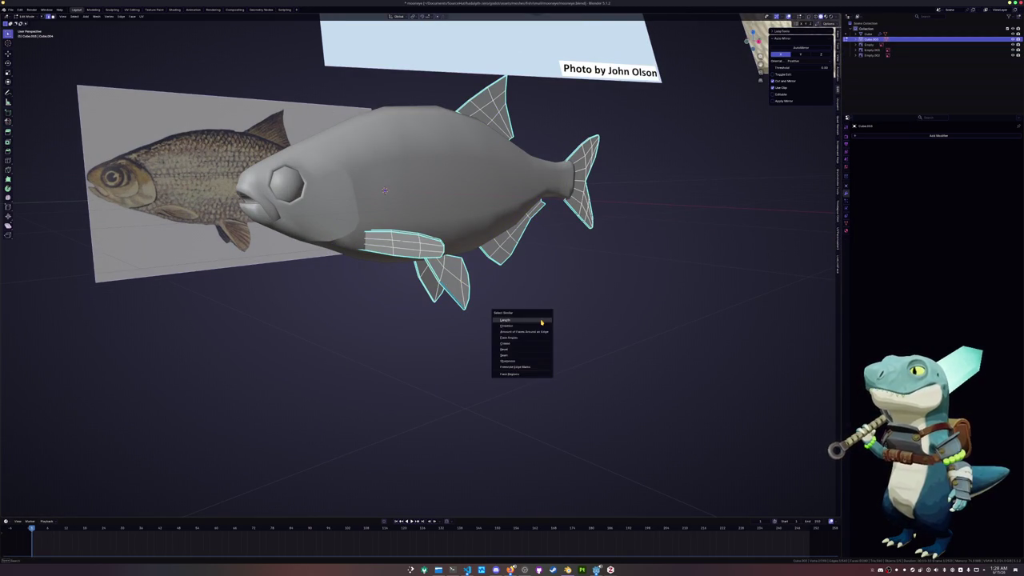
click(519, 362)
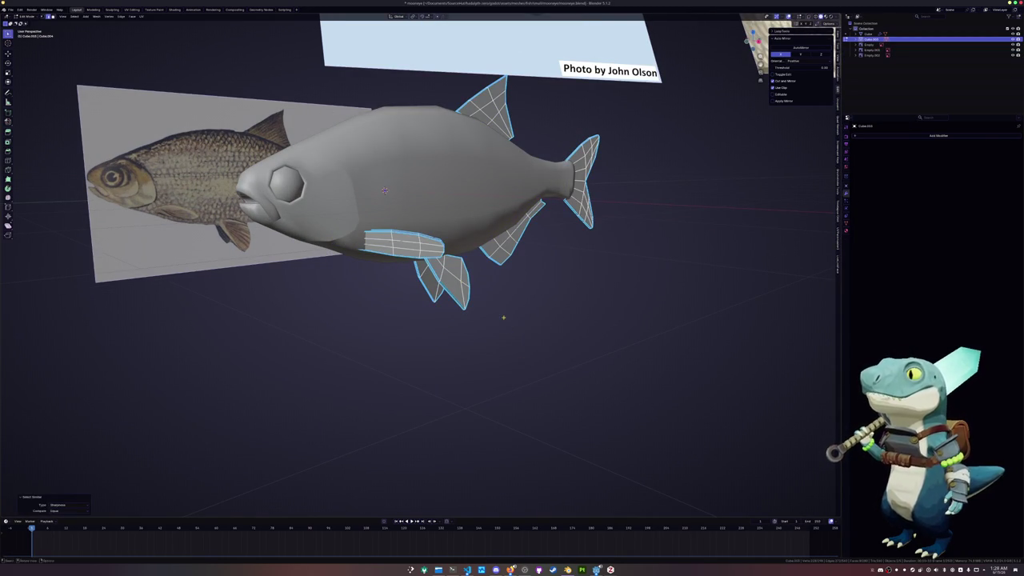
key(ctrl+e)
click(488, 418)
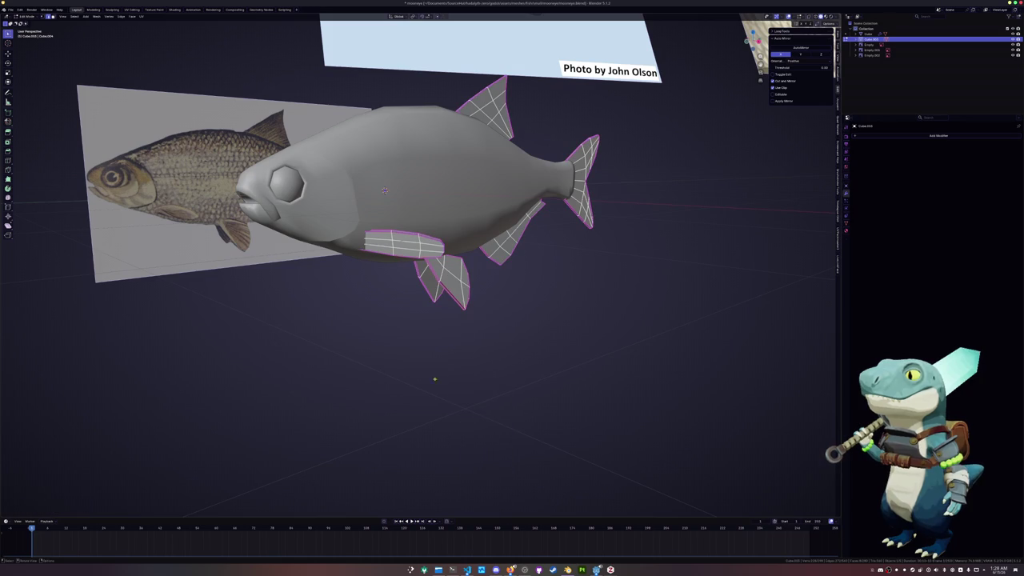
click(131, 9)
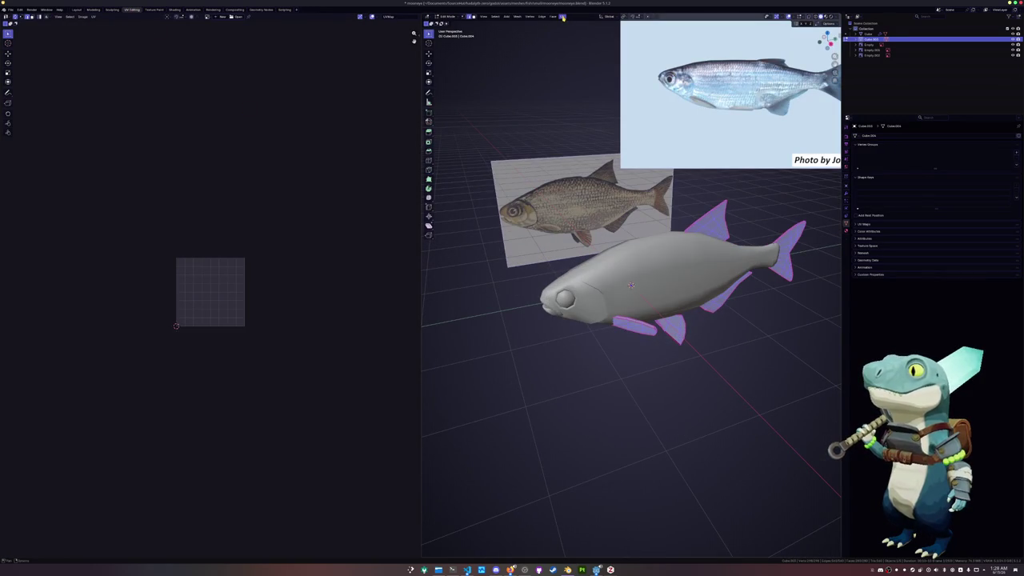
- Unwrap the fish mesh UVs and return to editing the fish body
click(562, 17)
click(584, 24)
key(Tab)
scroll(573, 259, up, 2)
key(Tab)
- Select the head edge loops and mark them as UV seams
middle_drag(572, 258, 631, 285)
alt+click(599, 267)
alt+click(596, 261)
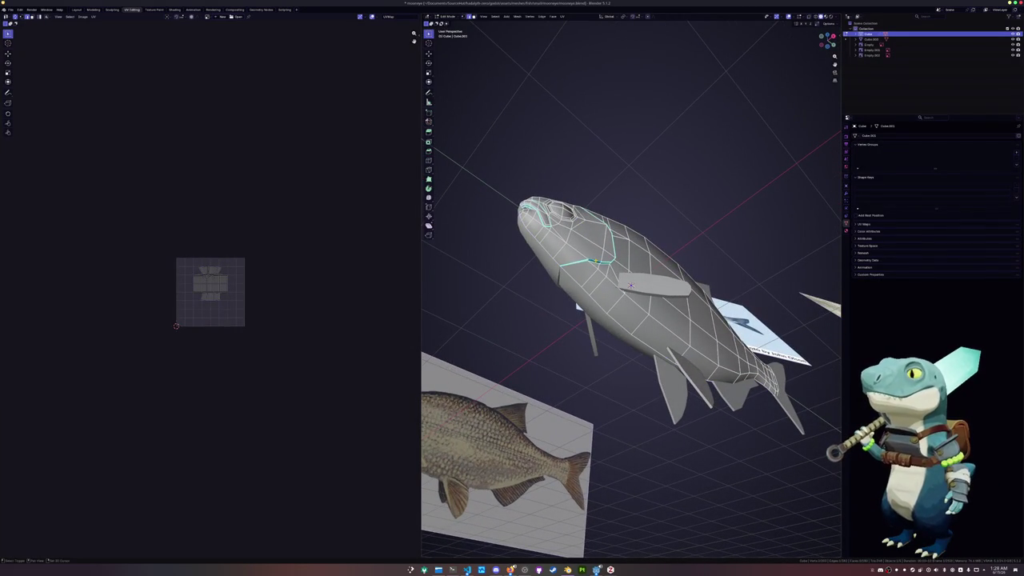
key(shift+g)
click(596, 261)
key(ctrl+e)
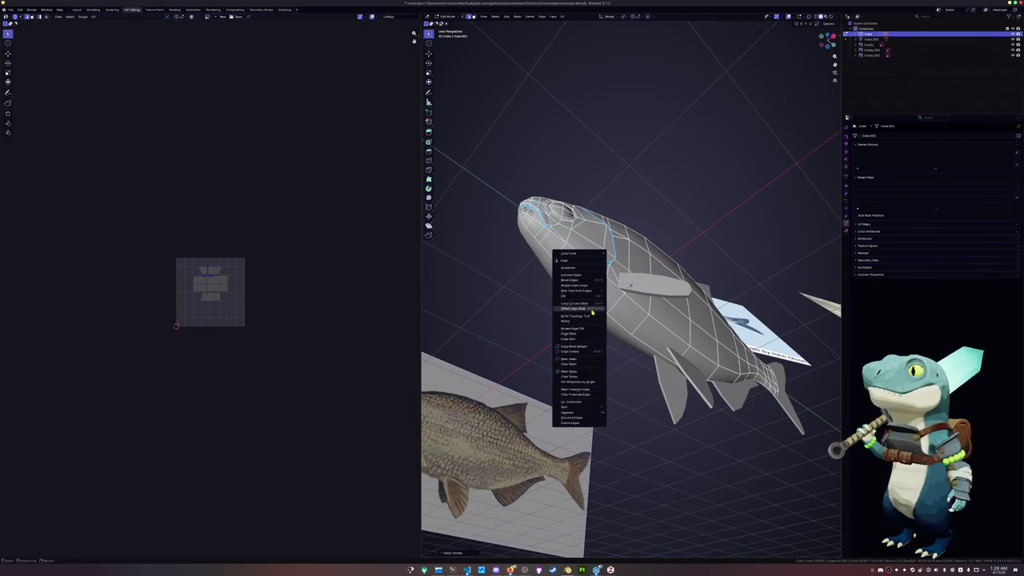
click(571, 361)
- Mark the eye rim edges as a UV seam
middle_drag(557, 304, 546, 361)
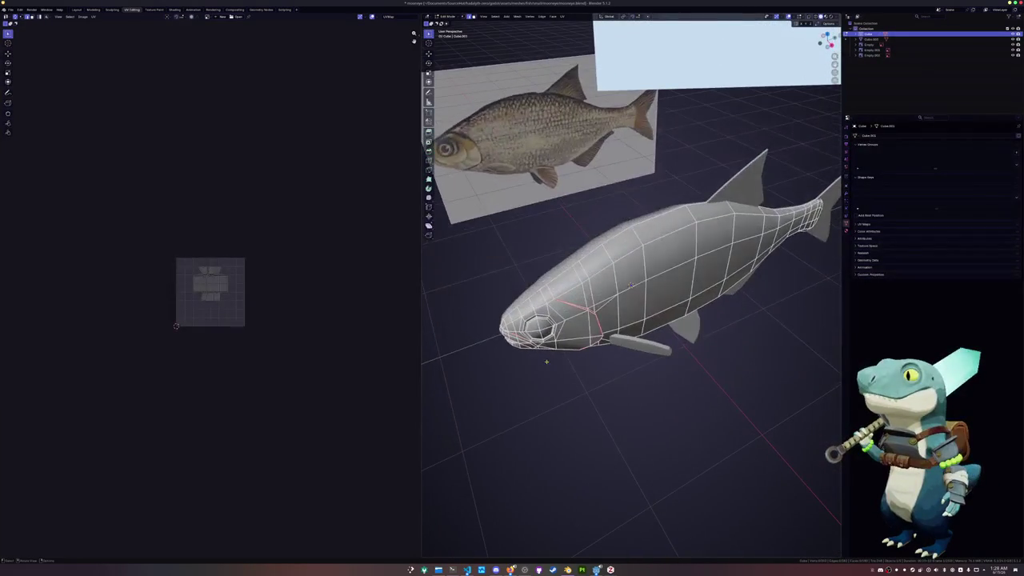
key(ctrl+e)
key(Escape)
middle_drag(550, 293, 551, 314)
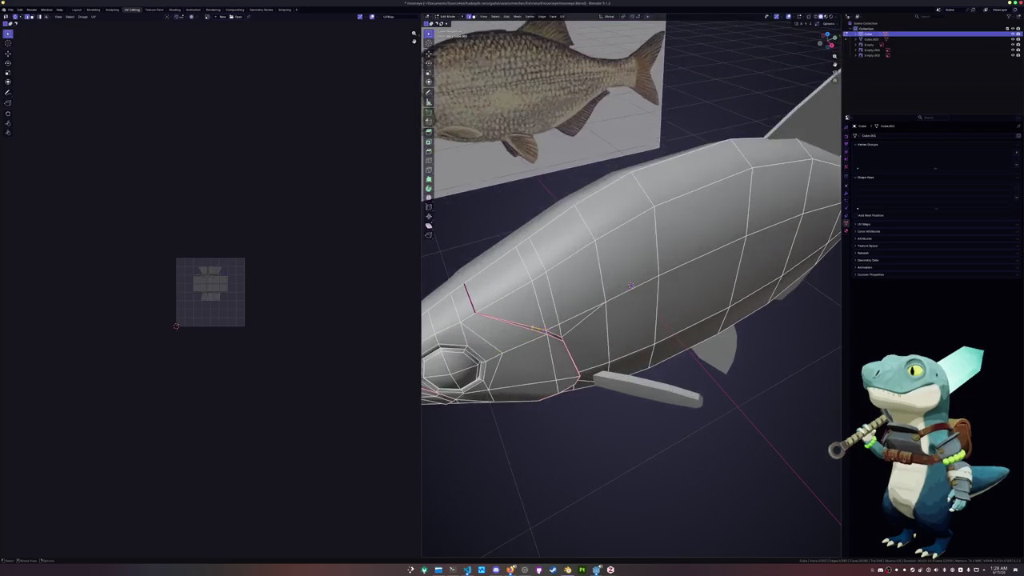
scroll(551, 314, up, 3)
scroll(552, 314, up, 2)
scroll(560, 308, up, 3)
scroll(592, 292, up, 3)
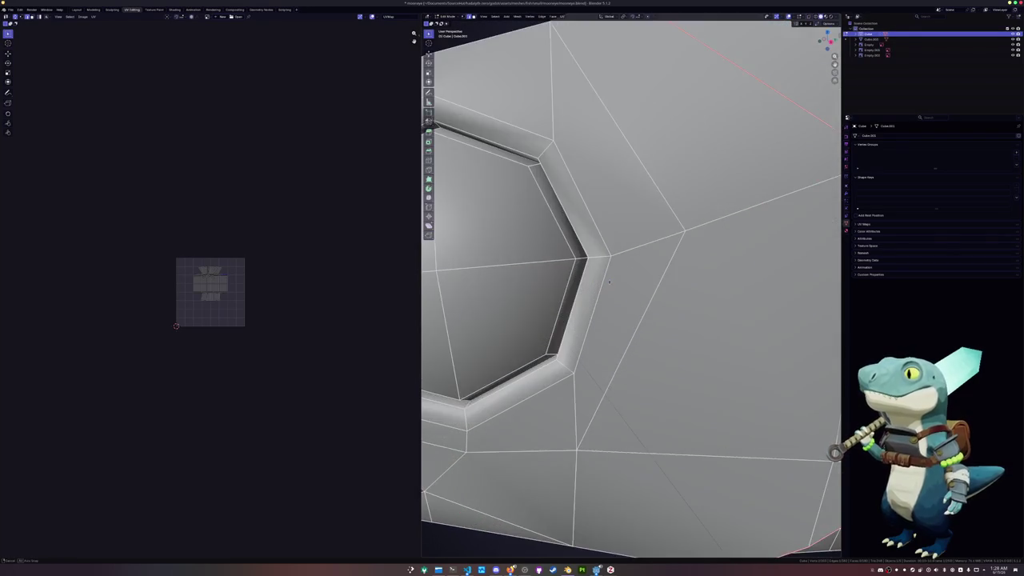
scroll(613, 280, up, 2)
key(ctrl+e)
key(Escape)
key(ctrl+e)
click(617, 281)
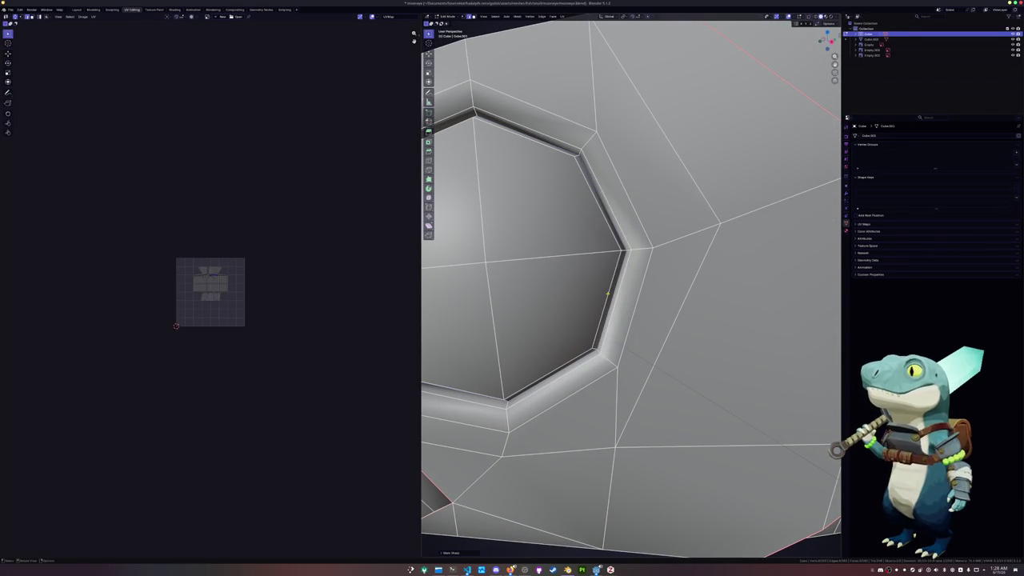
- Select the mouth rim edge loop and mark it both sharp and as a seam
scroll(606, 292, down, 3)
mouse_move(605, 293)
middle_down()
mouse_move(586, 294)
mouse_move(808, 273)
mouse_move(784, 289)
mouse_move(552, 240)
middle_up()
alt+click(640, 251)
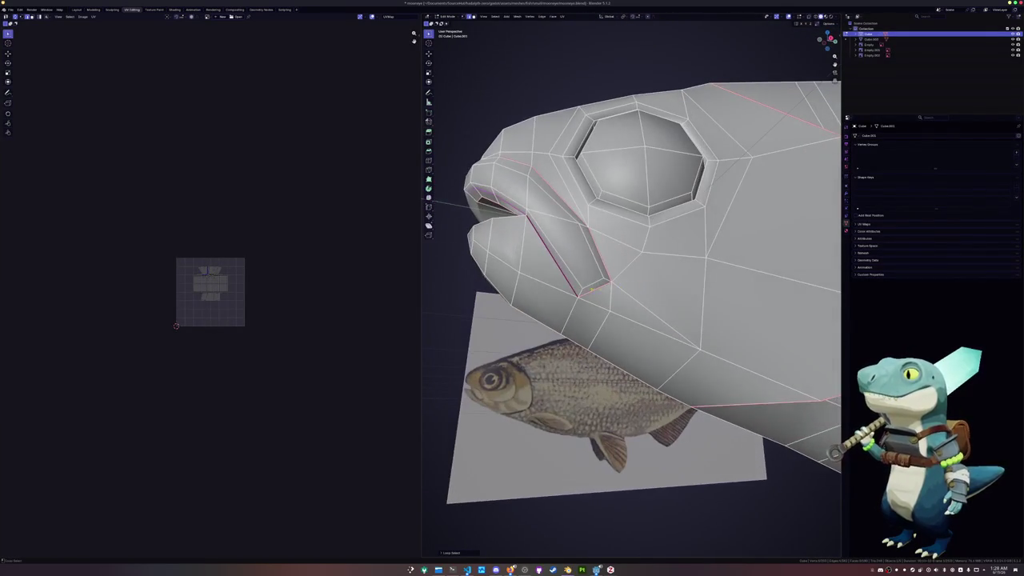
mouse_move(601, 265)
middle_down()
mouse_move(573, 245)
mouse_move(522, 256)
mouse_move(807, 257)
mouse_move(682, 307)
middle_up()
right_click(503, 259)
click(492, 260)
right_click(492, 256)
click(491, 257)
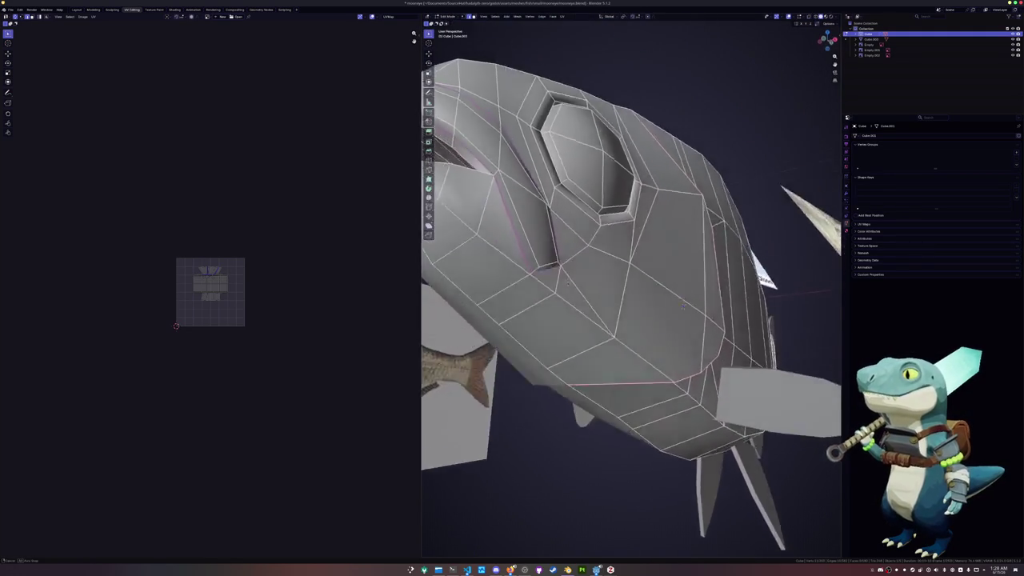
- Orbit under the fish and around to a close side view of the eye
scroll(682, 307, down, 5)
middle_drag(683, 307, 551, 227)
right_click(552, 228)
click(552, 336)
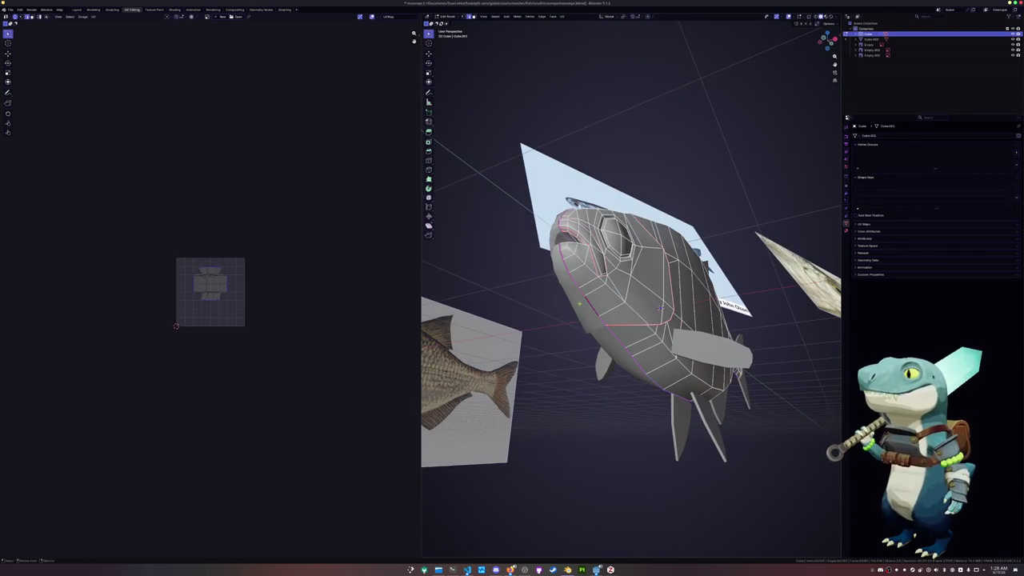
middle_drag(660, 309, 822, 227)
scroll(822, 227, up, 3)
scroll(822, 227, up, 2)
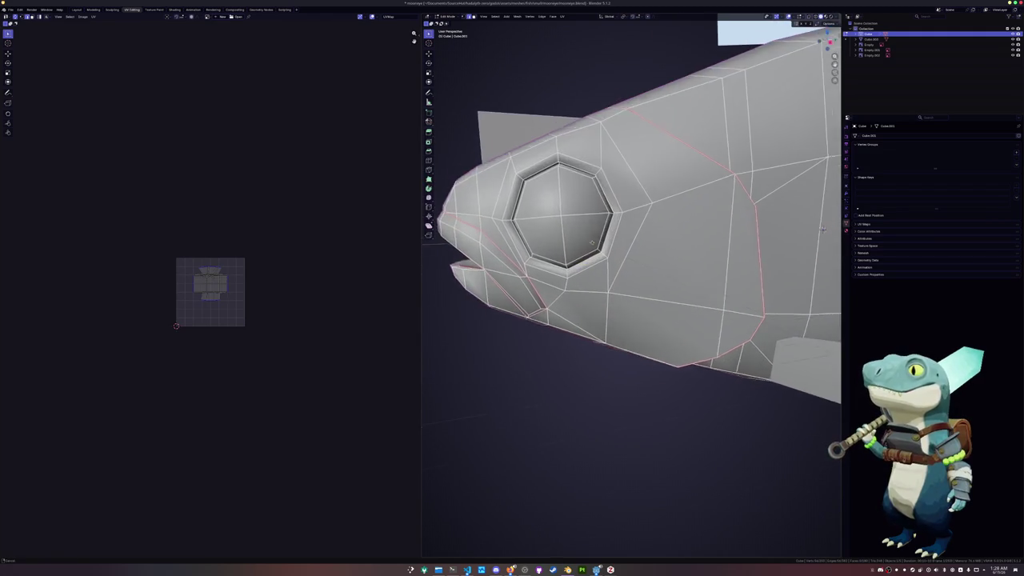
scroll(823, 228, up, 2)
- Mark the selected edge loop on the side of the head as a UV seam
right_click(652, 227)
scroll(652, 227, down, 4)
mouse_move(653, 226)
middle_down()
mouse_move(794, 273)
mouse_move(560, 276)
middle_up()
scroll(795, 273, down, 5)
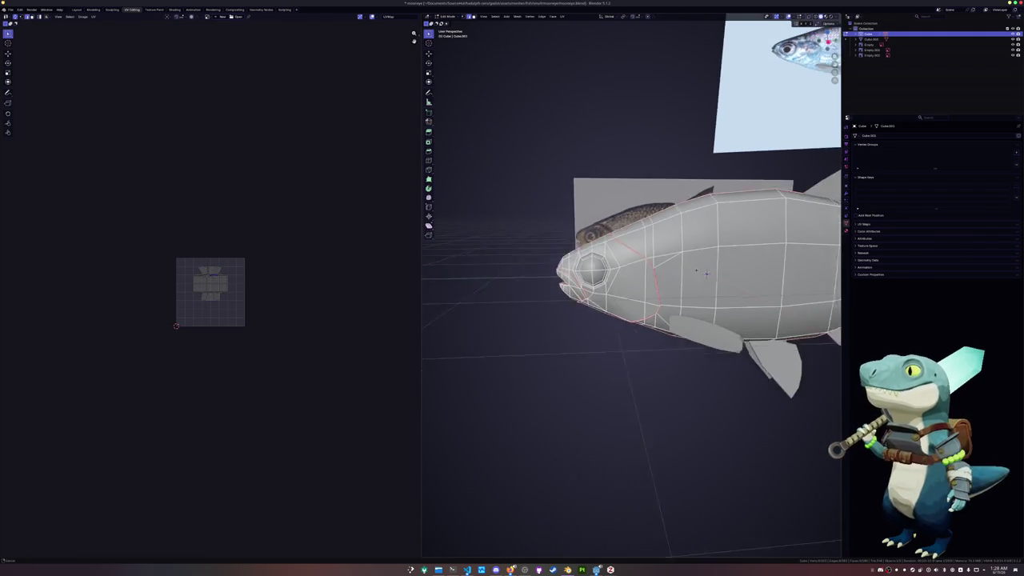
scroll(508, 280, up, 2)
middle_drag(715, 276, 647, 281)
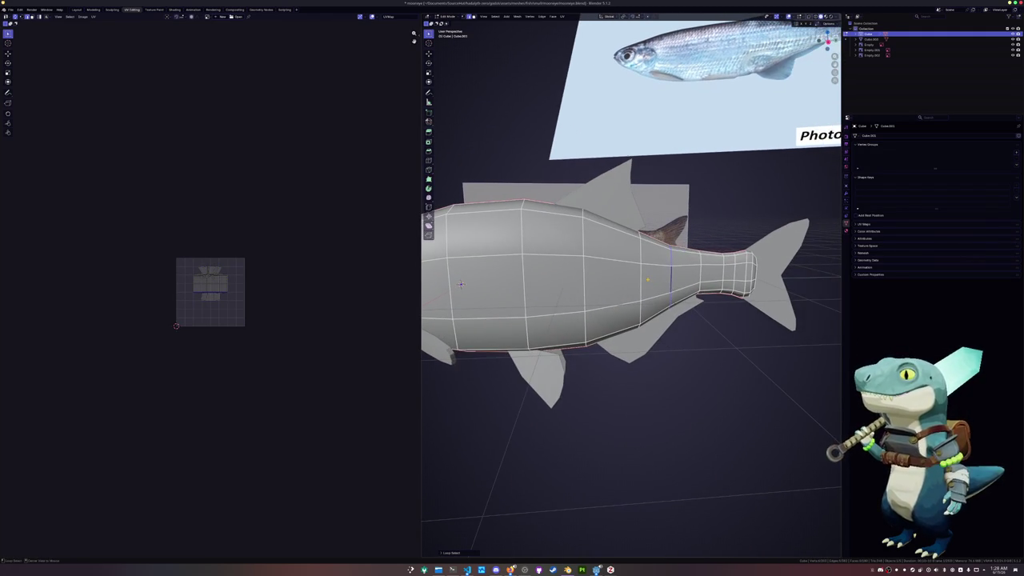
right_click(647, 282)
click(648, 281)
- Vertex-slide two head vertices along their edges to tidy the lower rim
scroll(647, 282, down, 4)
mouse_move(647, 281)
middle_down()
mouse_move(626, 247)
mouse_move(628, 277)
mouse_move(584, 266)
middle_up()
scroll(628, 277, up, 3)
scroll(601, 272, up, 2)
mouse_move(731, 163)
middle_down()
mouse_move(618, 267)
mouse_move(643, 284)
middle_up()
key(g)
key(g)
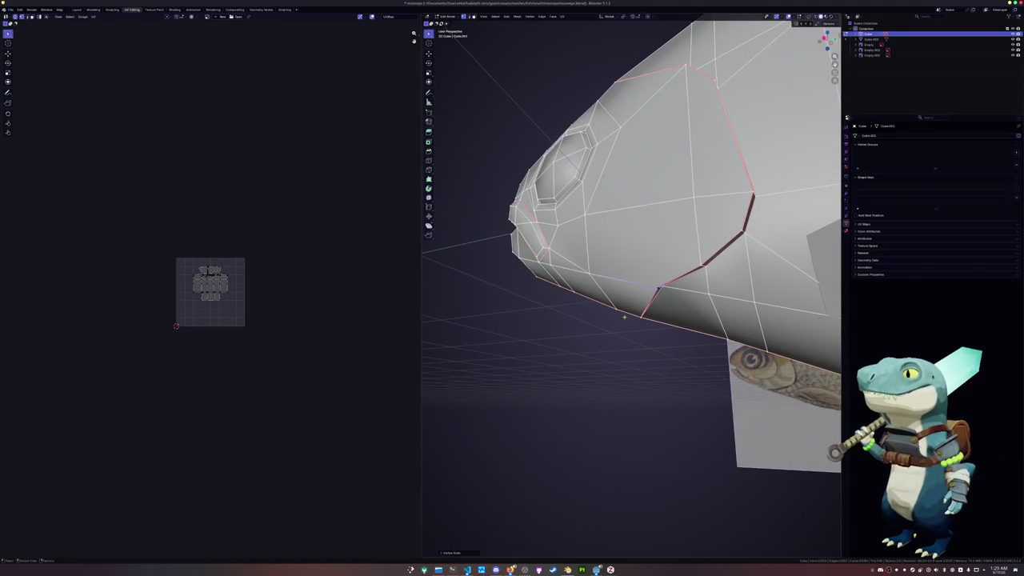
click(680, 330)
mouse_move(703, 333)
middle_down()
mouse_move(642, 326)
mouse_move(629, 272)
mouse_move(605, 276)
mouse_move(629, 236)
mouse_move(652, 230)
middle_up()
key(g)
key(g)
click(637, 318)
- In side orthographic view, select the horizontal edge loop across the fish body
key(KP_3)
scroll(630, 272, down, 3)
key(a)
scroll(604, 276, up, 4)
alt+click(655, 230)
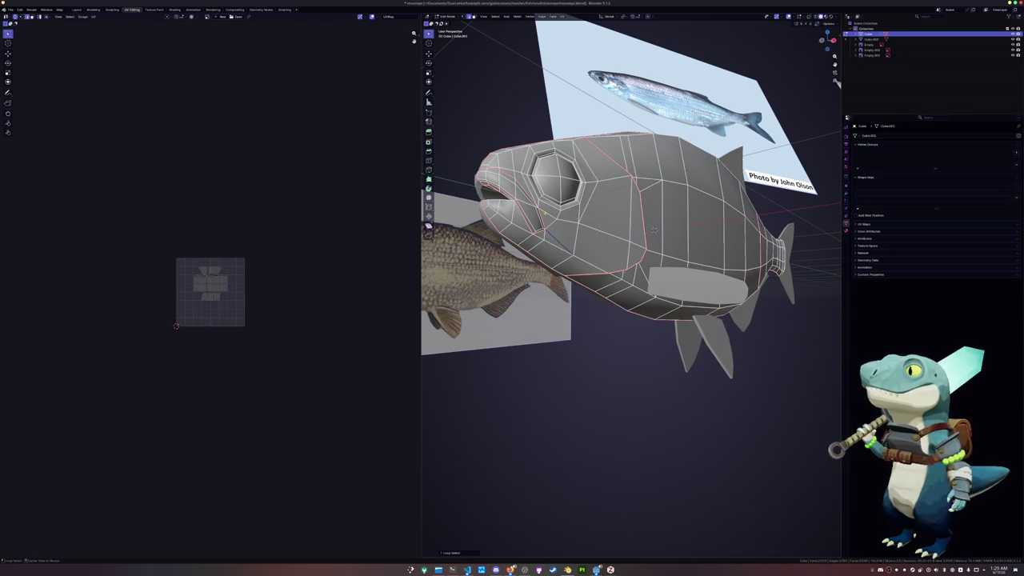
alt+click(654, 229)
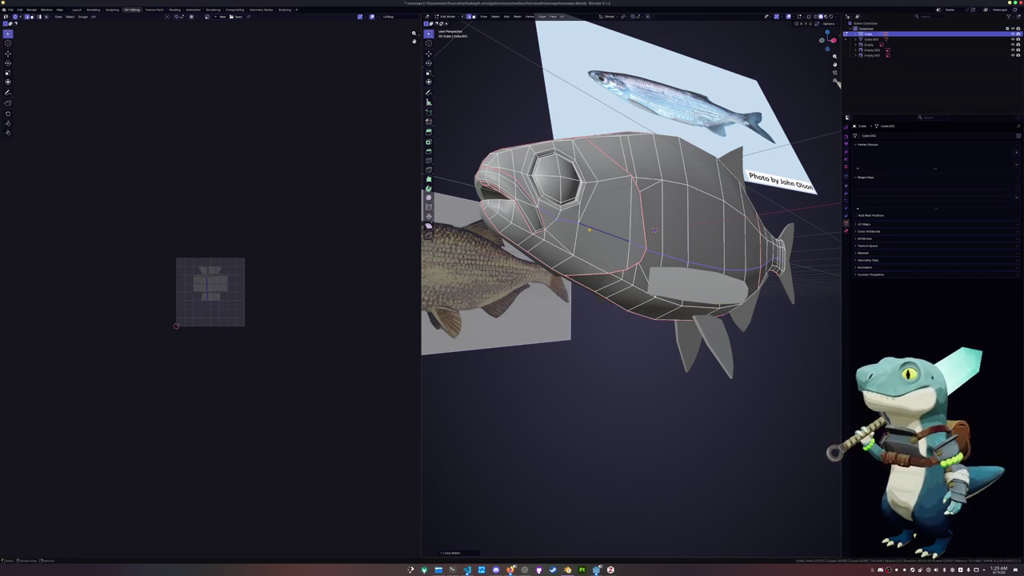
mouse_move(654, 229)
middle_down()
mouse_move(638, 231)
mouse_move(732, 193)
middle_up()
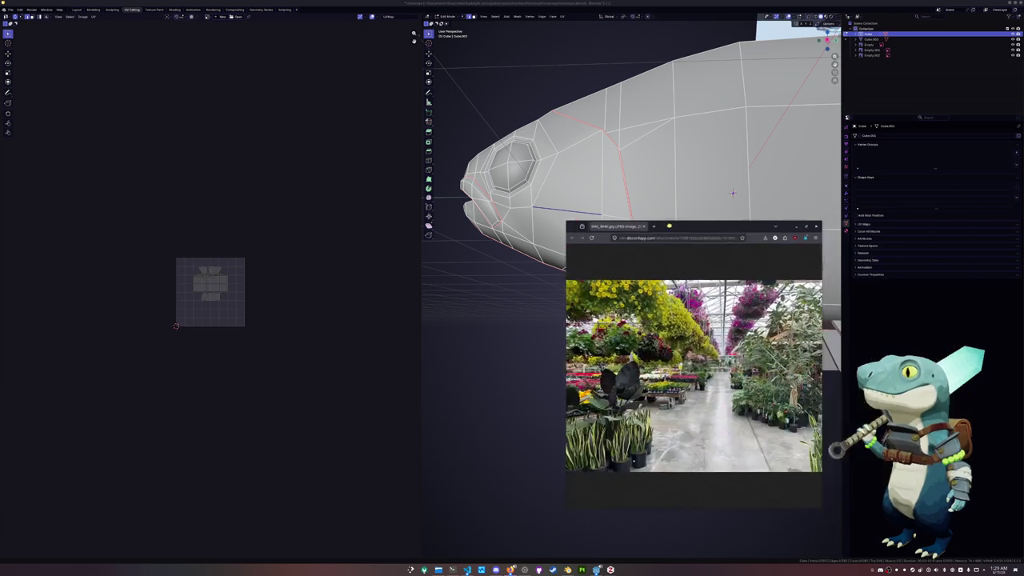
- Enlarge and reposition the Chrome greenhouse photo window, then close it
mouse_move(548, 224)
mouse_down()
mouse_move(448, 153)
mouse_move(237, 37)
mouse_up()
drag(575, 50, 651, 75)
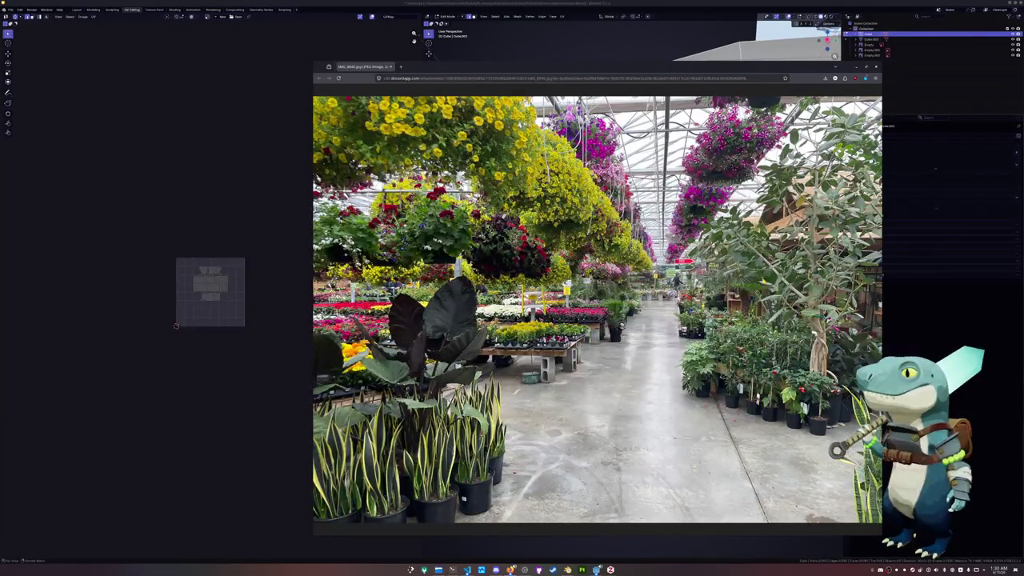
click(391, 66)
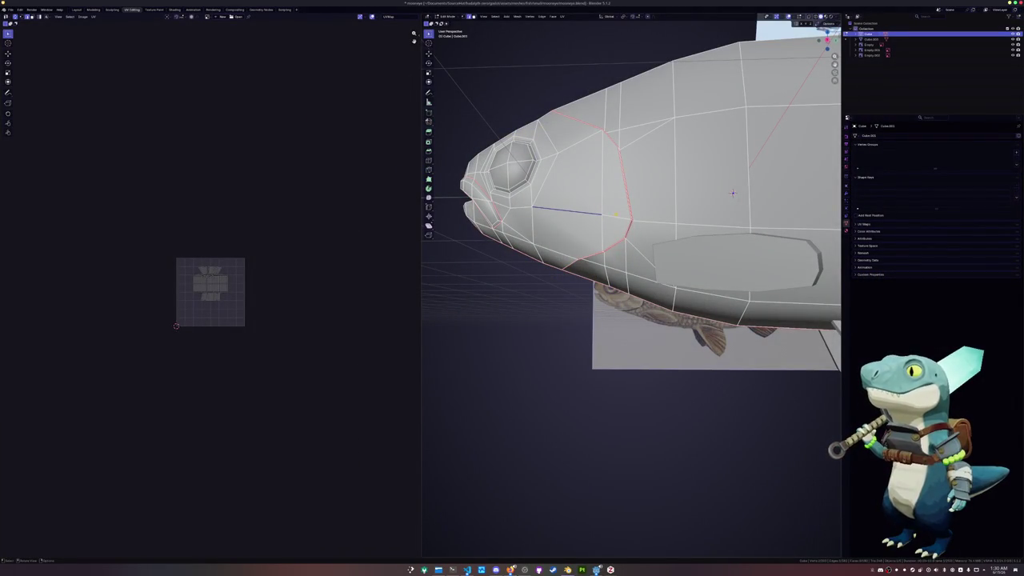
- Select the whole fish mesh and unwrap it into UV islands
right_click(476, 102)
mouse_move(632, 200)
middle_down()
mouse_move(726, 229)
mouse_move(641, 257)
middle_up()
key(a)
click(563, 17)
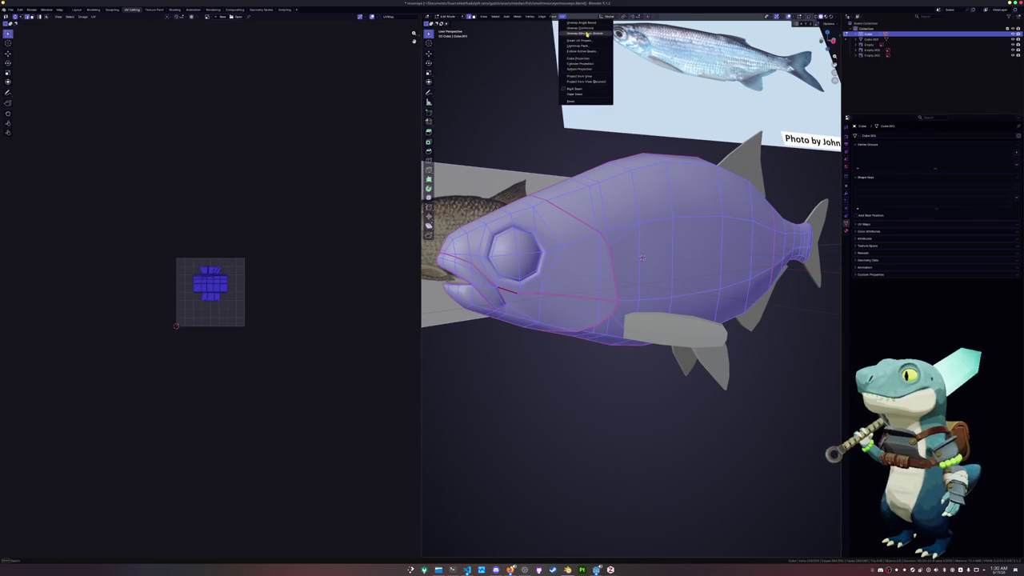
click(584, 33)
scroll(317, 215, up, 5)
scroll(299, 258, up, 3)
- Mark the edge loop along the mouth as a seam
key(alt+a)
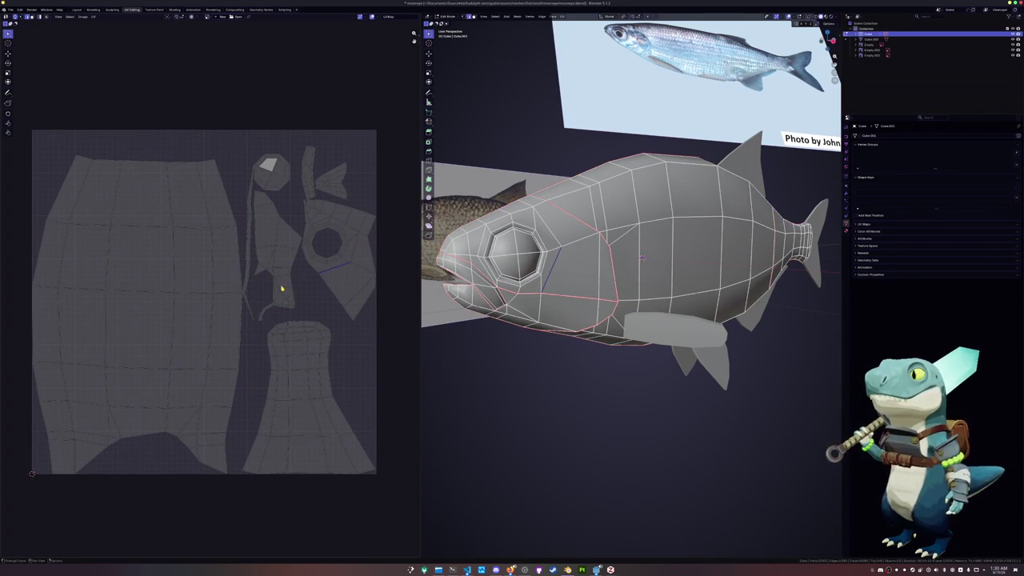
middle_drag(480, 320, 547, 337)
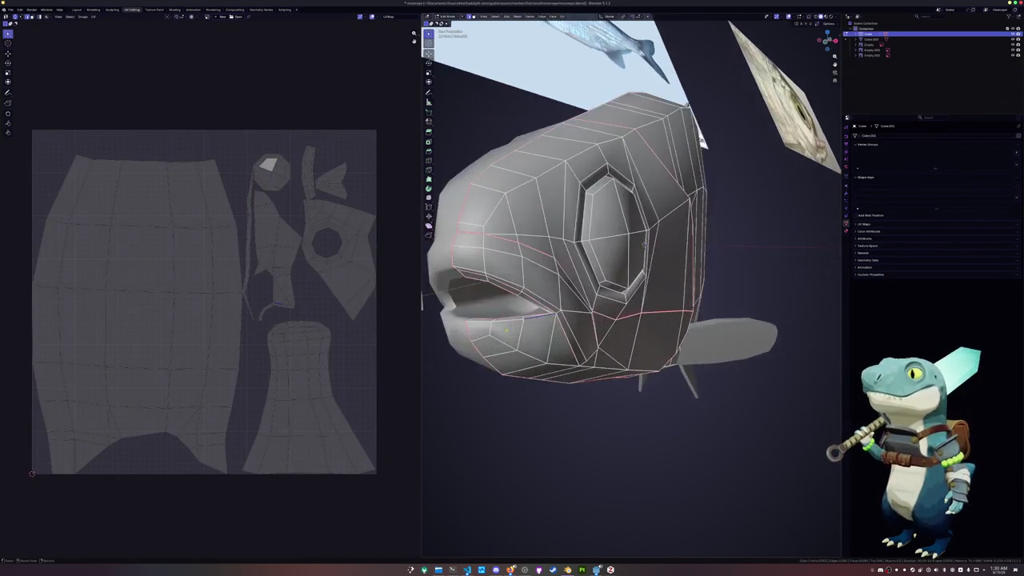
alt+click(605, 311)
key(ctrl+e)
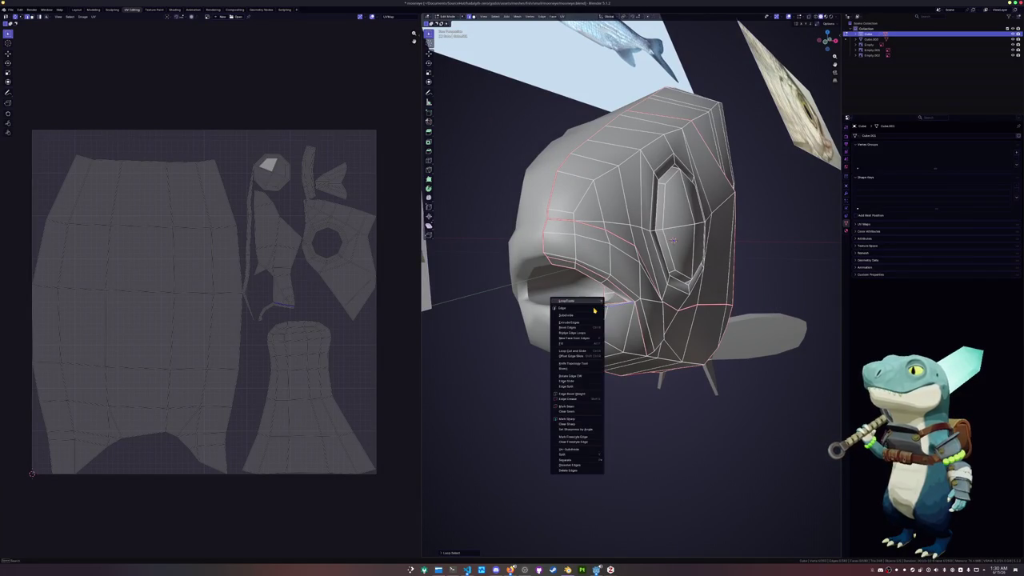
click(577, 407)
- Re-unwrap the whole fish with the new mouth seam and clear the selection
middle_drag(577, 407, 588, 383)
key(a)
middle_drag(666, 248, 644, 240)
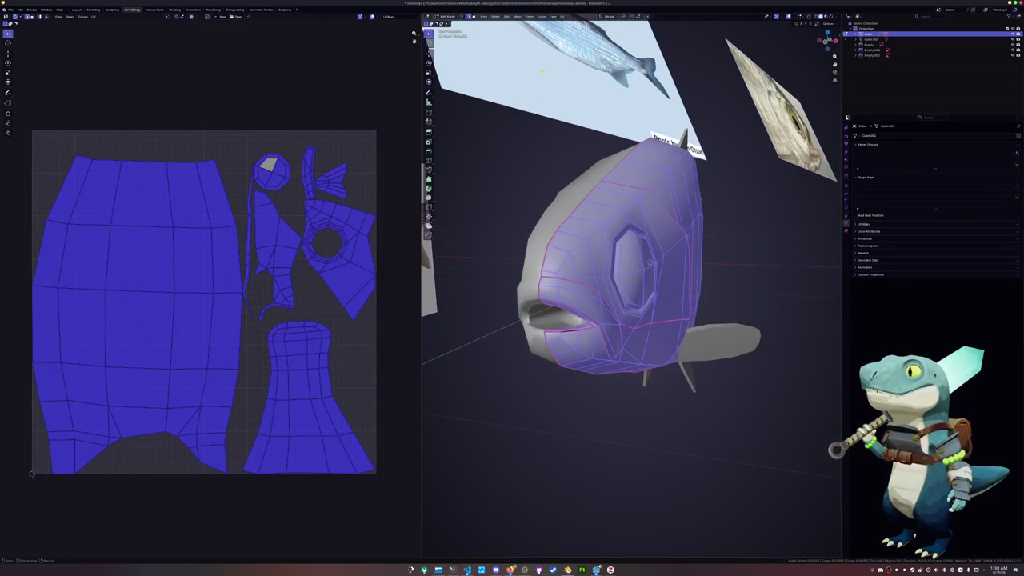
click(562, 16)
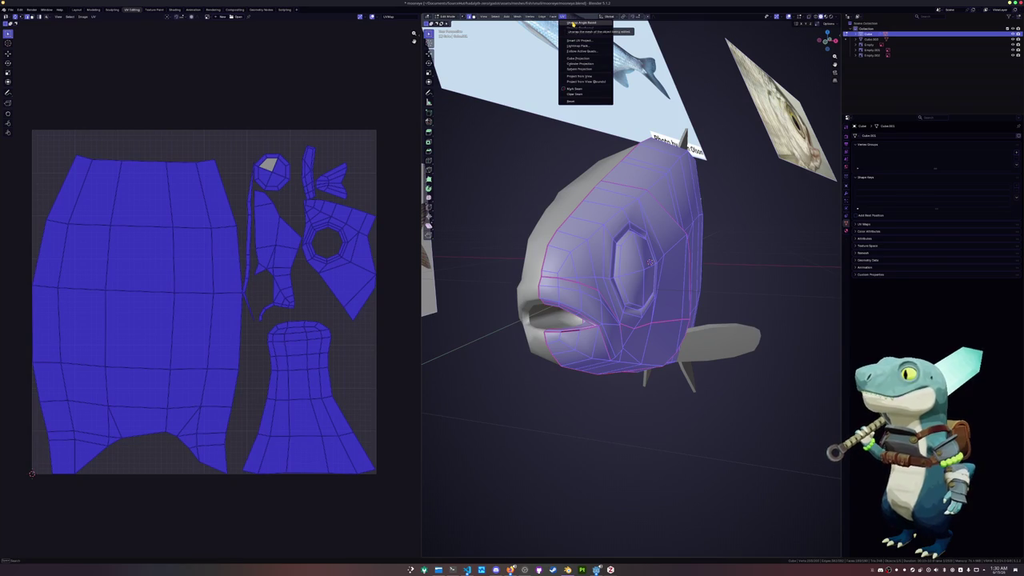
click(573, 24)
key(alt+a)
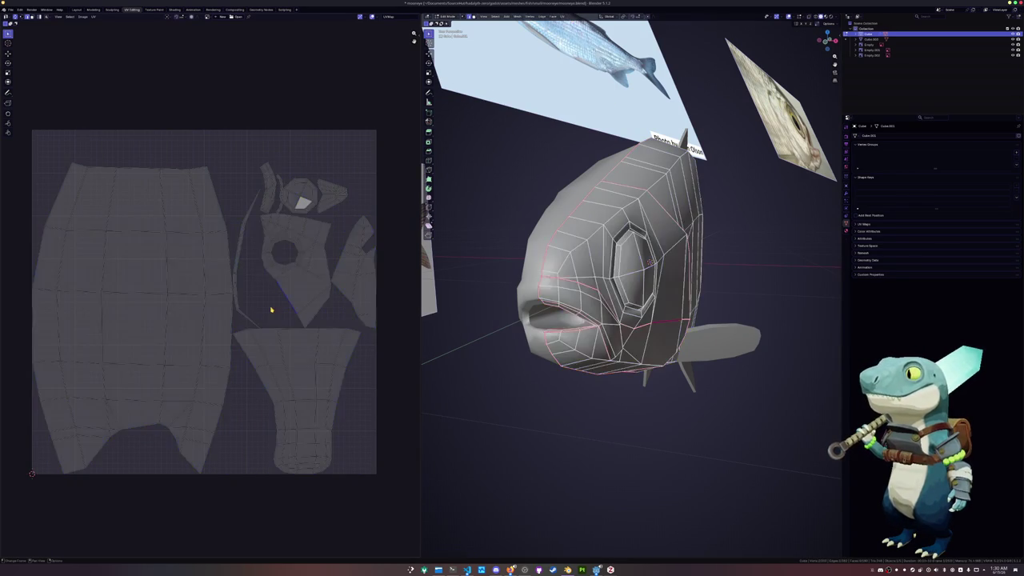
- Vertex-slide a vertex on the fish head to a new position
middle_drag(649, 261, 649, 261)
click(611, 309)
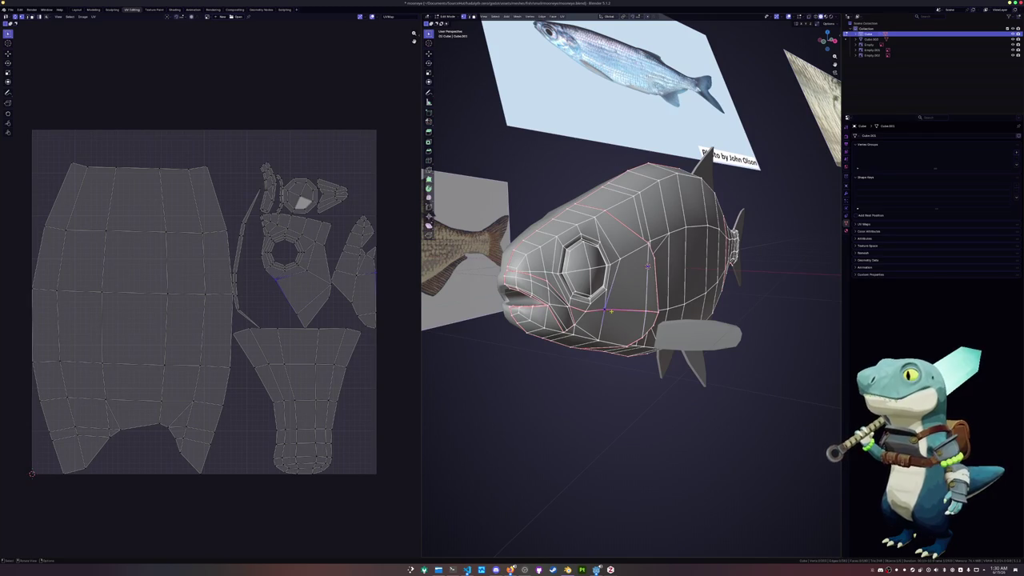
scroll(647, 265, up, 2)
key(g)
key(g)
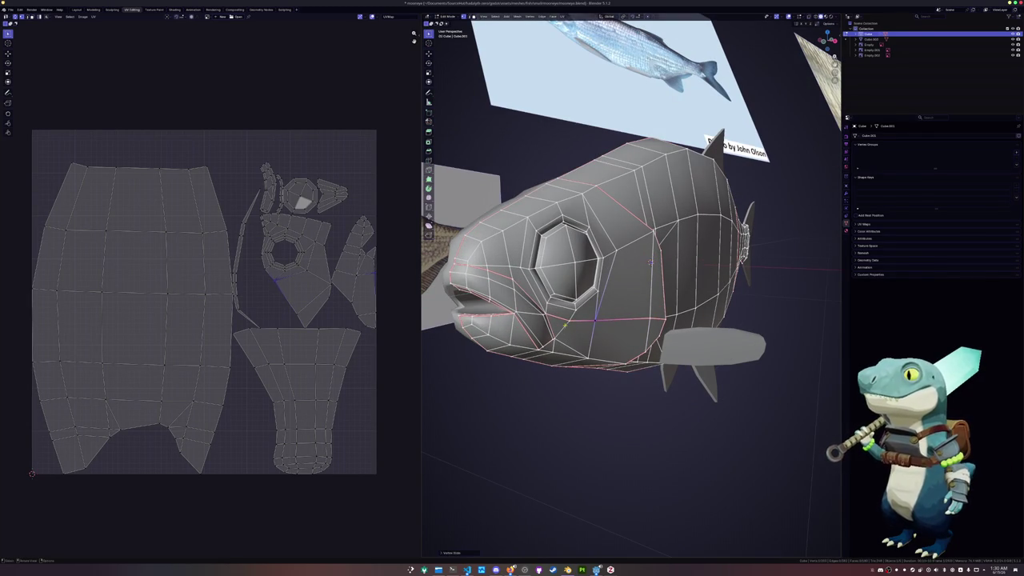
click(650, 262)
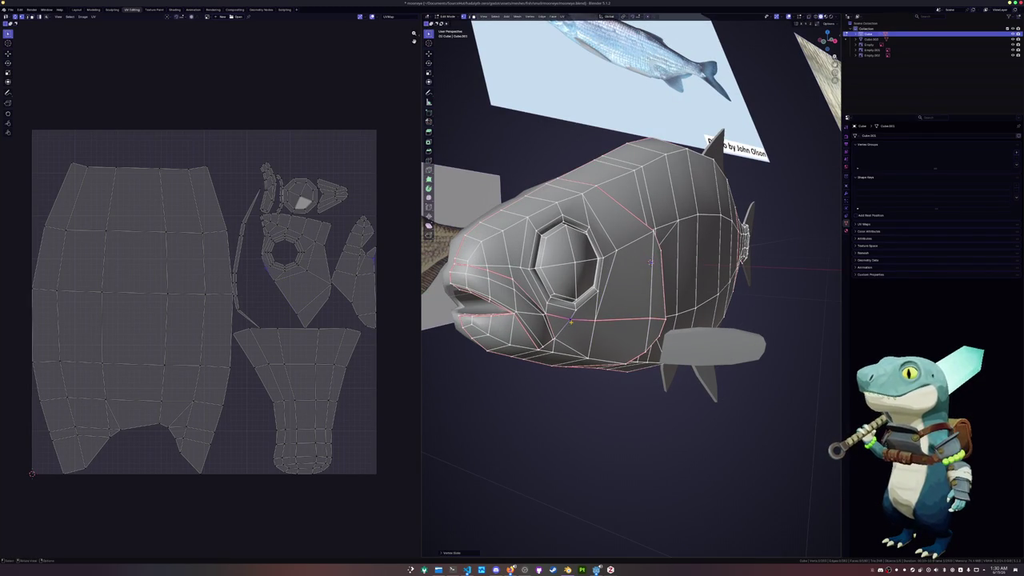
mouse_move(649, 261)
middle_down()
mouse_move(624, 273)
mouse_move(755, 325)
middle_up()
scroll(644, 264, up, 2)
scroll(625, 273, down, 5)
- Switch from the fins back to editing the fish body and select a body edge loop
key(Tab)
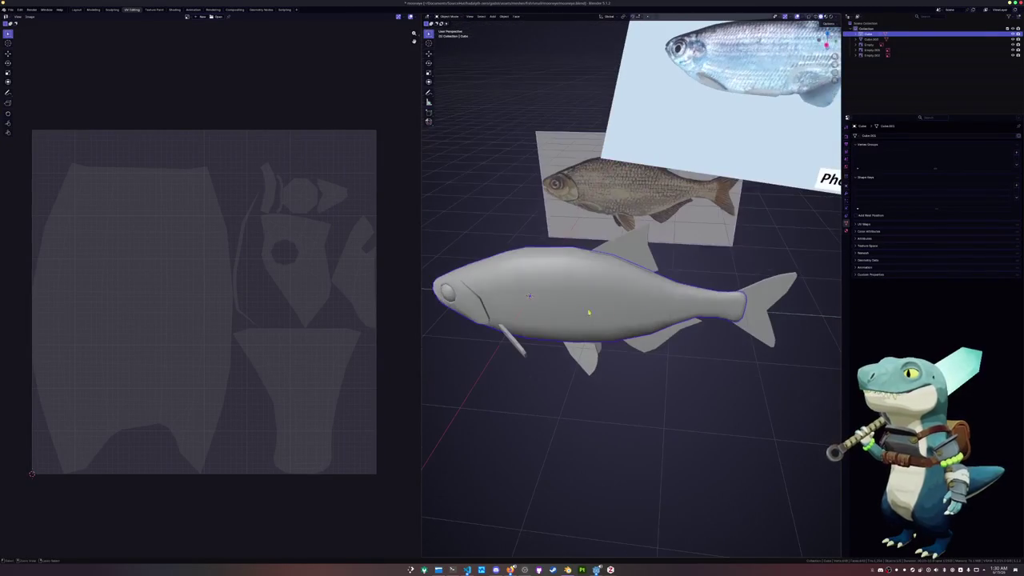
click(673, 340)
mouse_move(657, 337)
middle_down()
mouse_move(581, 328)
mouse_move(597, 322)
mouse_move(558, 284)
middle_up()
click(582, 329)
key(Tab)
alt+click(684, 278)
key(x)
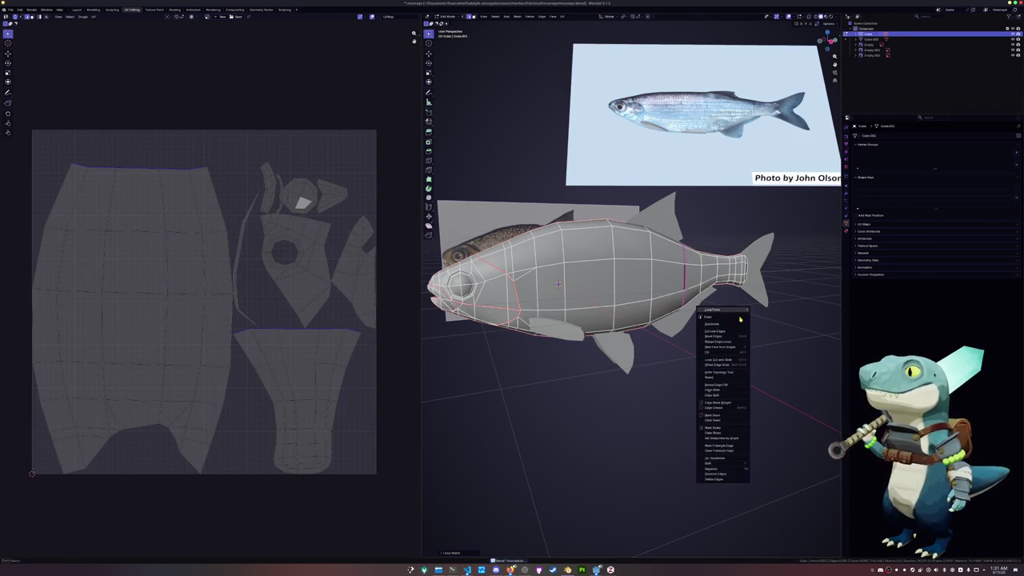
- Mark a vertical edge loop across the fish's mid-body as a seam
middle_drag(716, 420, 637, 314)
alt+click(621, 277)
key(ctrl+e)
key(Escape)
key(ctrl+e)
click(623, 277)
- Re-unwrap the whole body with Minimum Stretch and review the fish's modifier settings
middle_drag(623, 277, 491, 111)
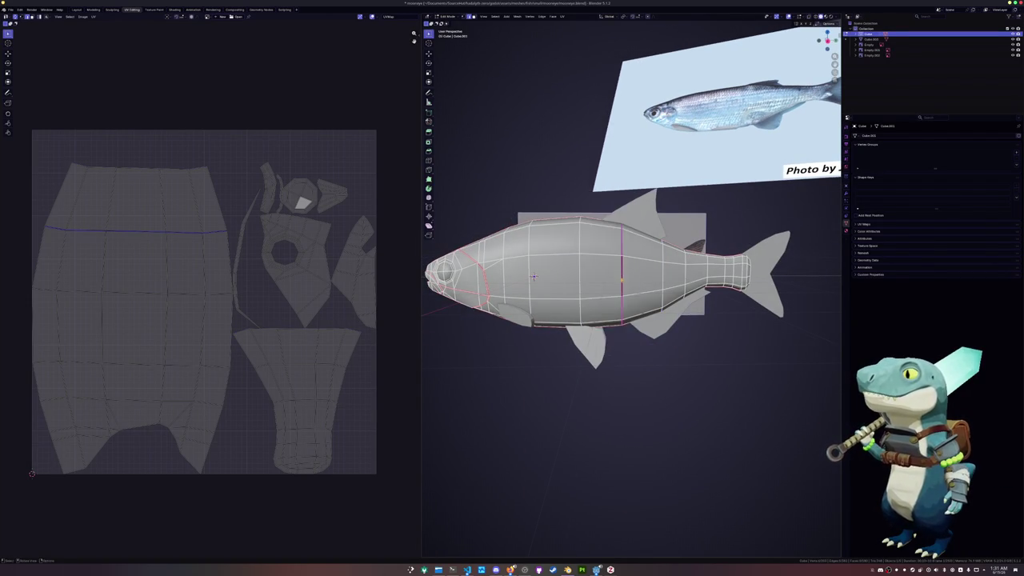
key(a)
click(562, 17)
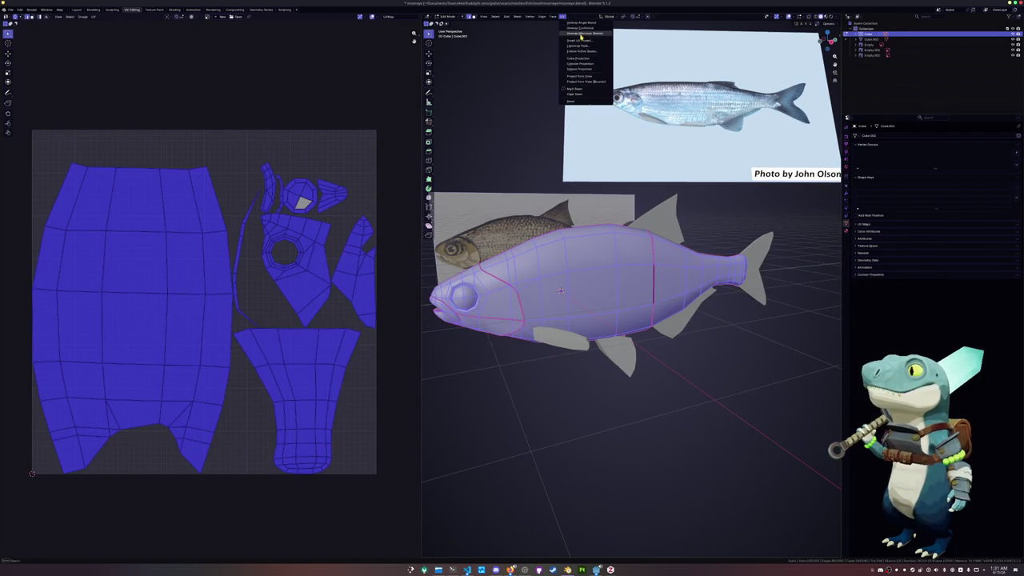
click(581, 34)
key(Tab)
middle_drag(549, 308, 586, 303)
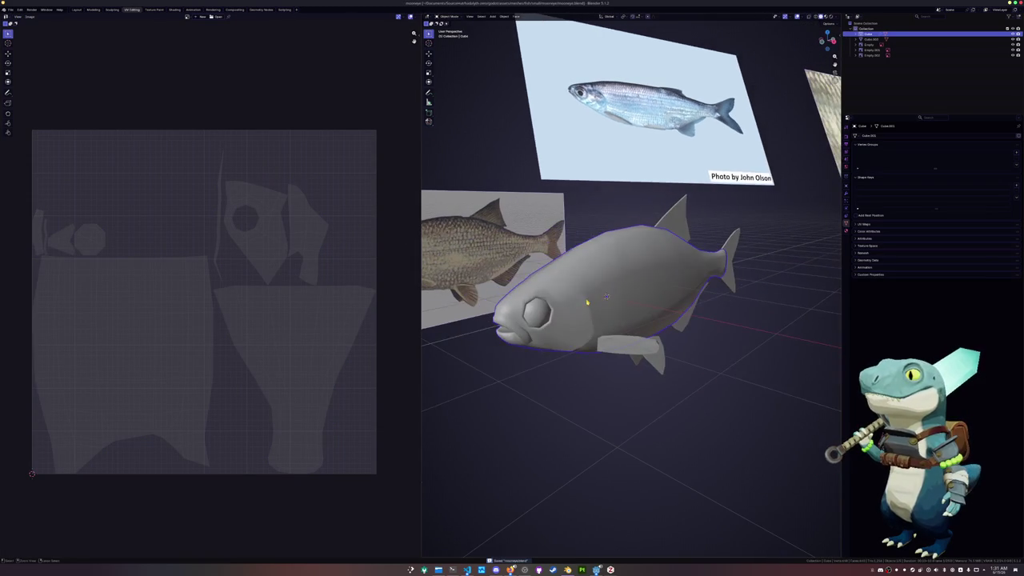
click(846, 186)
key(Tab)
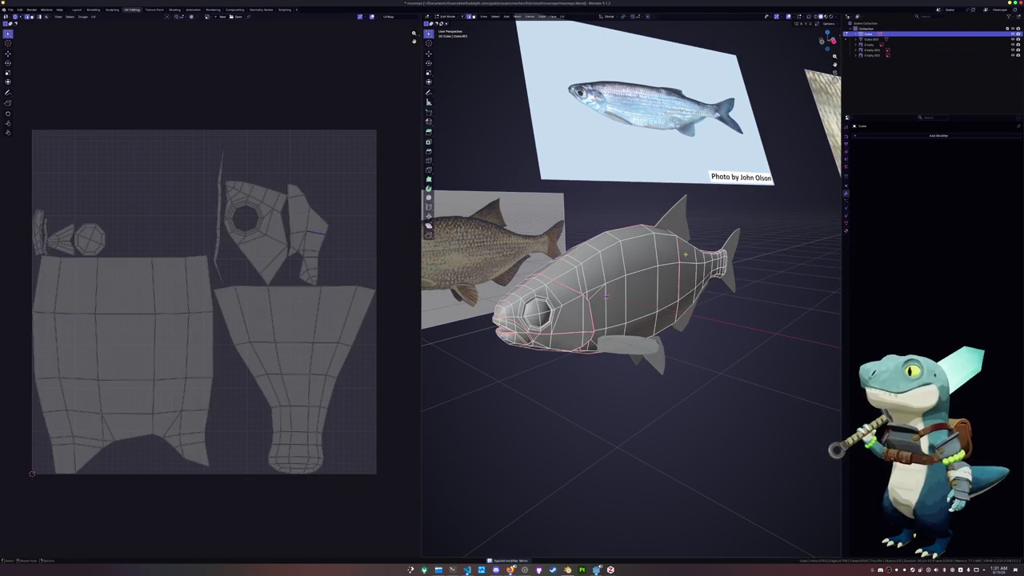
- Unwrap the fish including its mirrored half and check the fin Cube.003's UVs
click(565, 16)
click(581, 33)
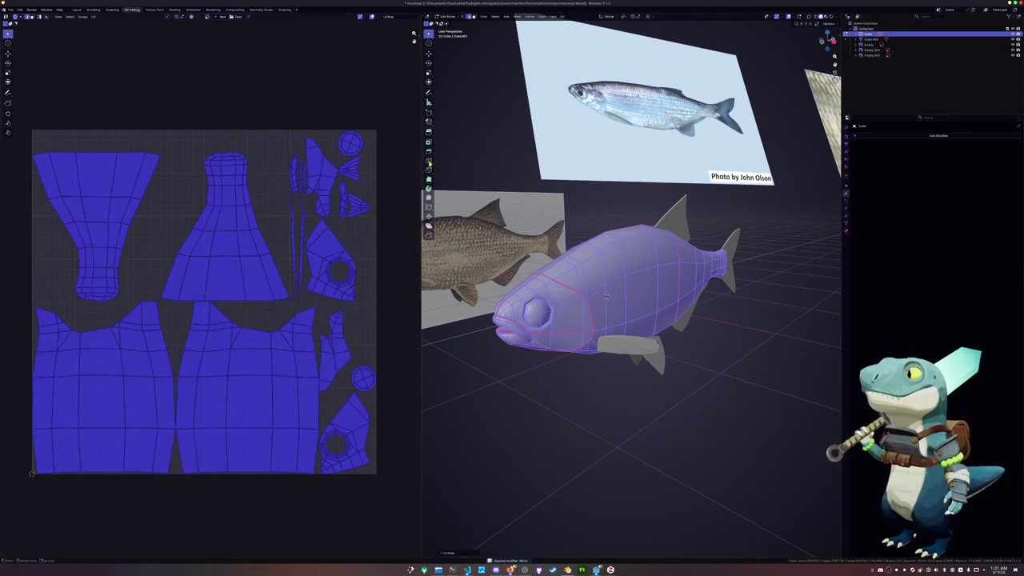
key(Tab)
click(674, 349)
key(Tab)
key(Tab)
click(633, 311)
key(Tab)
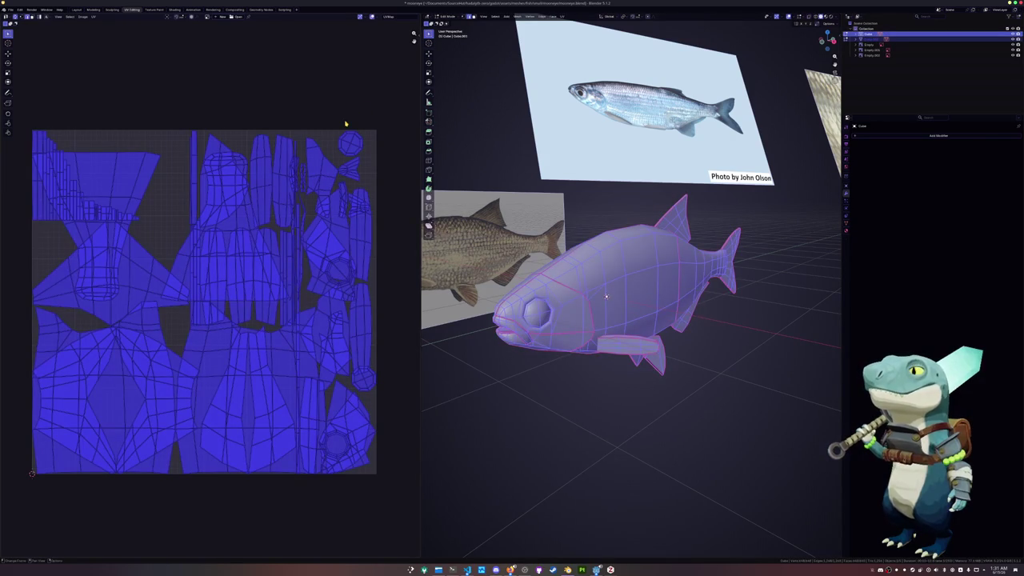
- Pack the fish UV islands with UVPackmaster3 to fill the UV square, then leave edit mode
key(n)
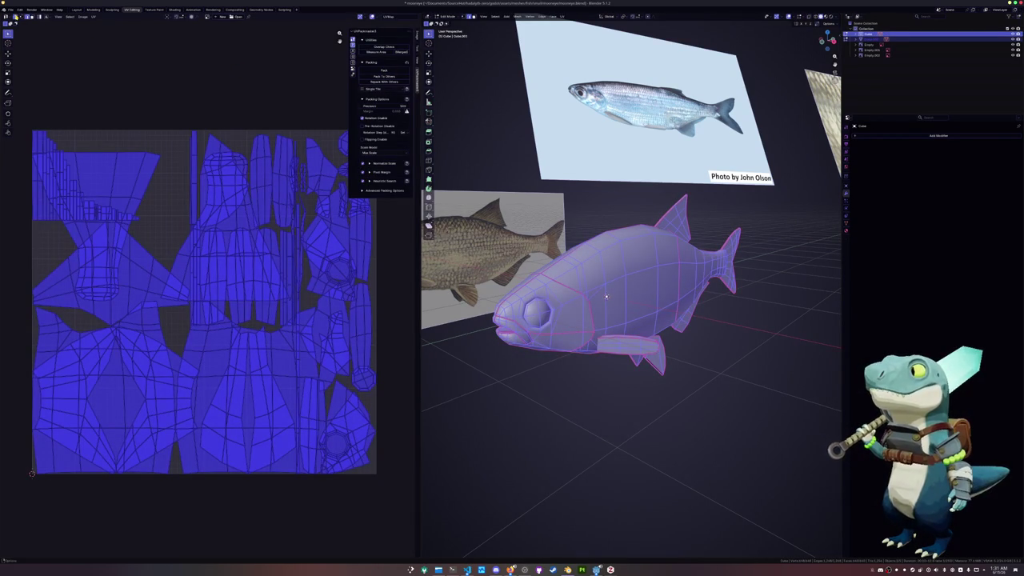
click(380, 70)
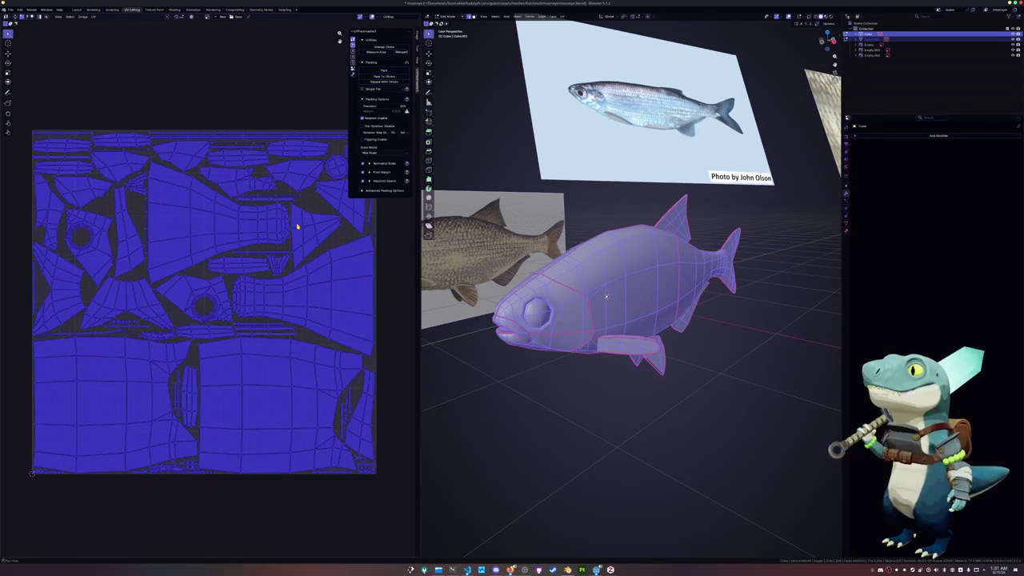
key(Tab)
scroll(637, 351, up, 1)
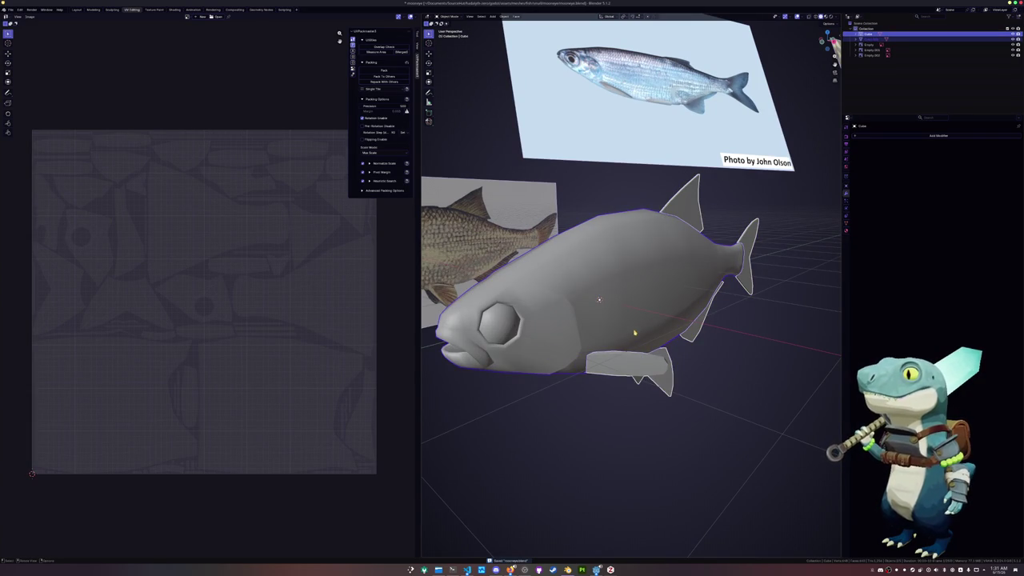
- Scale the fish down to a smaller size with the transform sidebar showing
middle_drag(633, 332, 658, 334)
key(n)
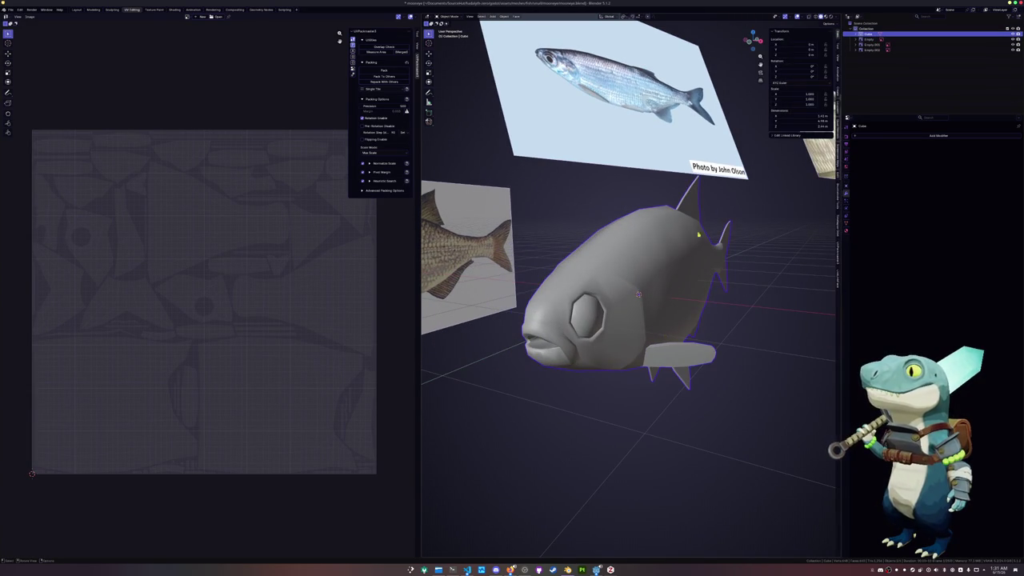
middle_drag(775, 242, 806, 296)
key(s)
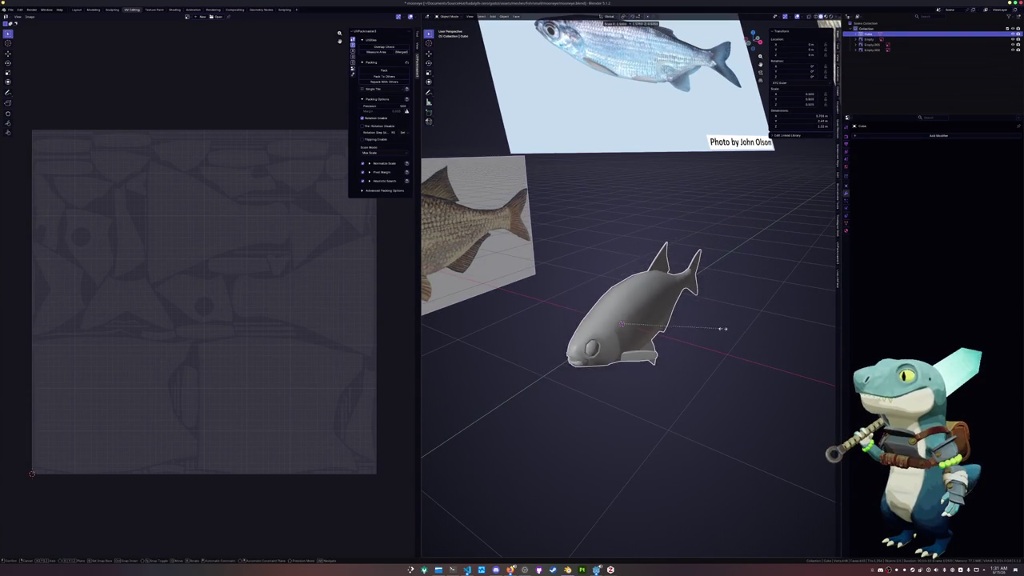
click(674, 326)
scroll(761, 336, up, 3)
scroll(768, 335, up, 2)
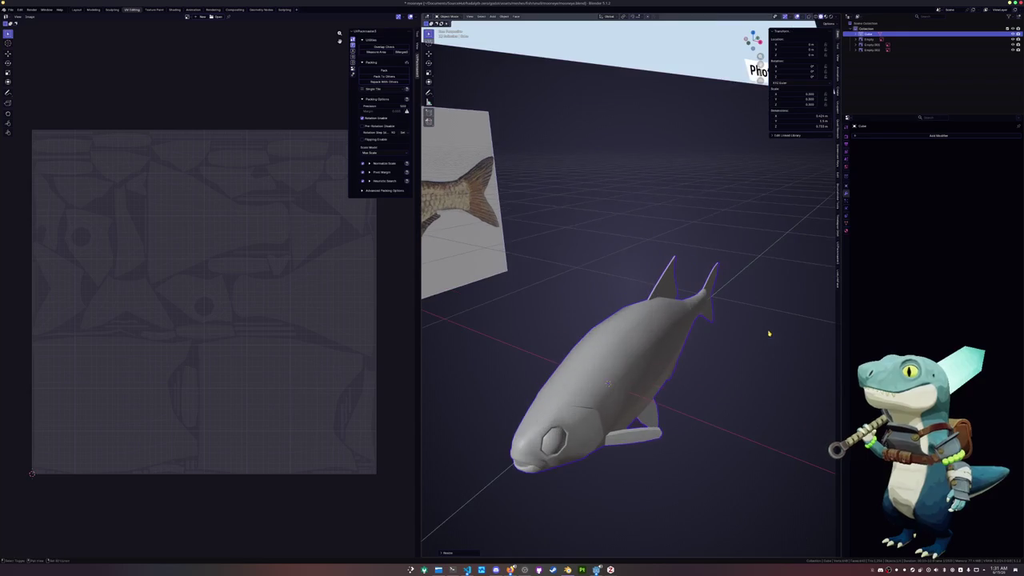
scroll(753, 316, up, 2)
scroll(753, 315, down, 3)
key(s)
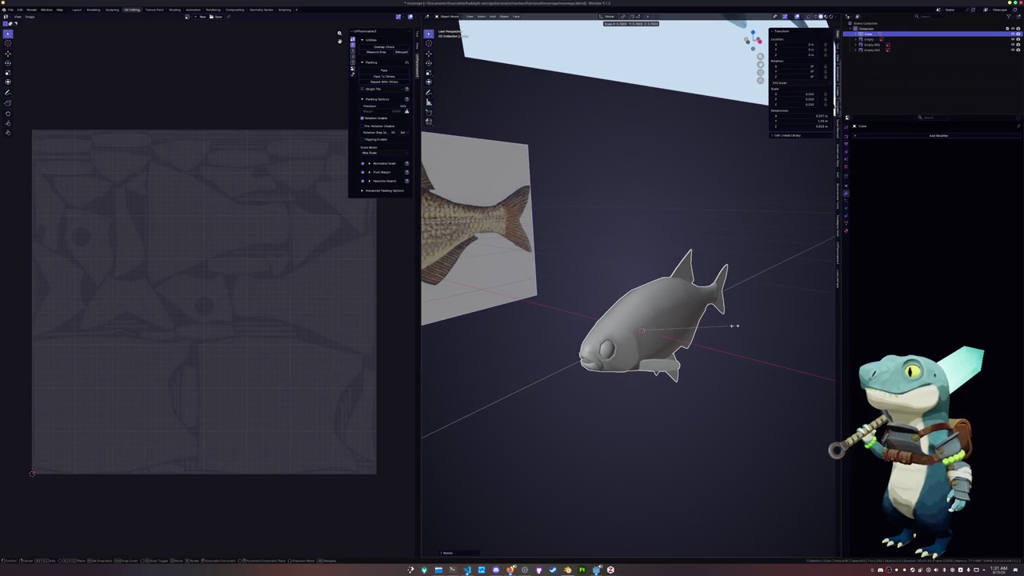
click(734, 325)
- Apply the fish's scale so it reads 1.000 and frame the view on it
key(ctrl+a)
click(724, 328)
middle_drag(724, 328, 723, 344)
key(KP_Decimal)
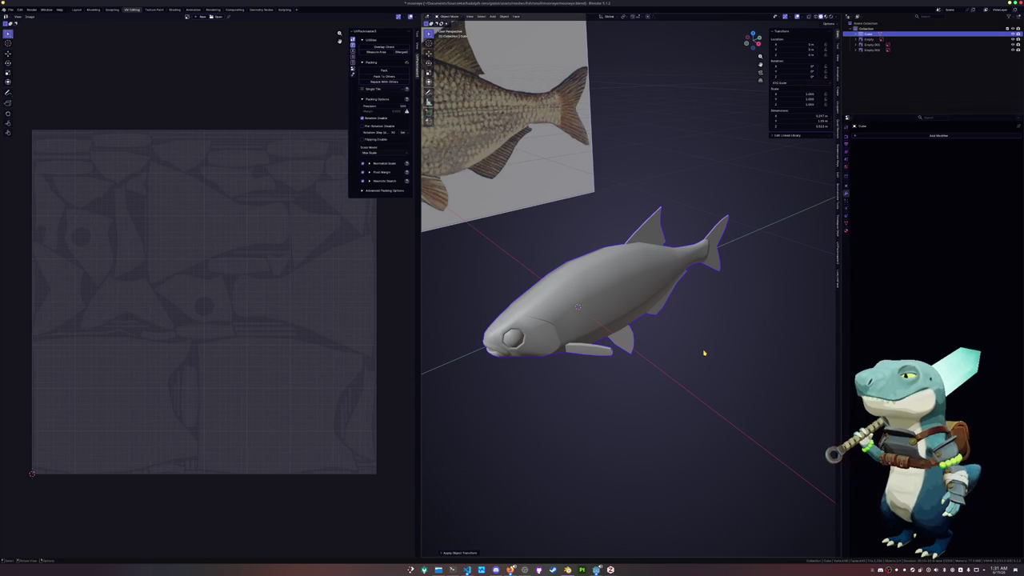
- Check the fish's UVs from top and side views, then hide the close-up reference image
key(Tab)
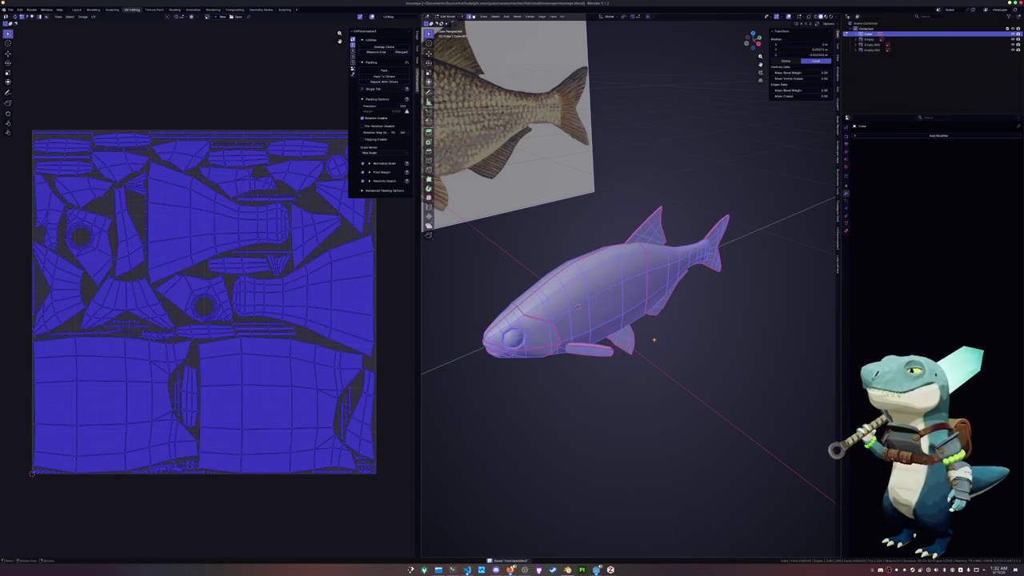
key(KP_7)
key(KP_3)
key(Tab)
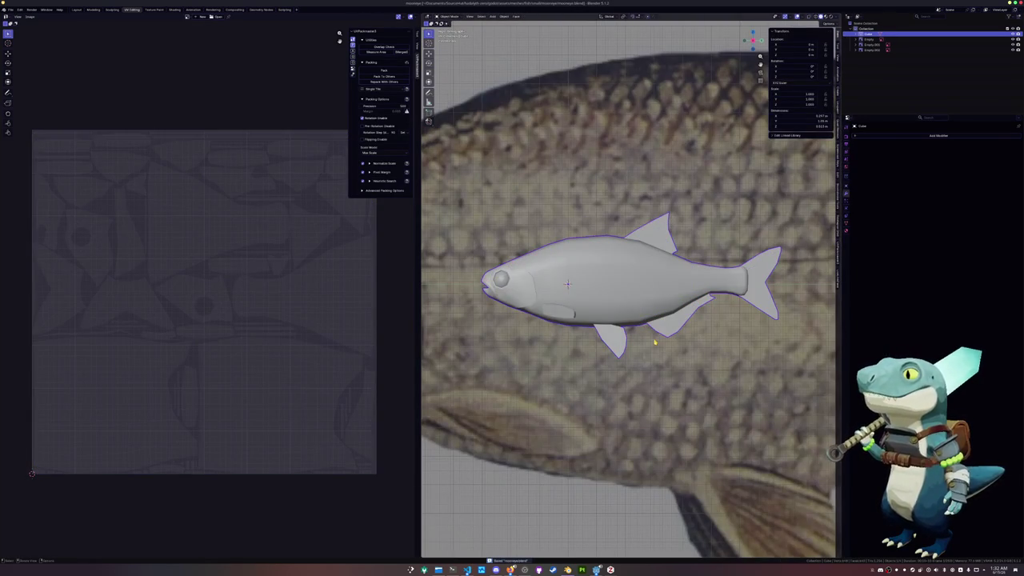
click(654, 342)
key(h)
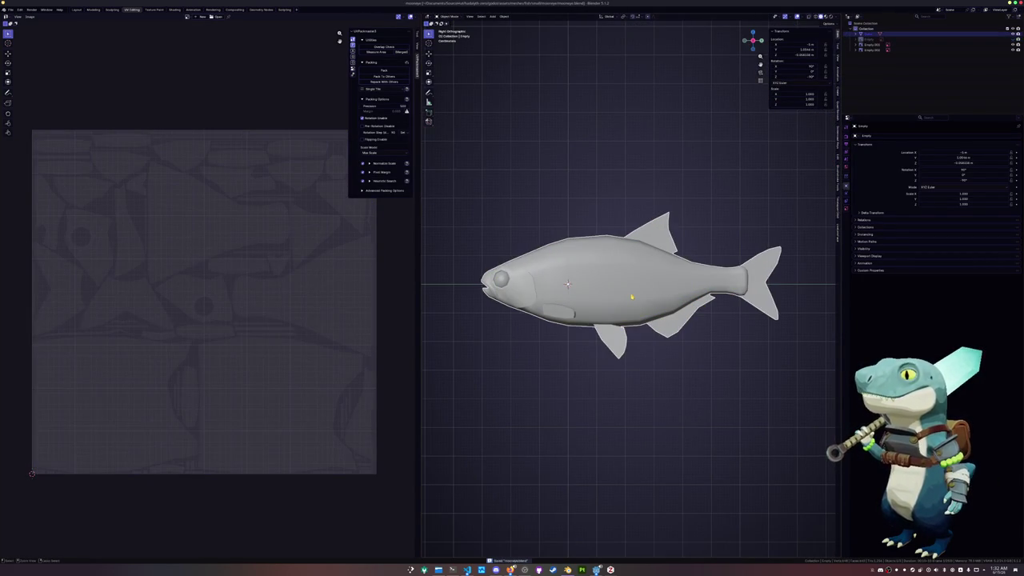
scroll(631, 296, up, 2)
- Deselect all the fish's faces in edit mode, then apply its transforms again
click(676, 342)
key(Tab)
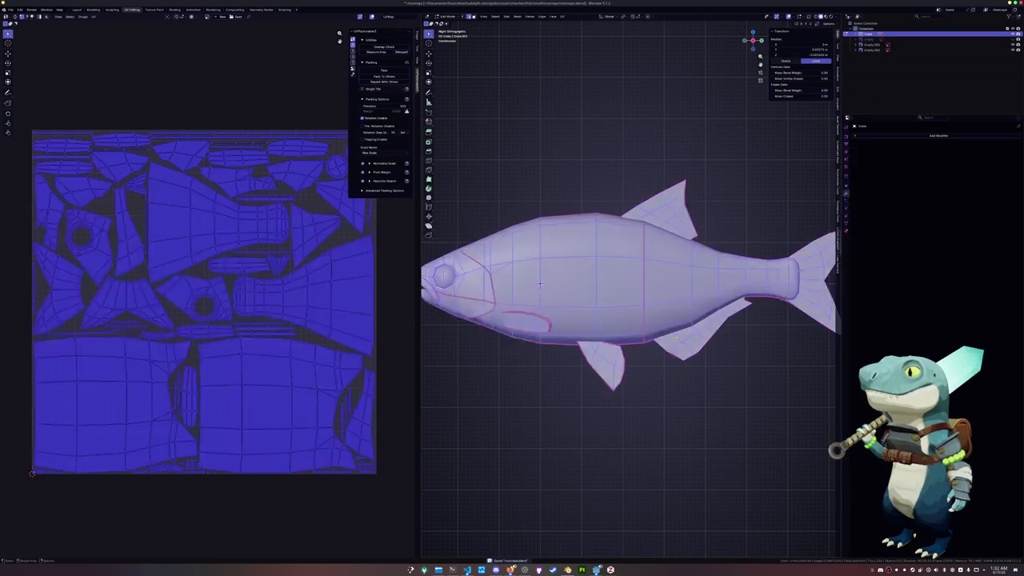
scroll(688, 332, up, 1)
scroll(696, 324, up, 1)
key(alt+a)
scroll(698, 322, up, 1)
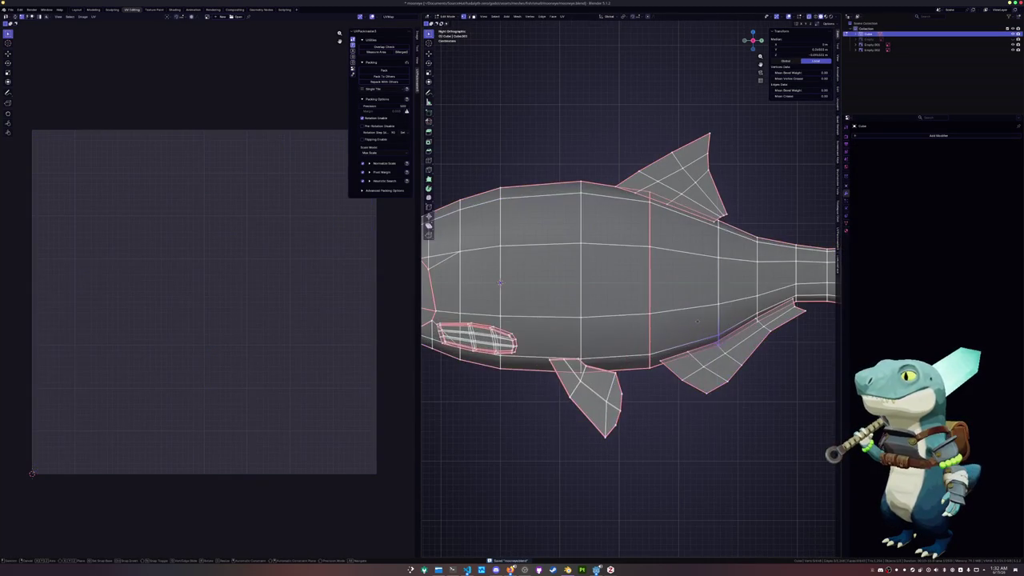
key(Tab)
scroll(698, 323, down, 3)
scroll(697, 322, down, 1)
key(ctrl+a)
click(648, 320)
middle_drag(673, 210, 679, 211)
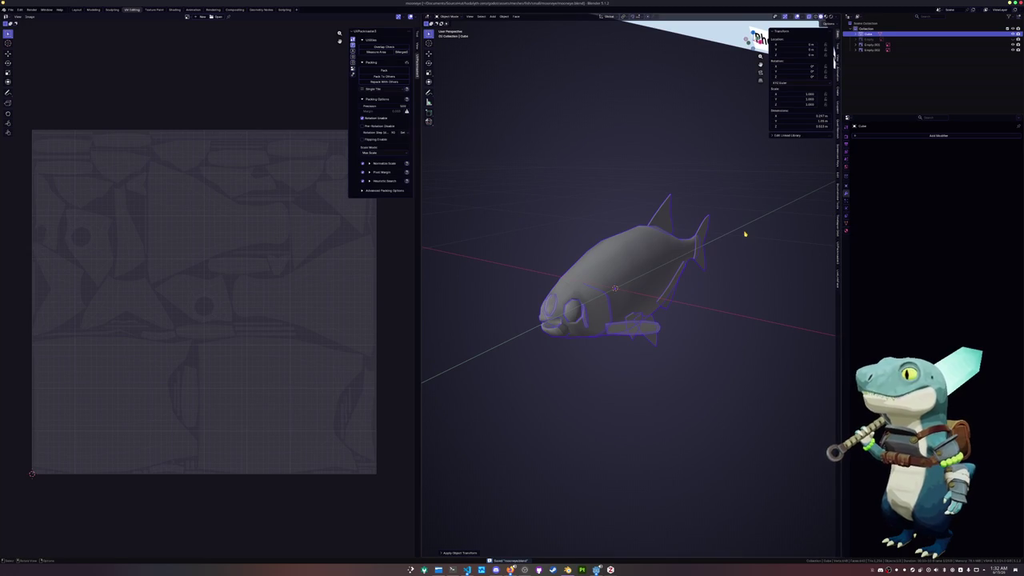
- Name the fish object and its mesh data 'mooneye'
key(F2)
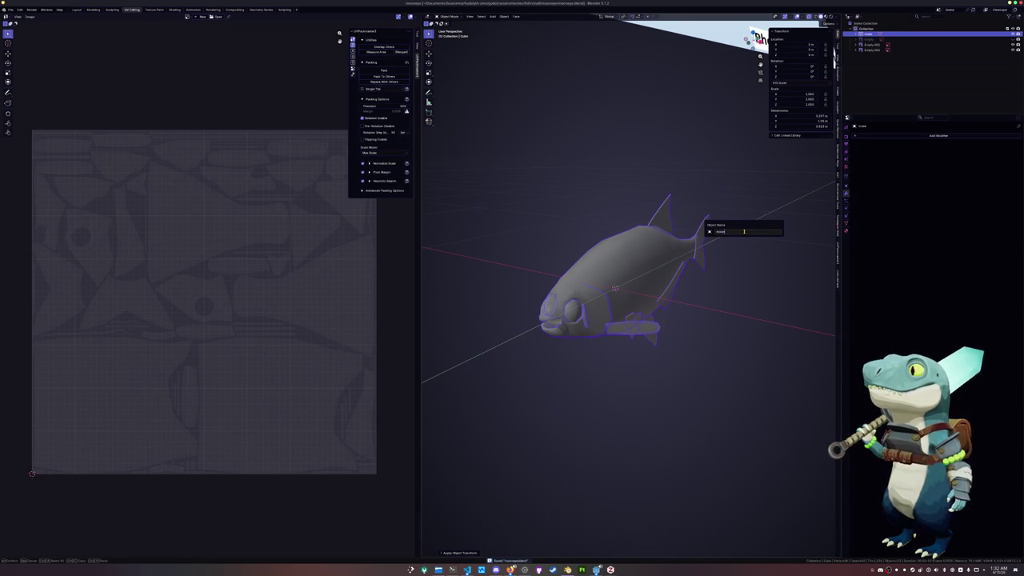
text(mooneye)
key(Return)
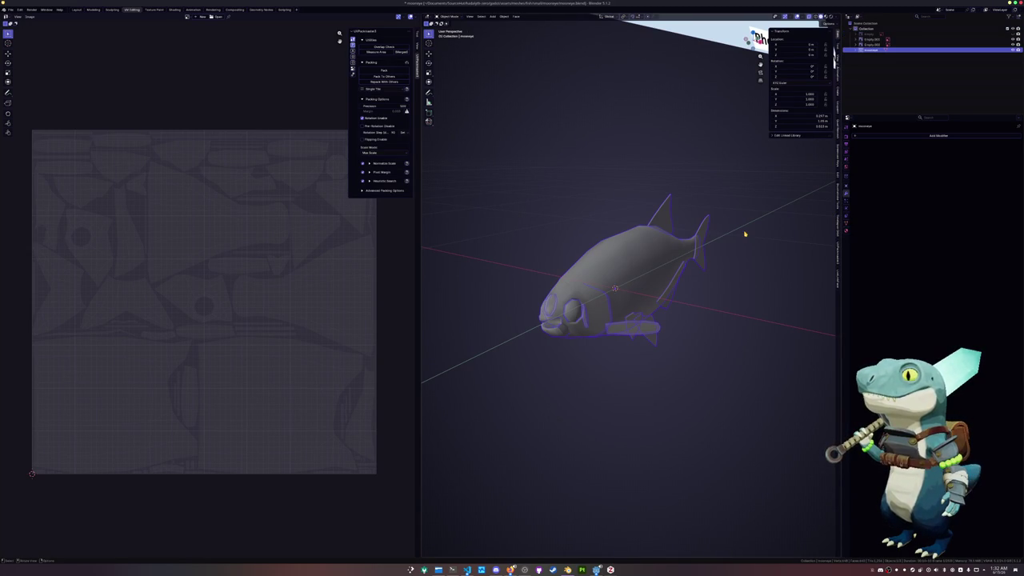
click(846, 223)
click(885, 135)
key(Return)
- Add a Color attribute to the mesh and a new material named mooneye
click(868, 231)
click(1016, 239)
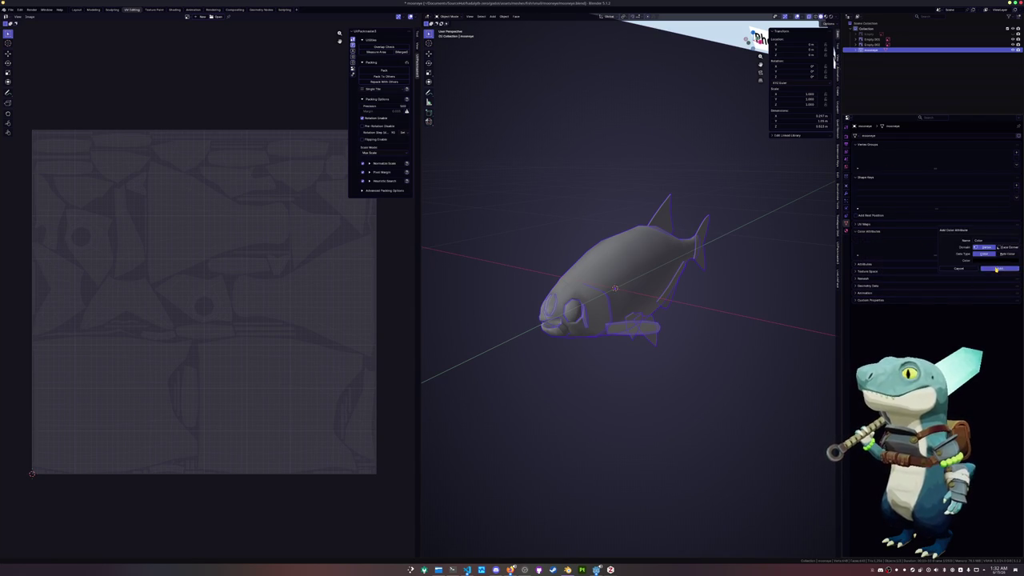
click(996, 269)
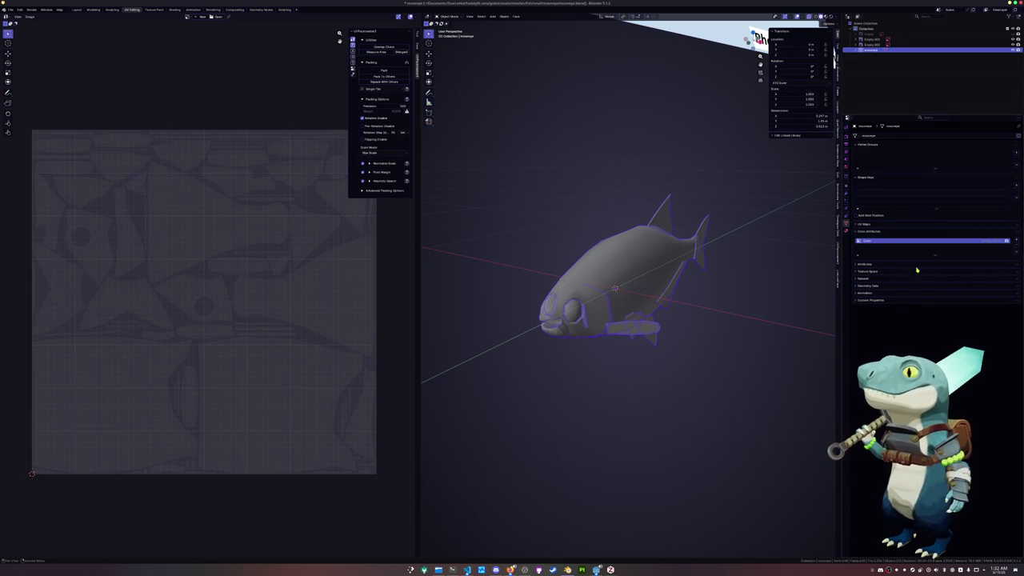
click(846, 231)
click(888, 160)
key(Return)
- Apply the fish's transforms, save the file, and switch to the Shading workspace
key(ctrl+a)
key(ctrl+s)
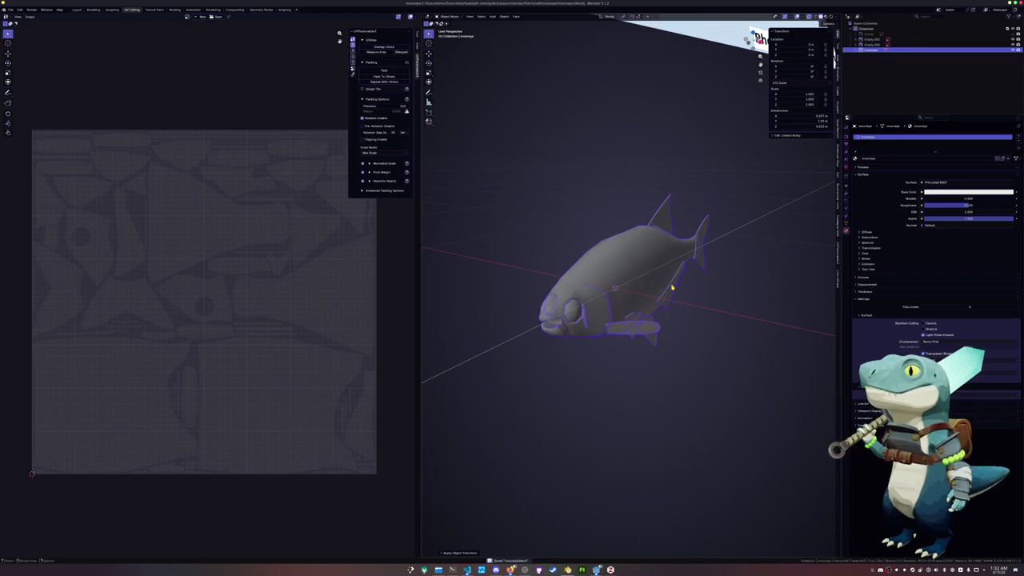
click(175, 10)
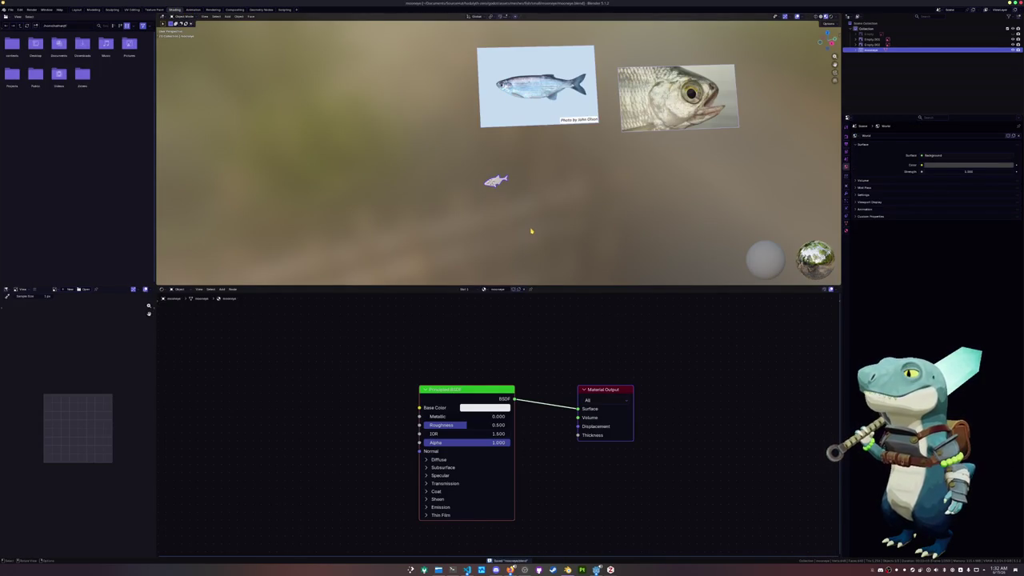
- Replace the Principled BSDF with a Texture Coordinate node feeding Generated into Surface
key(KP_Decimal)
click(480, 389)
key(x)
click(596, 390)
key(ctrl+t)
drag(535, 374, 387, 552)
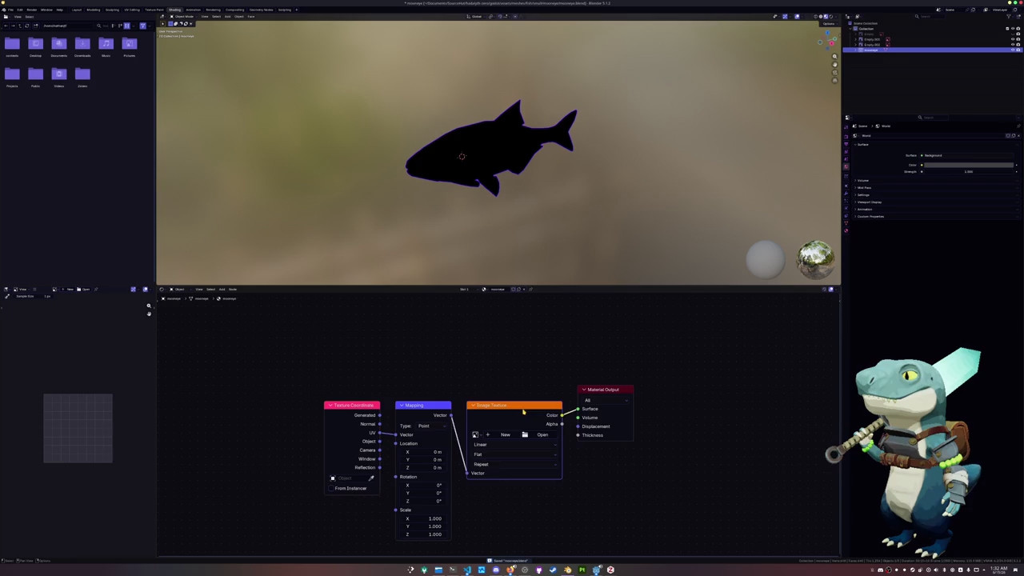
key(x)
drag(379, 414, 578, 409)
- Apply the fish's transforms and orbit around it to preview the Generated coordinates
key(ctrl+a)
click(462, 166)
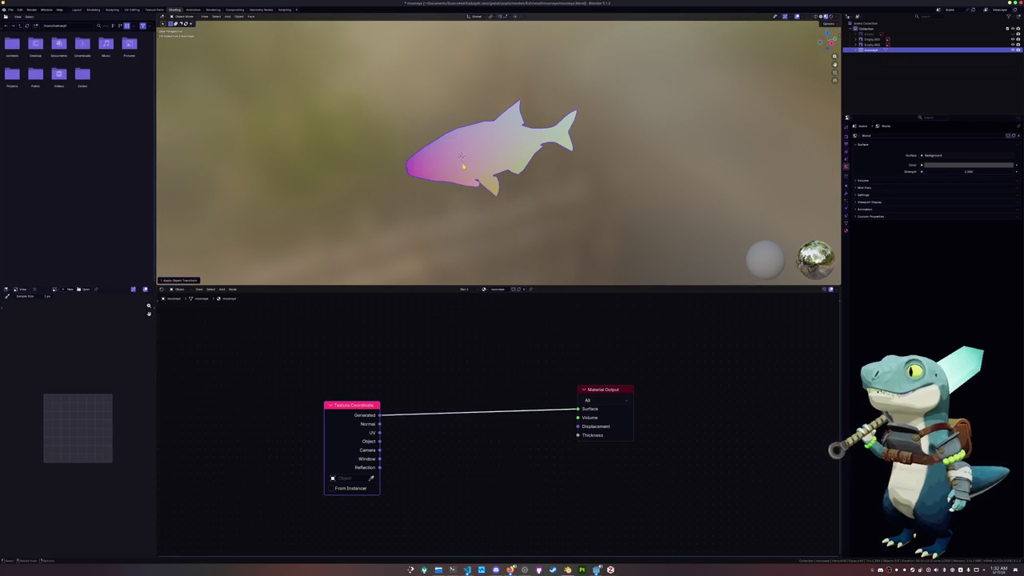
scroll(463, 165, up, 3)
mouse_move(462, 165)
middle_down()
mouse_move(547, 162)
mouse_move(539, 159)
middle_up()
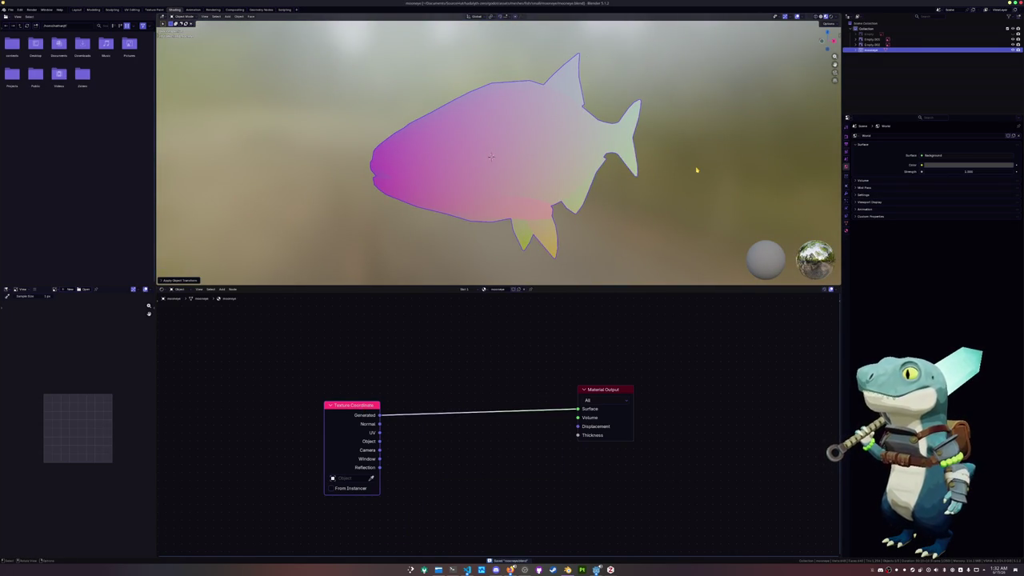
scroll(696, 170, down, 1)
scroll(694, 168, up, 1)
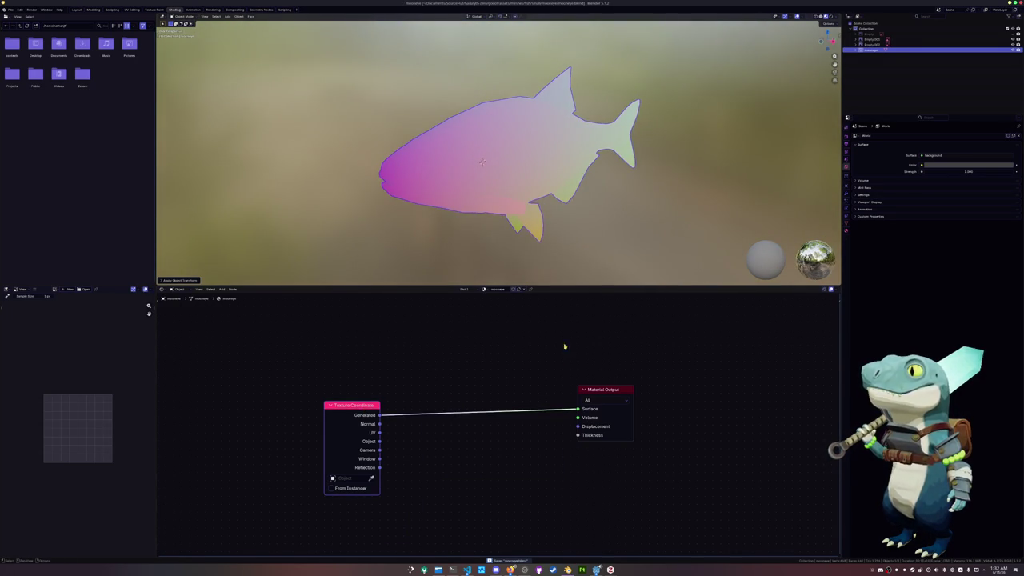
click(522, 341)
- Add a Color Attribute node via the 'color at' search and set it to Color
key(shift+a)
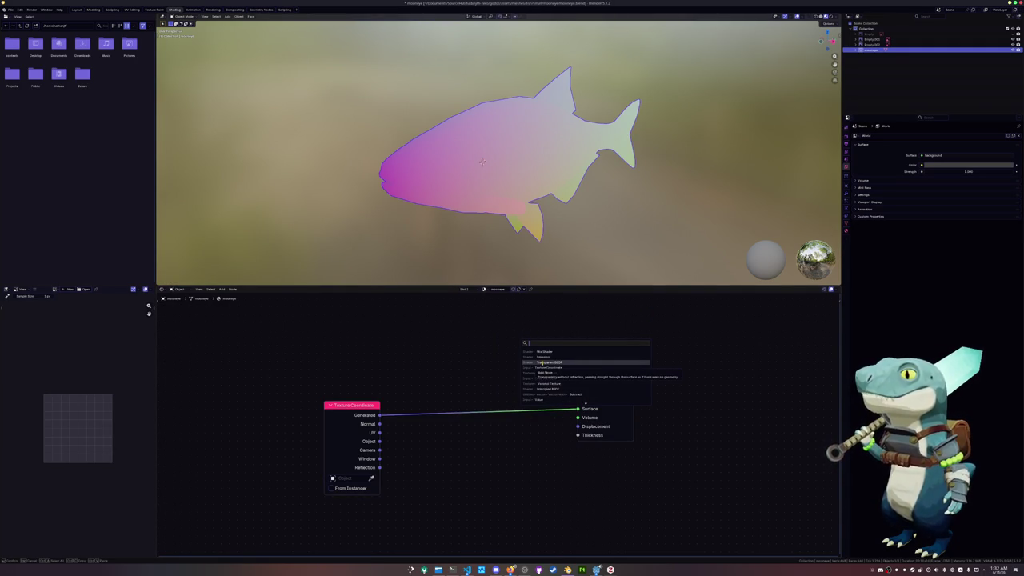
text(add)
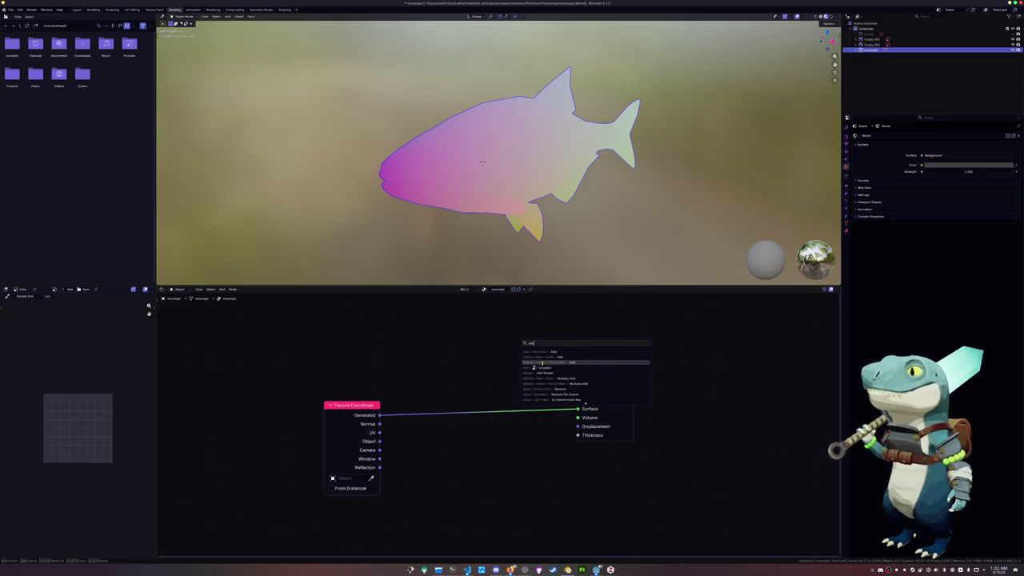
key(BackSpace)
key(BackSpace)
key(BackSpace)
text(color)
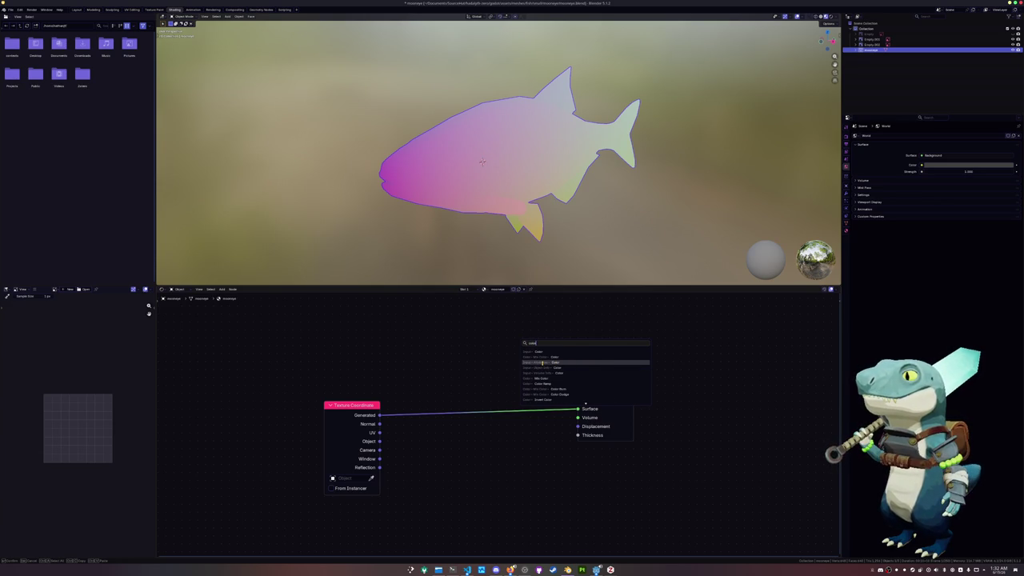
text( at)
click(543, 364)
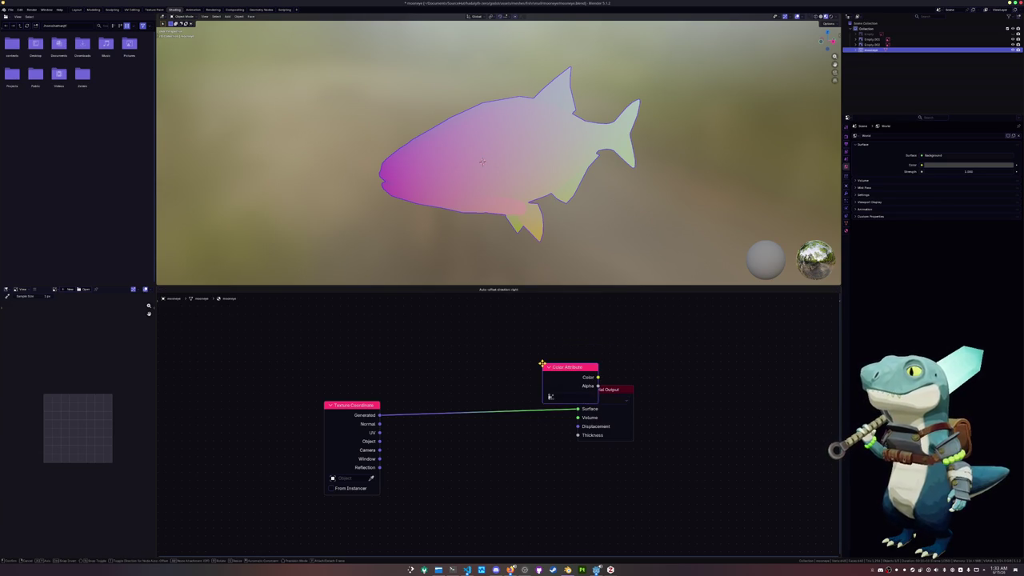
click(441, 313)
click(461, 341)
click(461, 349)
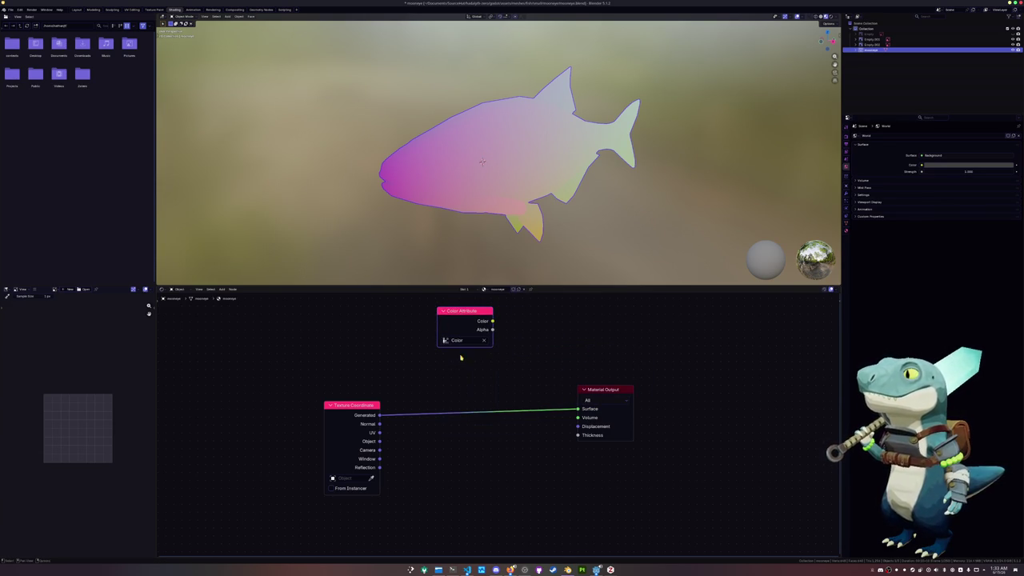
- Try linking Color to Surface, then restore the Generated link and apply transforms
ctrl+shift+click(477, 317)
ctrl+shift+click(373, 409)
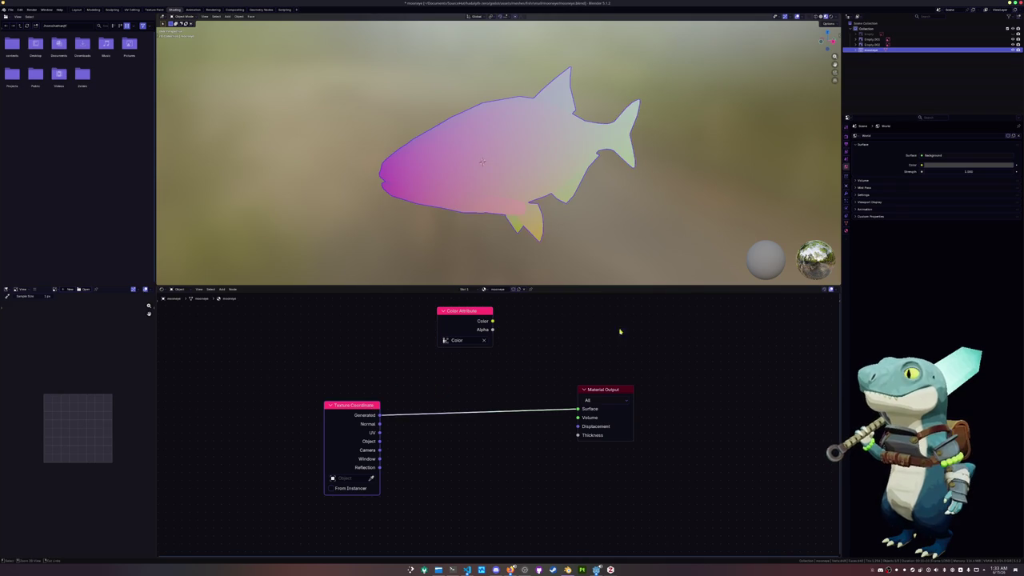
key(ctrl+a)
click(664, 192)
click(846, 134)
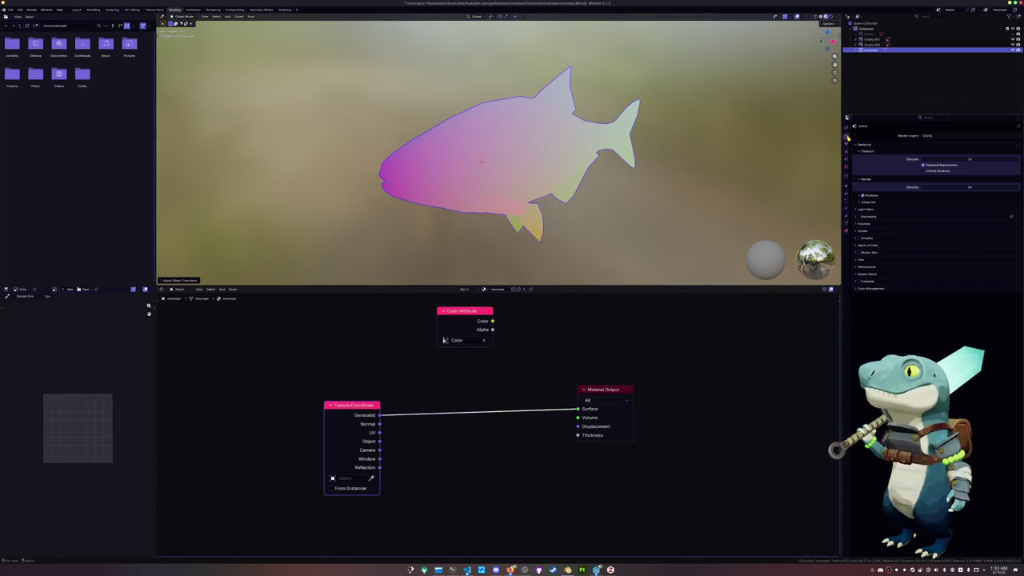
- Switch the render engine to Cycles, scale the fish up, apply its scale, and save
click(935, 136)
click(932, 155)
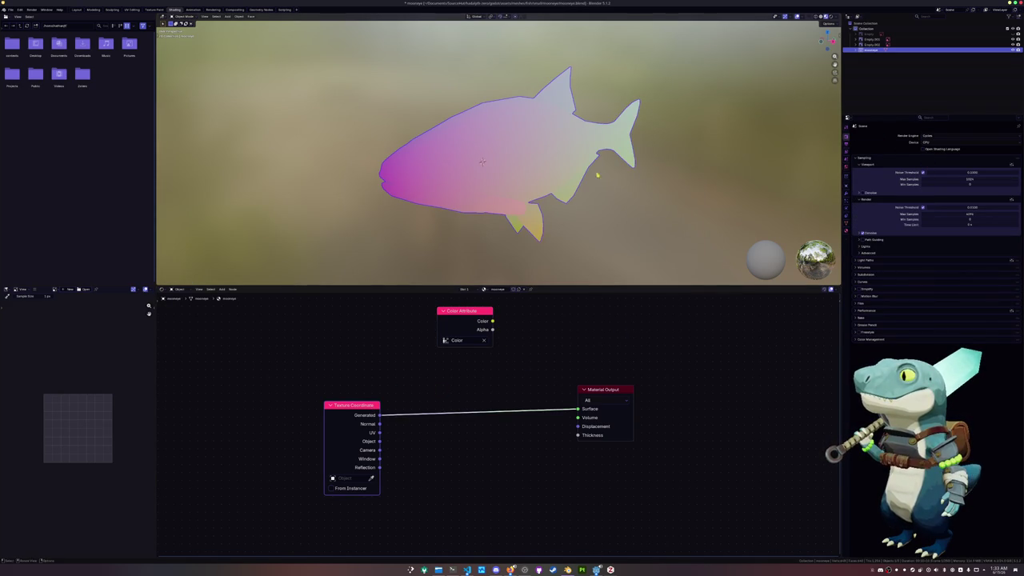
key(n)
key(s)
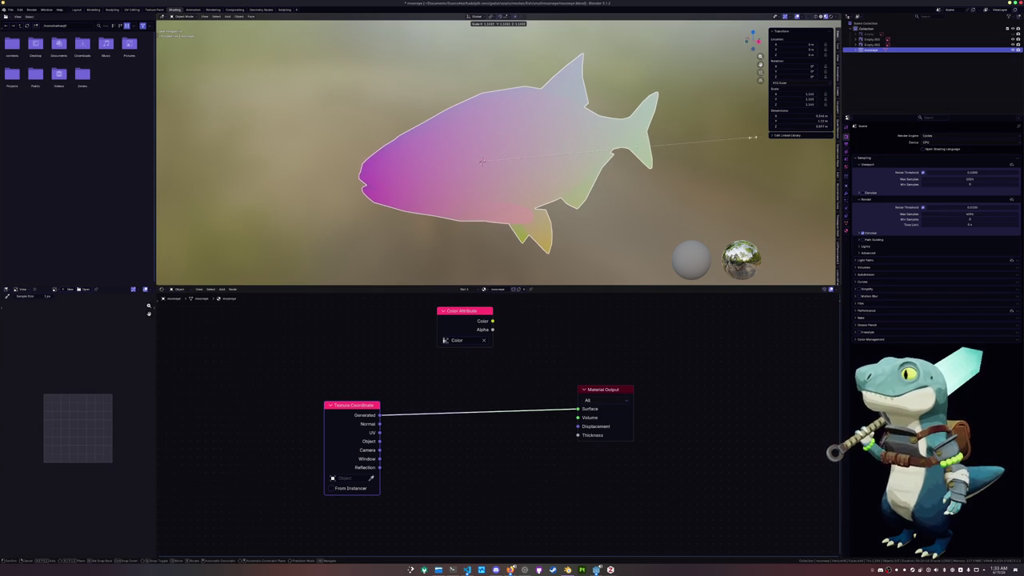
click(809, 138)
key(ctrl+a)
click(756, 154)
key(ctrl+s)
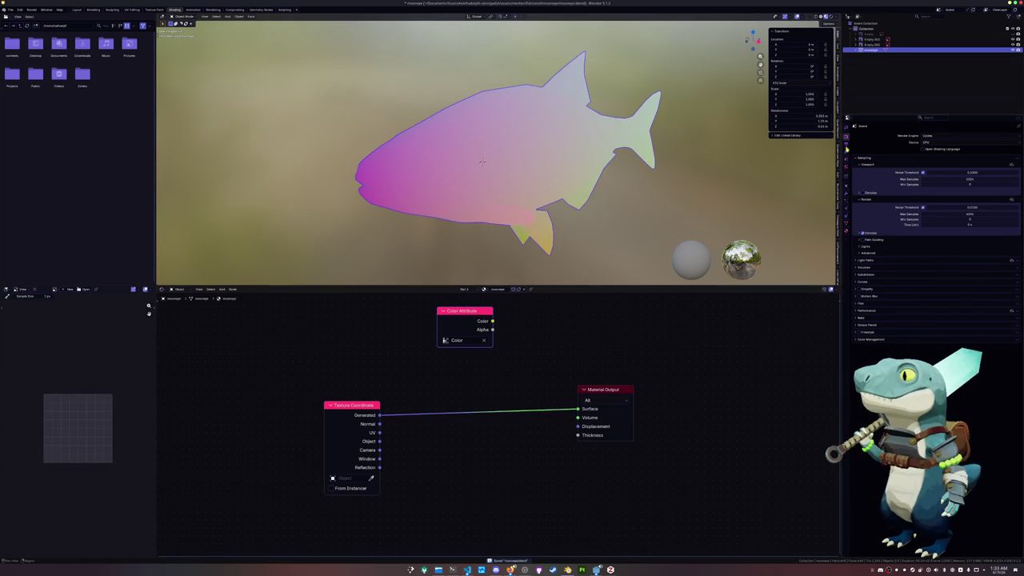
- Connect the Color Attribute's Color output to the Surface input and save
click(867, 319)
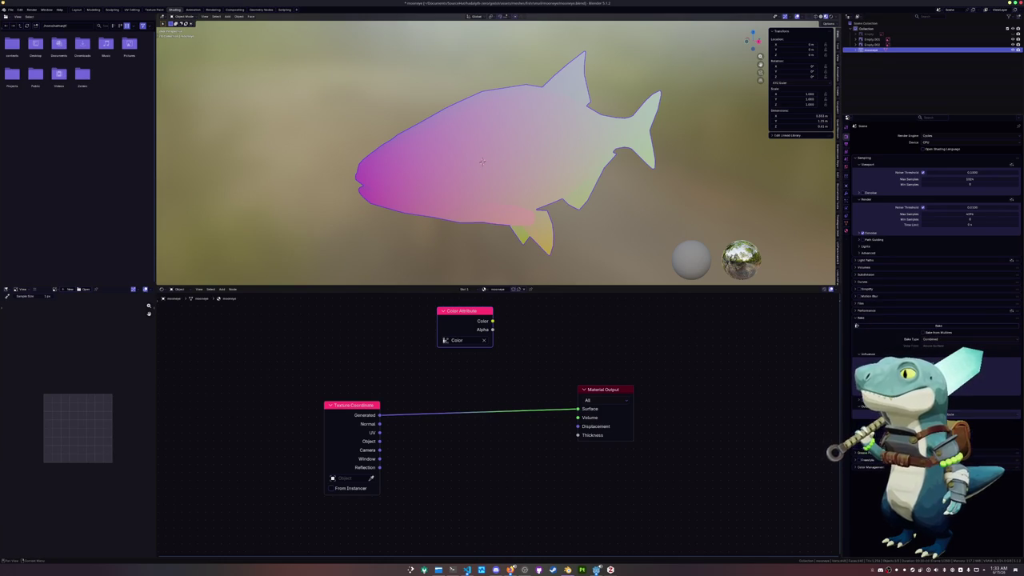
drag(492, 321, 577, 409)
key(ctrl+s)
middle_drag(484, 187, 496, 124)
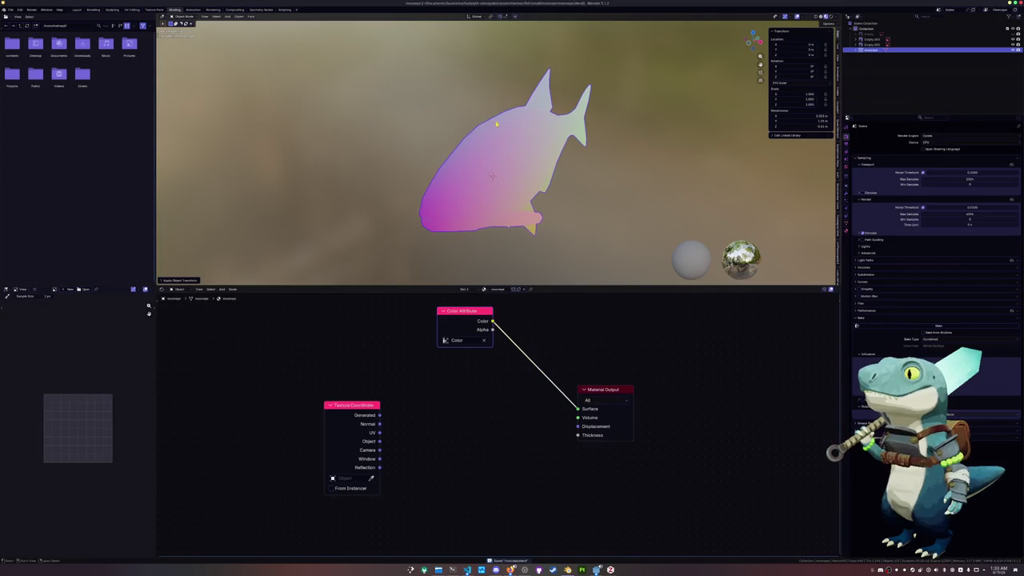
click(10, 9)
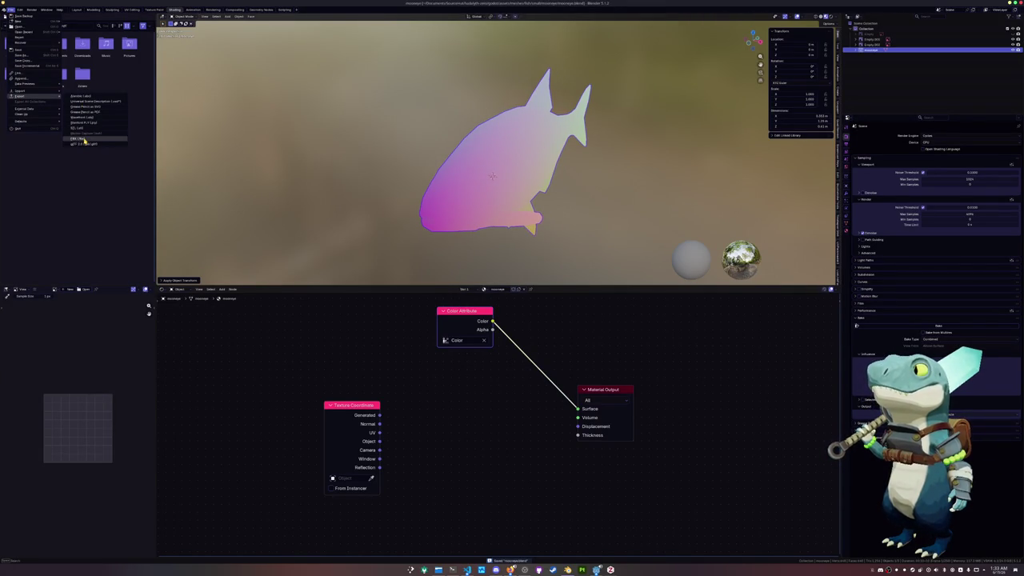
- Export the fish as FBX into a newly created 'exports' folder
click(112, 139)
text(mesh)
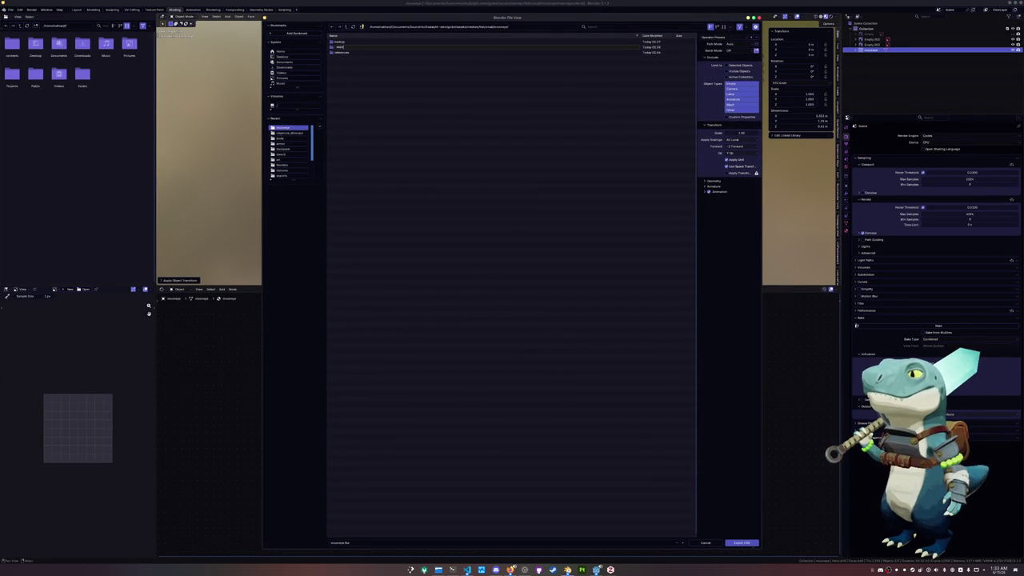
key(Return)
double_click(339, 46)
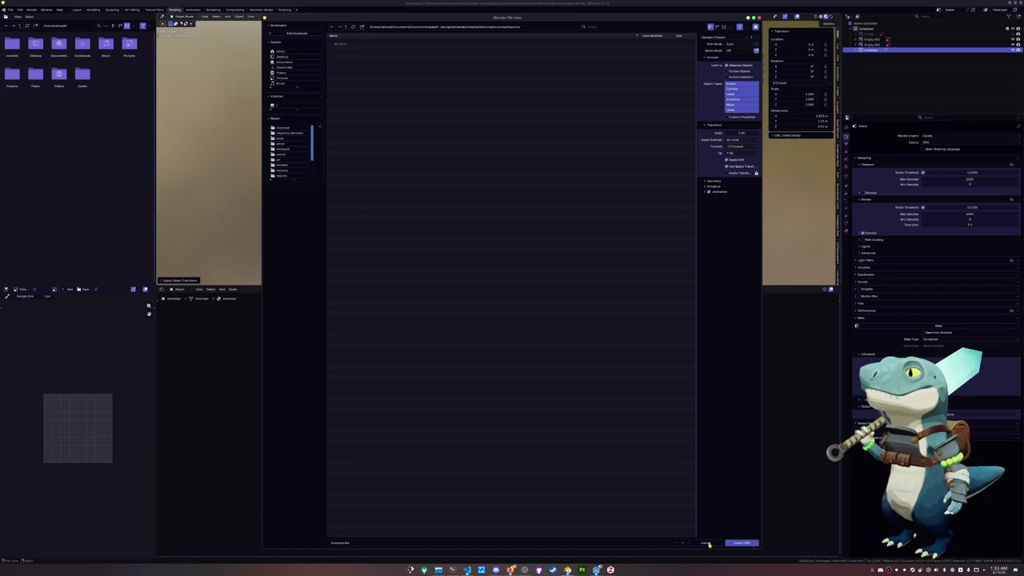
click(739, 543)
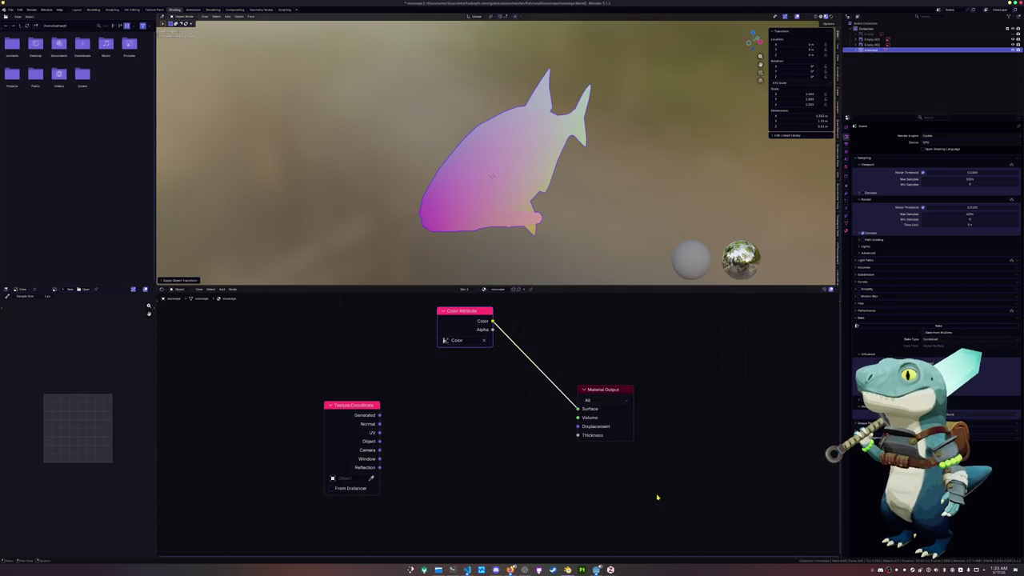
- Export the mesh again as OBJ with Colors ticked to include vertex colours
click(11, 9)
mouse_move(20, 96)
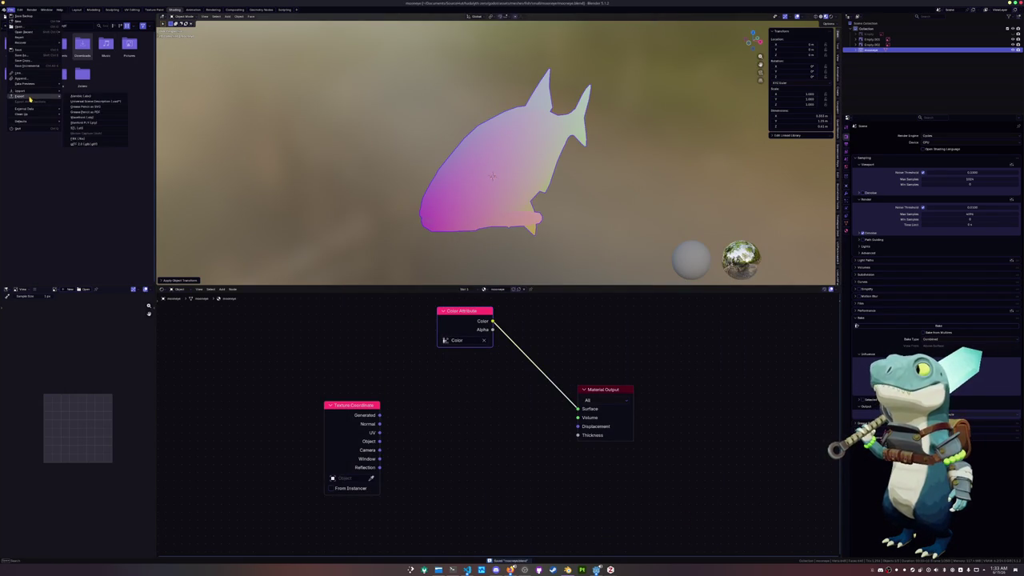
click(93, 117)
click(727, 97)
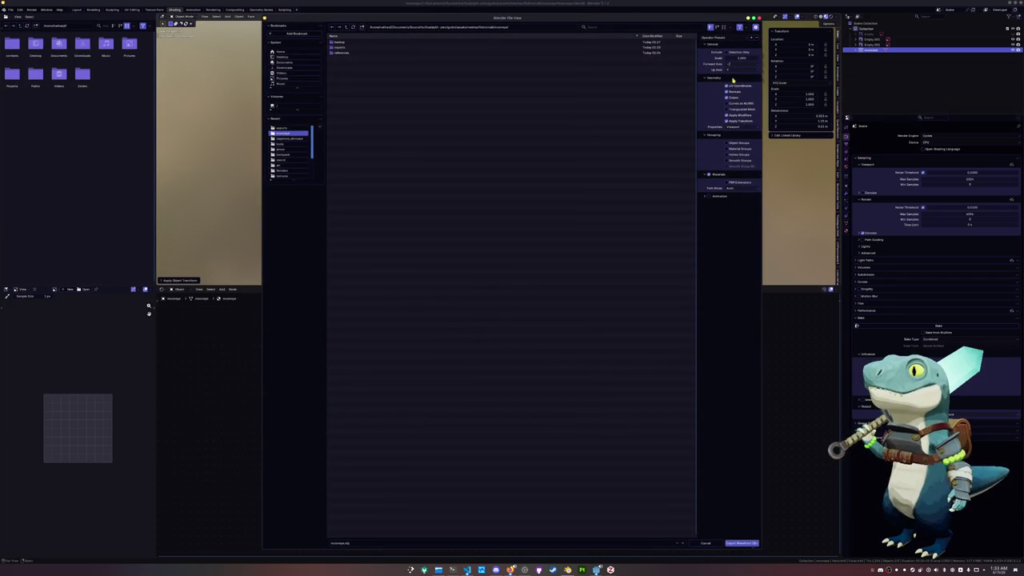
click(750, 543)
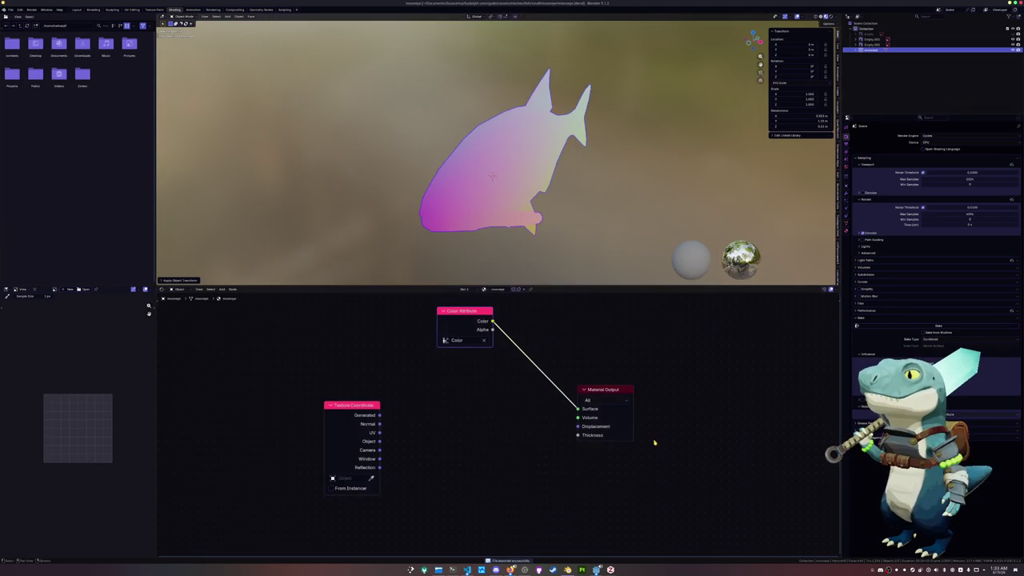
ctrl+shift+click(351, 408)
ctrl+shift+click(474, 323)
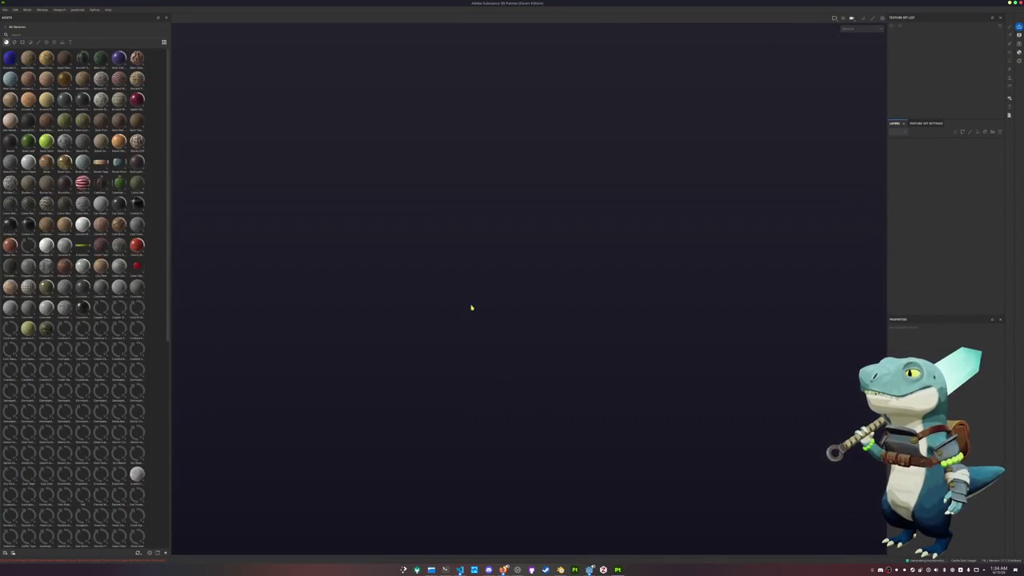
- Start a new Painter project and browse for the mesh from a recent folder
click(5, 9)
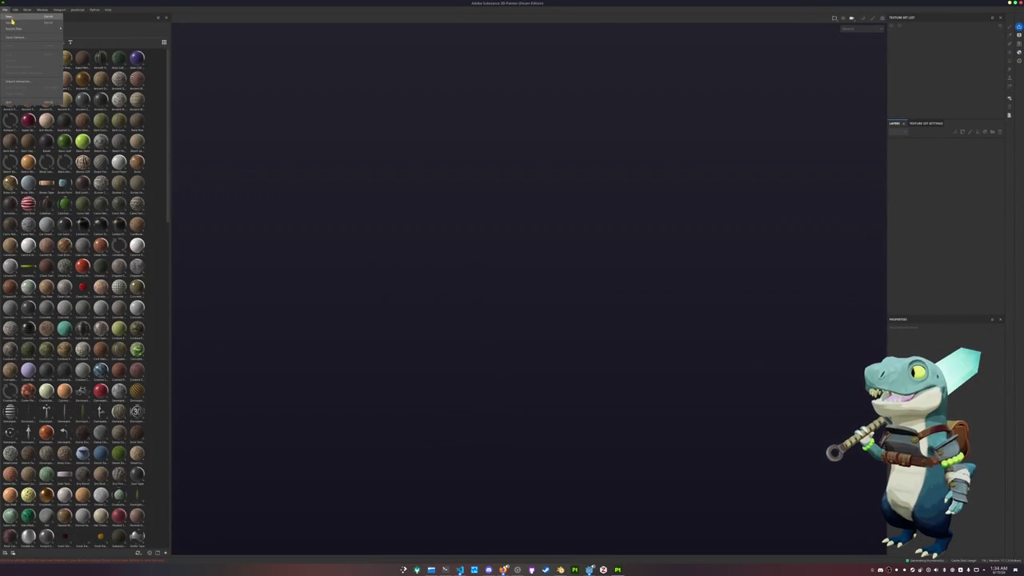
click(18, 17)
click(559, 215)
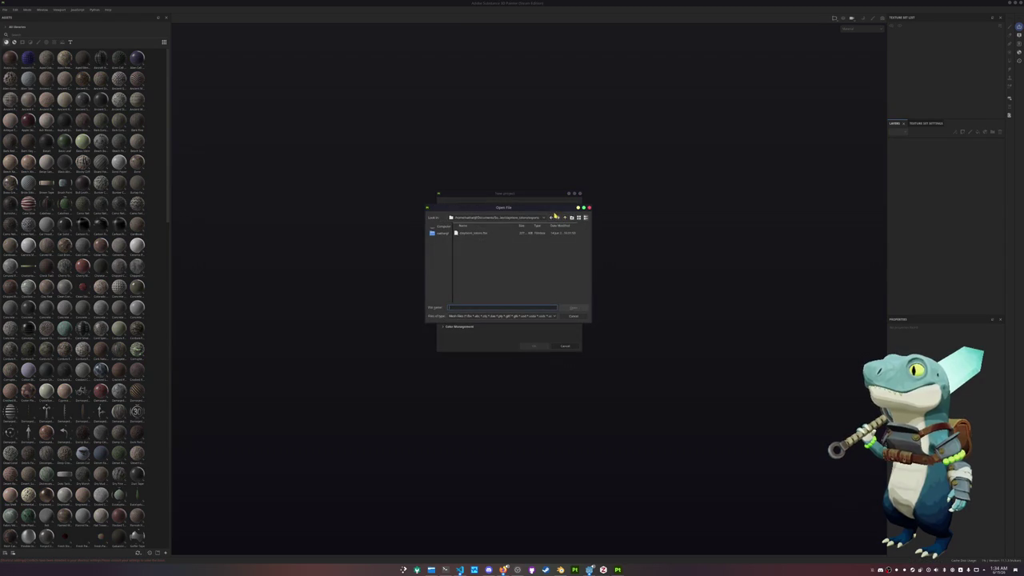
click(543, 217)
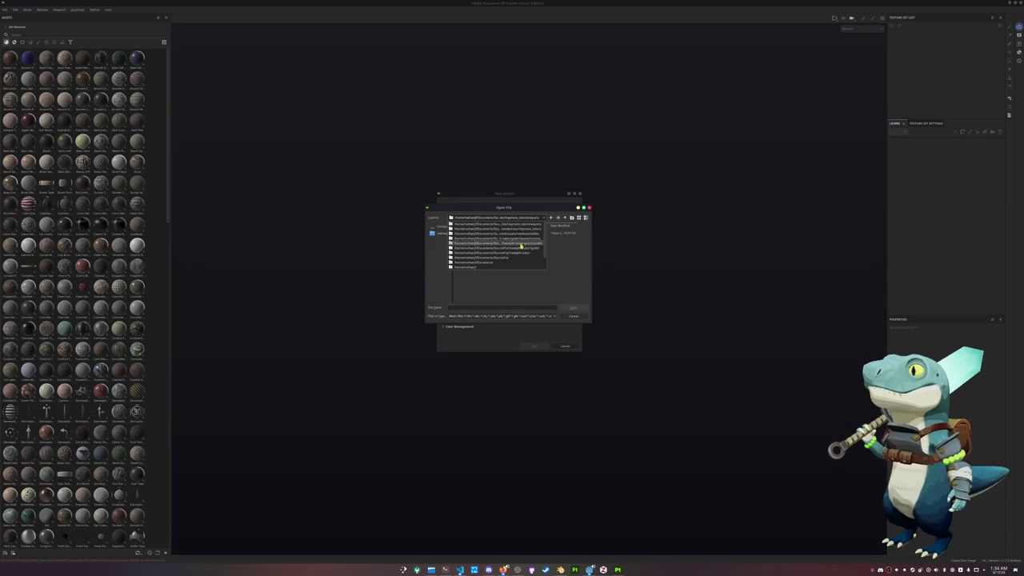
click(510, 260)
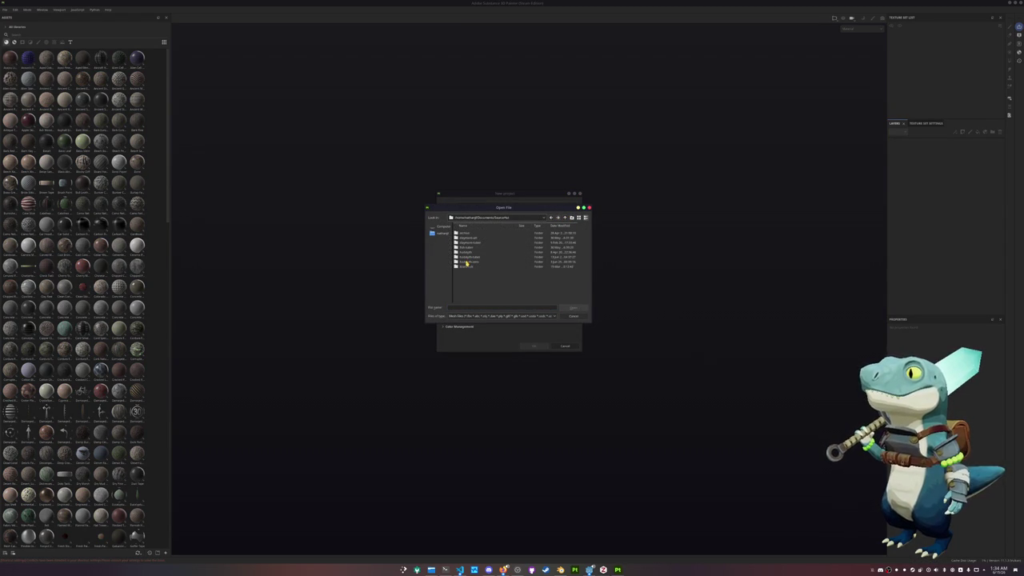
double_click(466, 263)
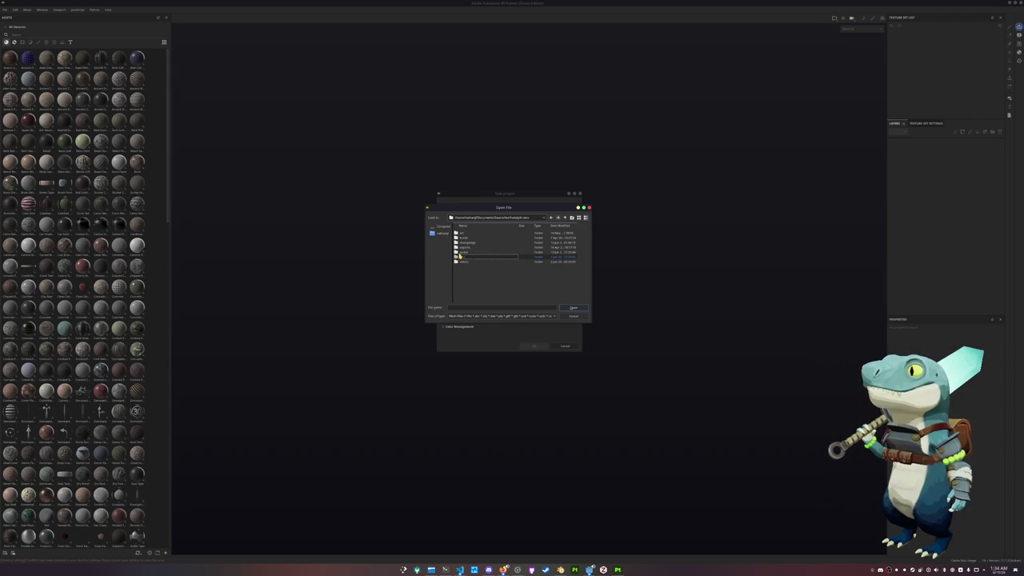
click(464, 253)
double_click(463, 253)
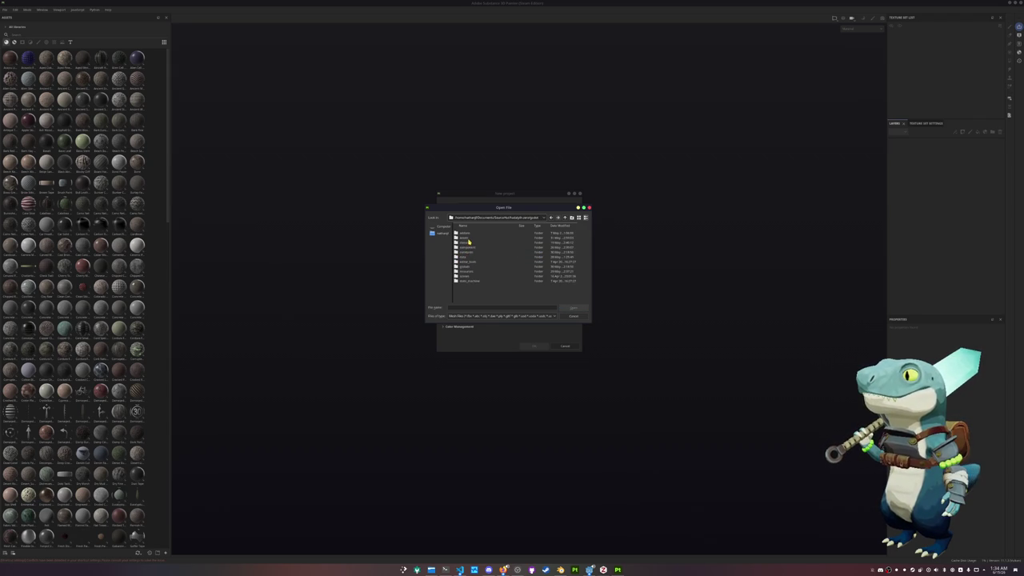
- Choose the exported mooneye mesh from the exports folder and set document resolution to 512
double_click(468, 242)
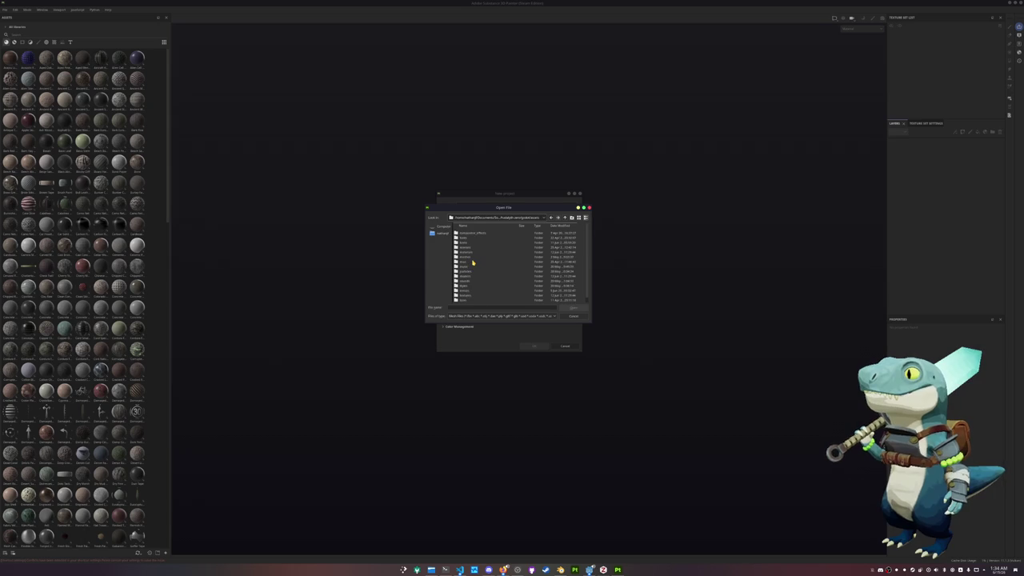
double_click(471, 260)
double_click(469, 242)
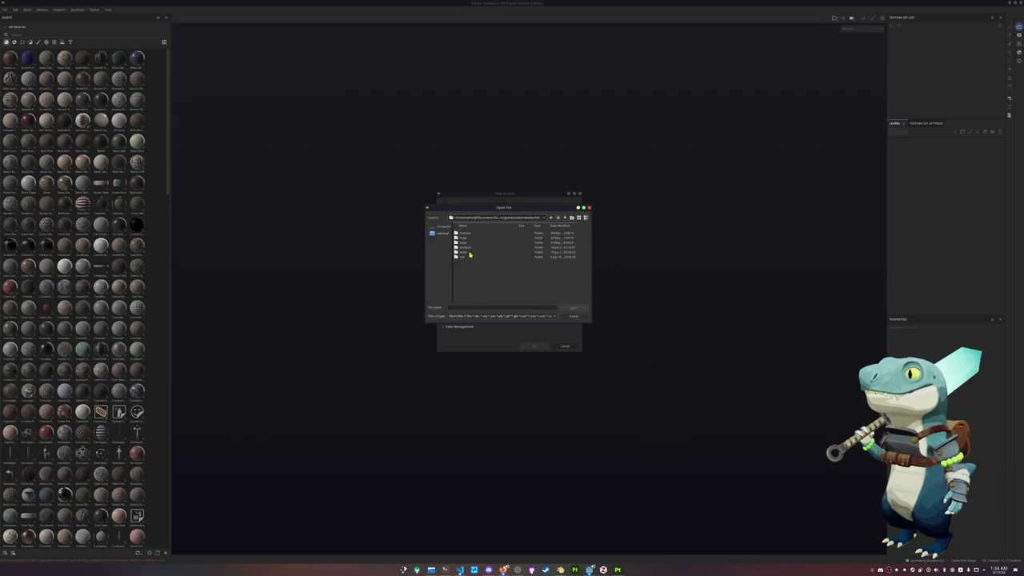
double_click(469, 252)
scroll(485, 245, down, 3)
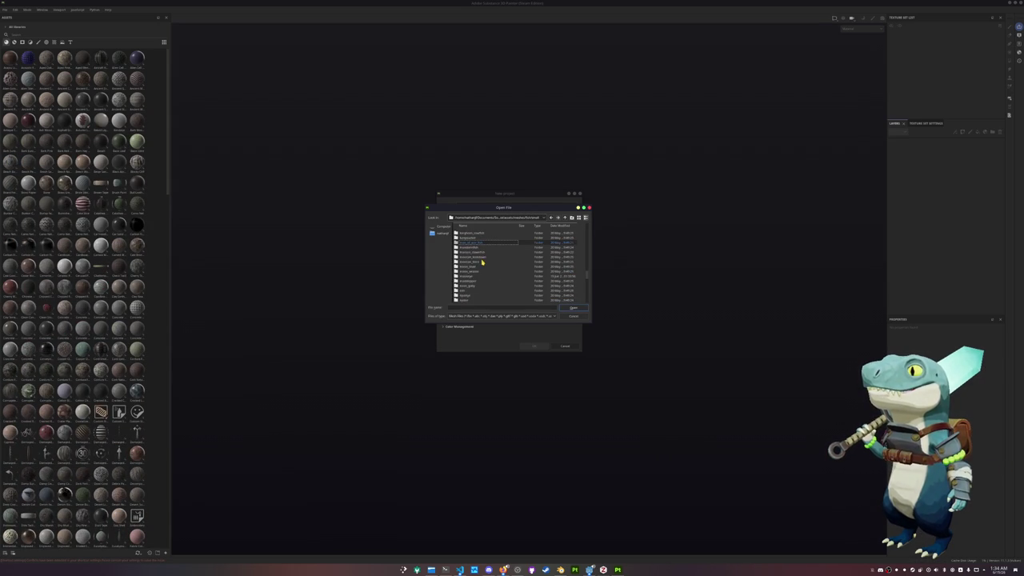
double_click(470, 276)
double_click(471, 240)
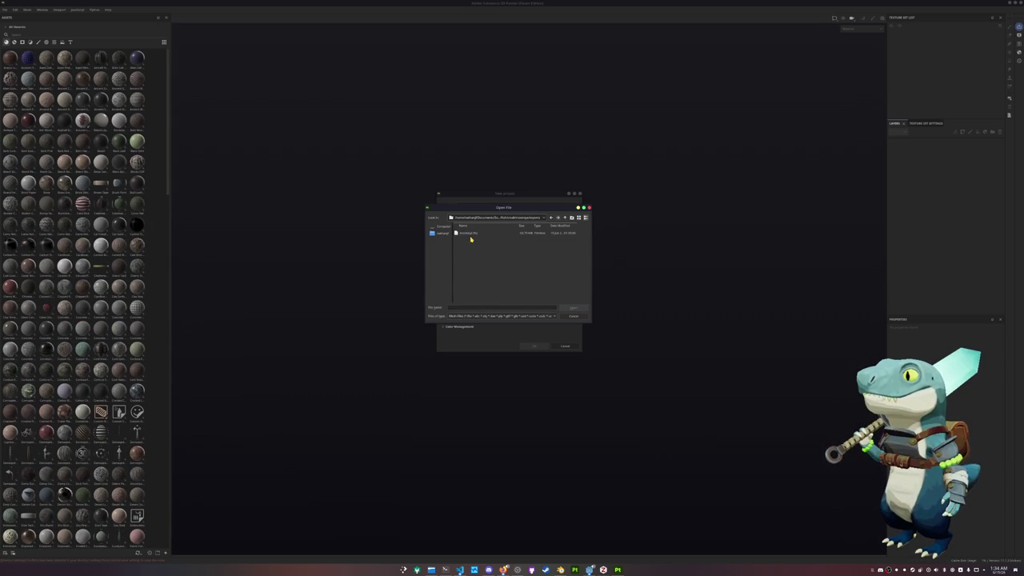
double_click(469, 232)
click(484, 231)
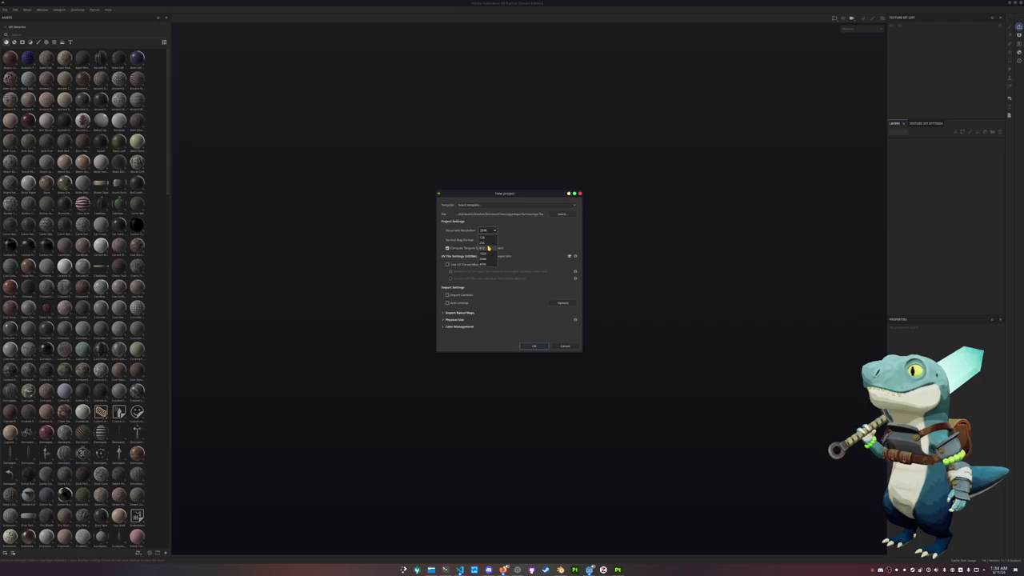
click(483, 248)
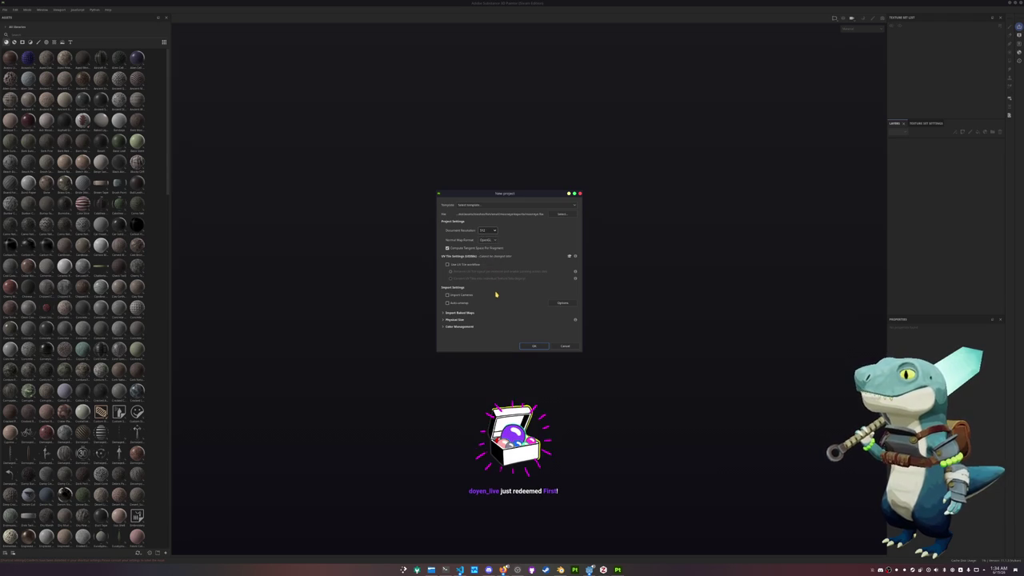
- Create the mooneye project, bake the selected mesh maps, and open the references folder
click(534, 346)
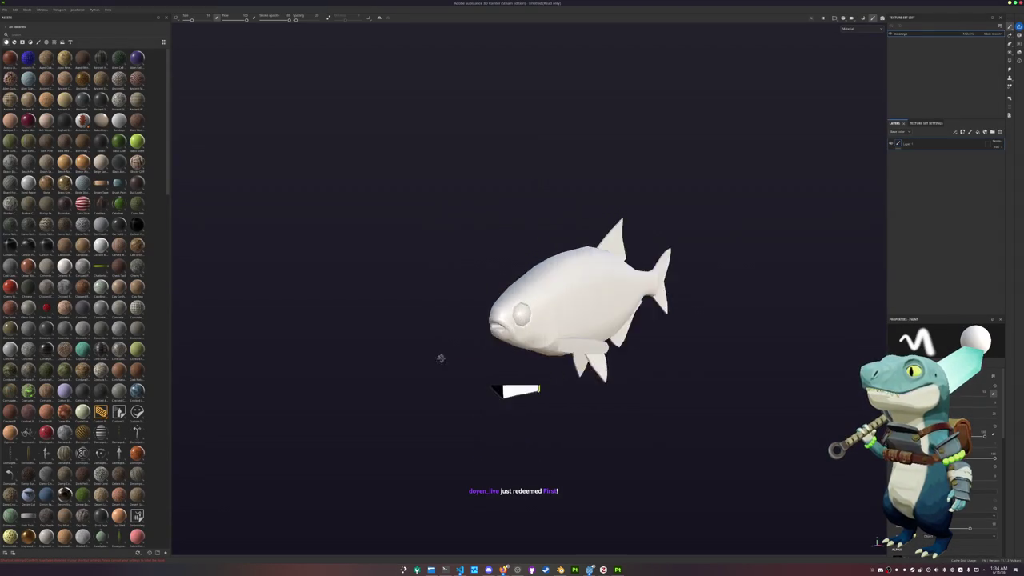
key(ctrl+b)
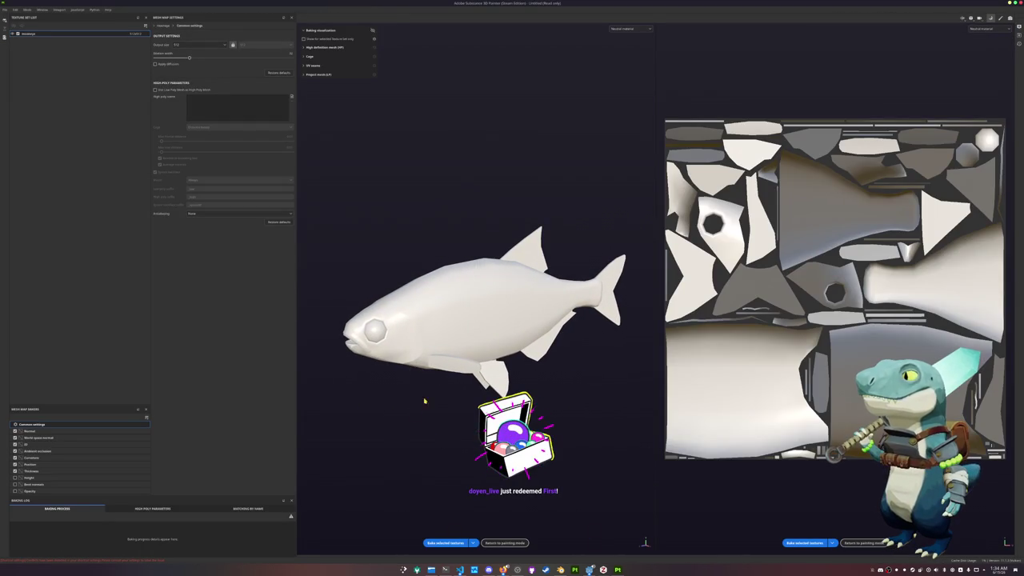
click(437, 542)
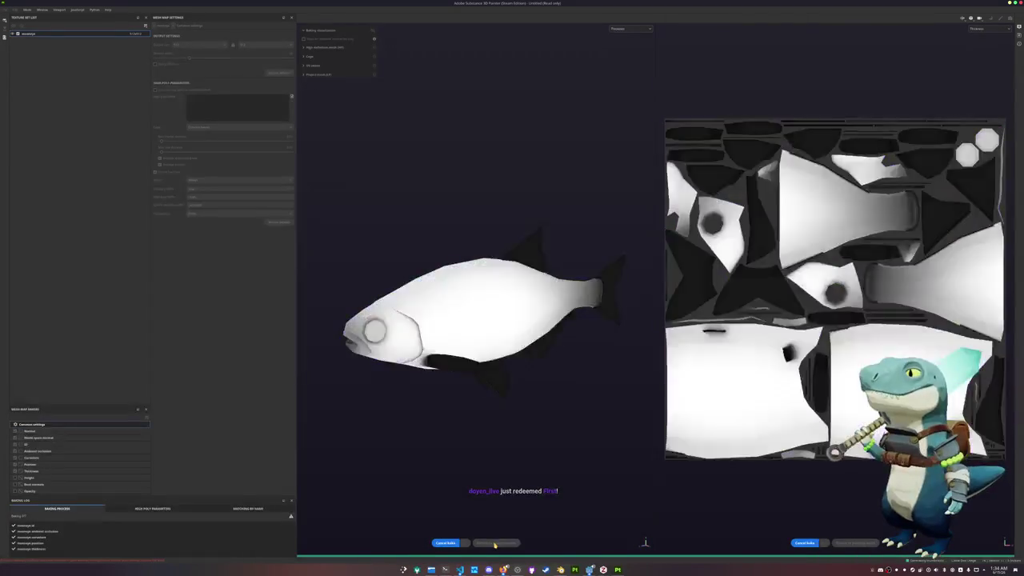
click(496, 542)
click(431, 569)
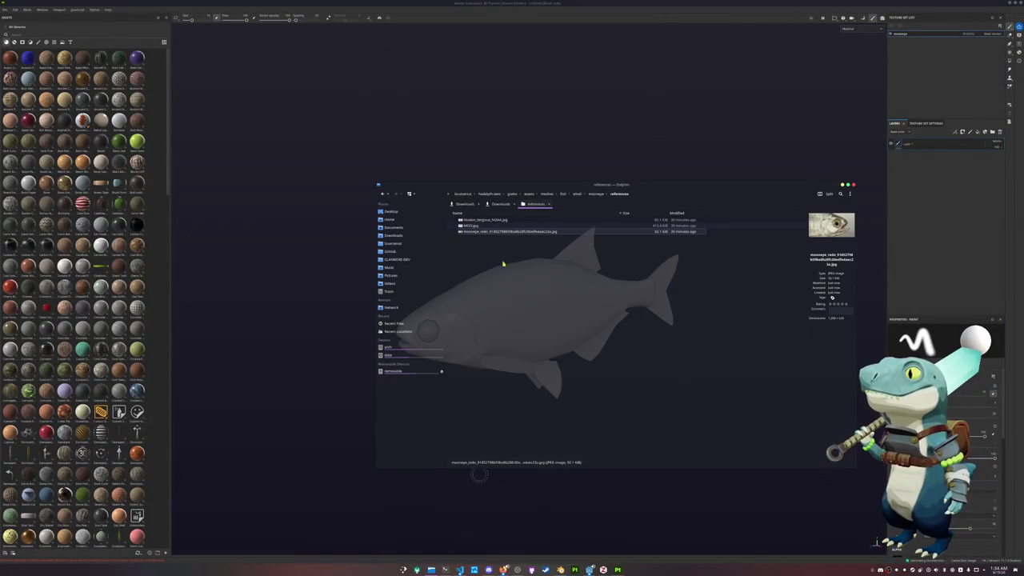
- Open MOO.jpg in Gwenview at the top-left and turn the Painter fish side-on
click(497, 226)
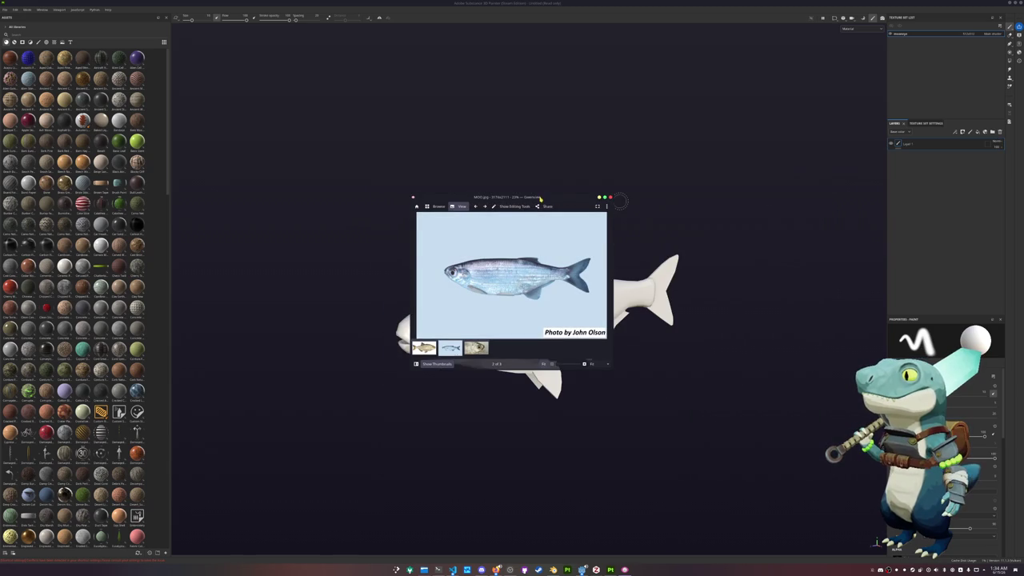
drag(542, 197, 324, 48)
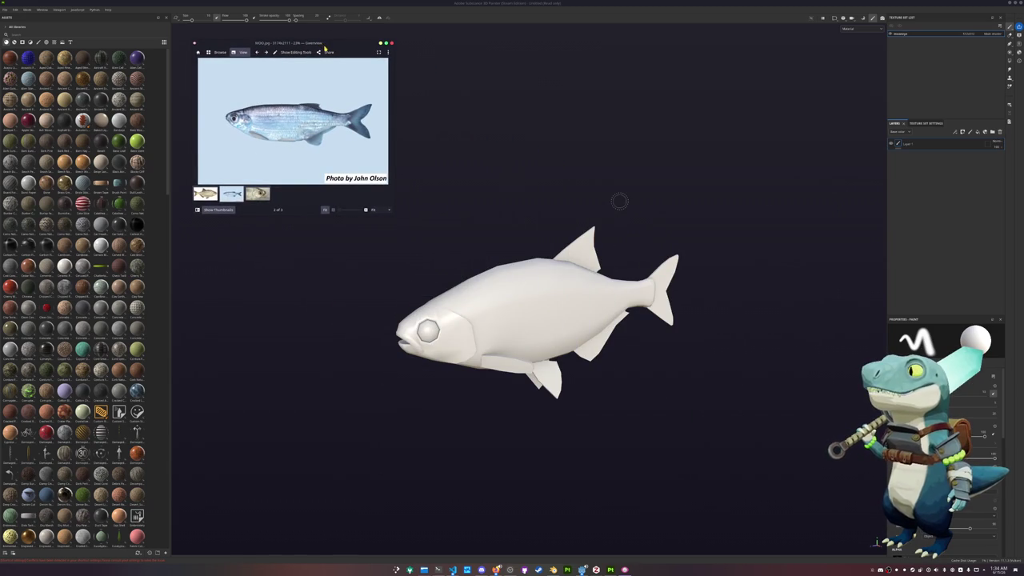
alt+drag(502, 230, 537, 245)
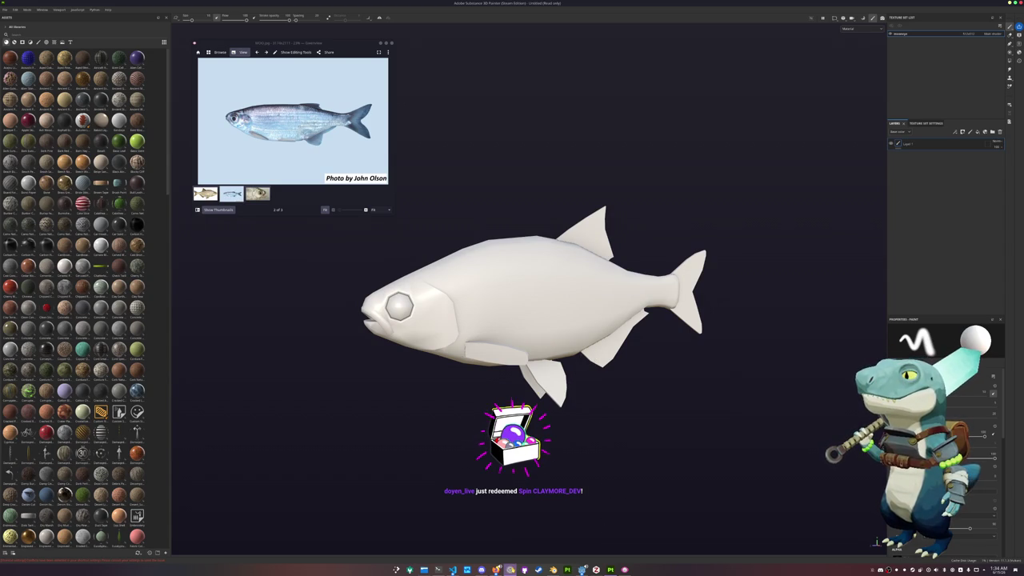
click(509, 569)
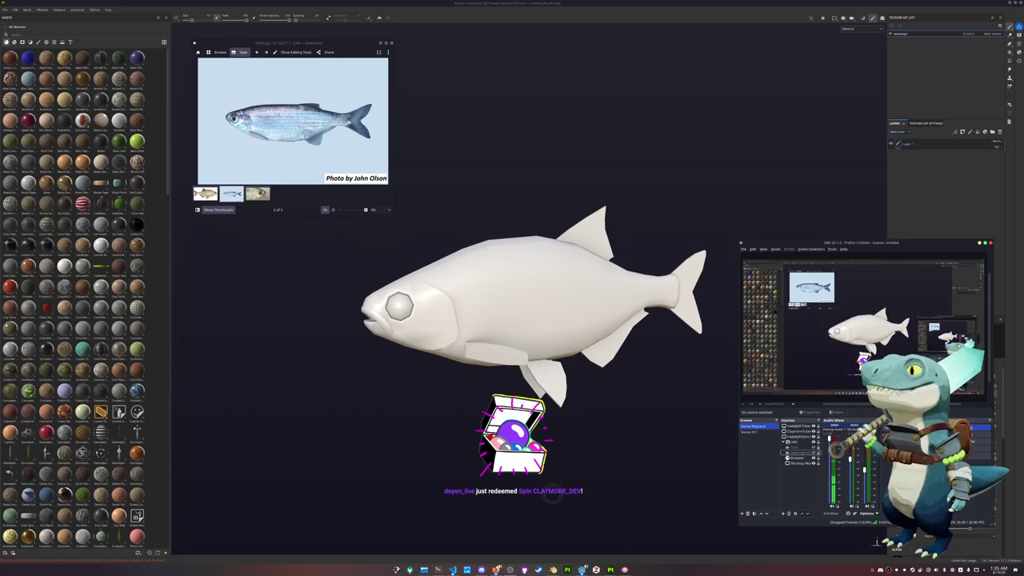
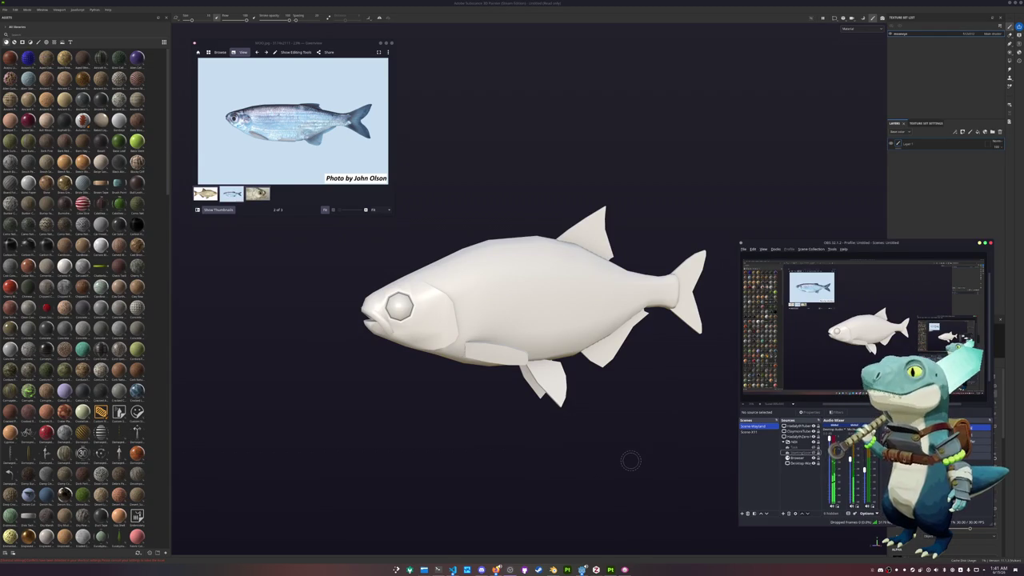
- Launch the KColorChooser colour picker and place it beside the reference photo
click(631, 460)
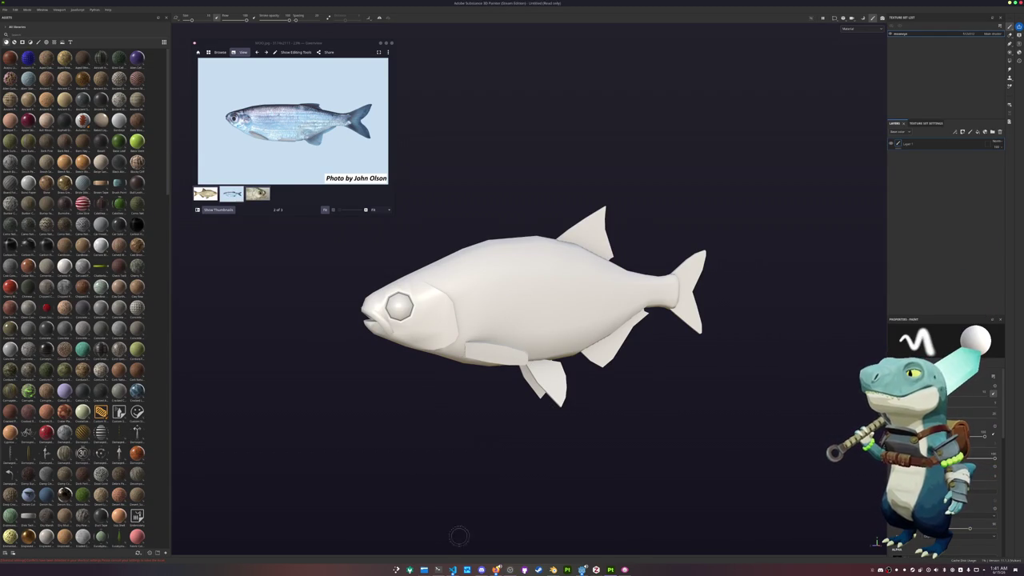
key(super)
text(krita)
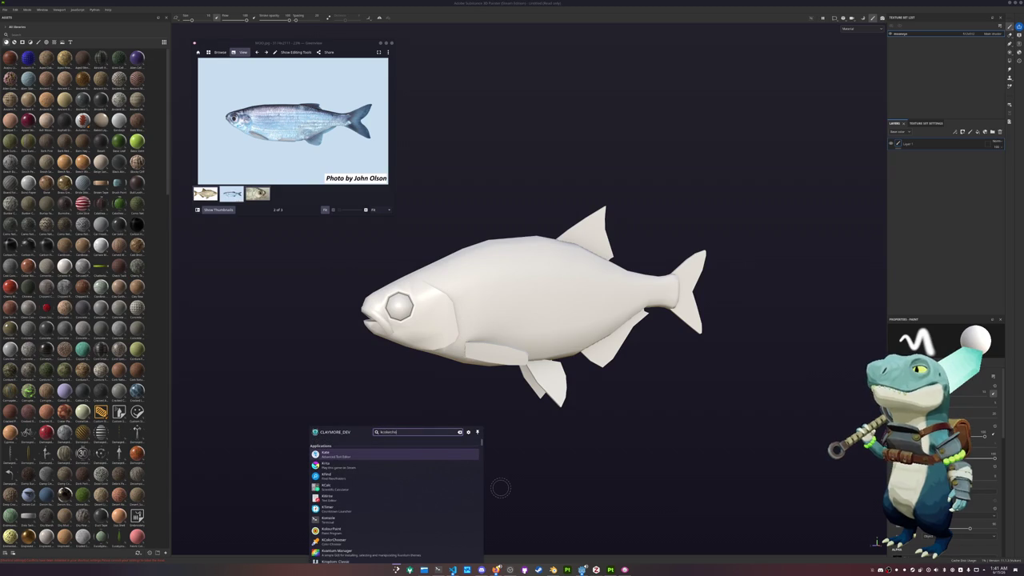
key(Return)
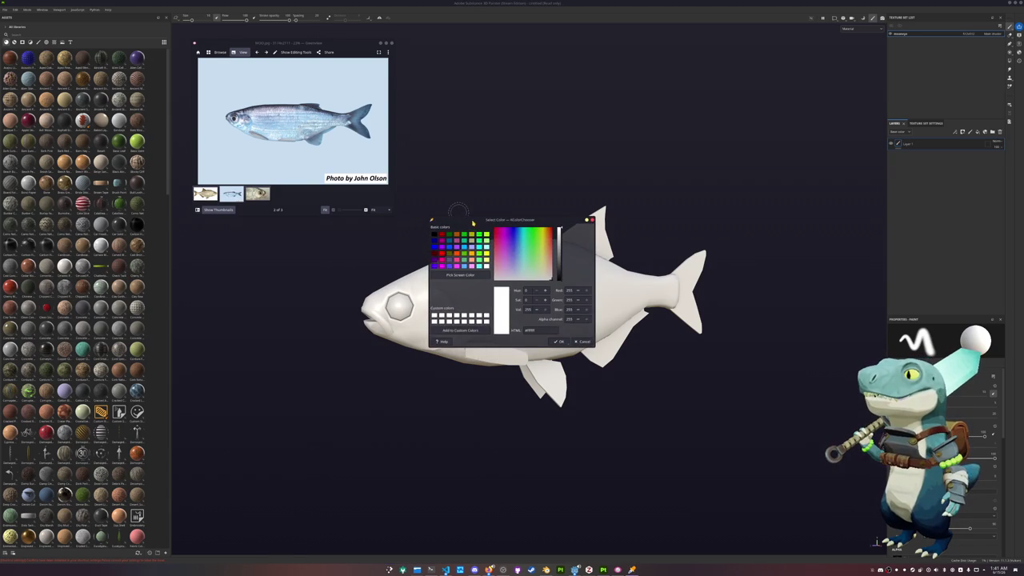
drag(473, 222, 450, 46)
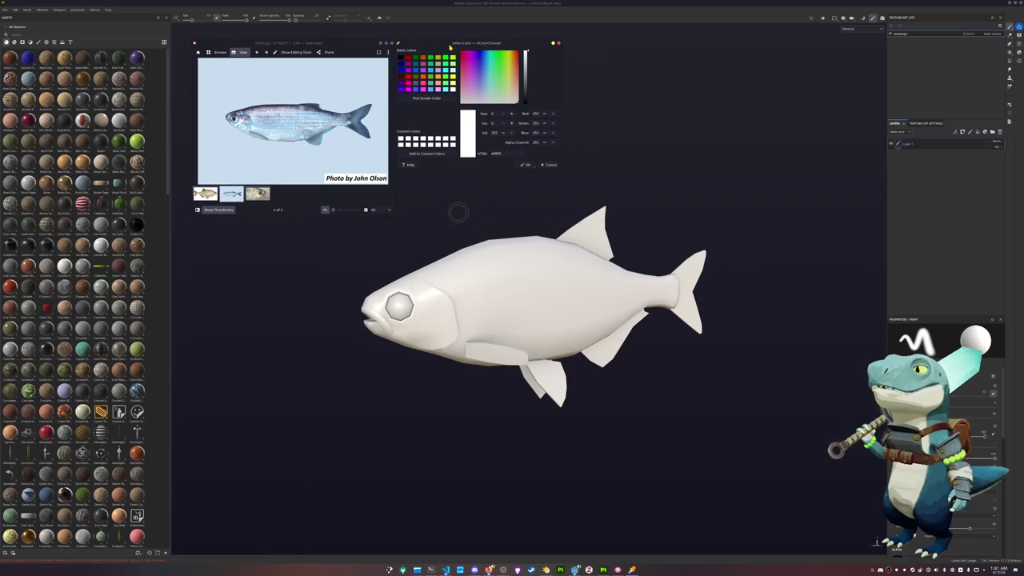
- Sample the fish's light blue from the photo and set the viewport to Base color
click(426, 98)
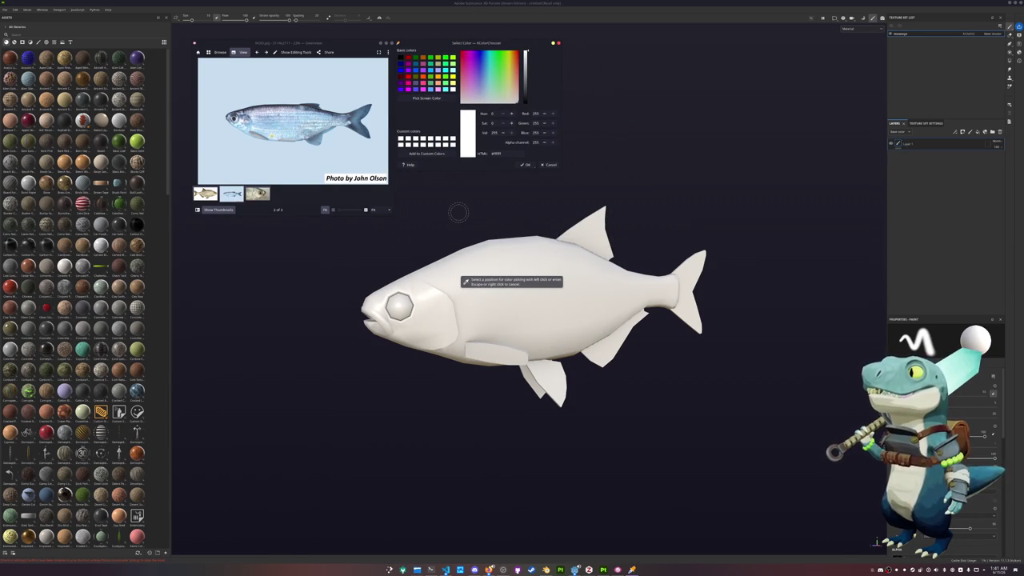
click(458, 212)
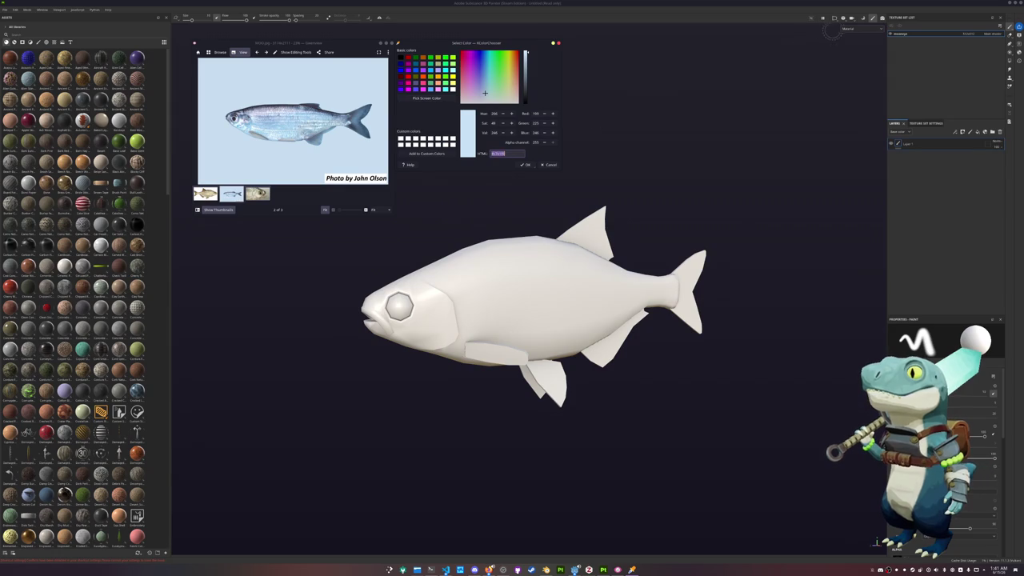
click(850, 28)
click(859, 56)
- Drag the SimpleDiffuse material onto the fish mesh
scroll(101, 363, down, 5)
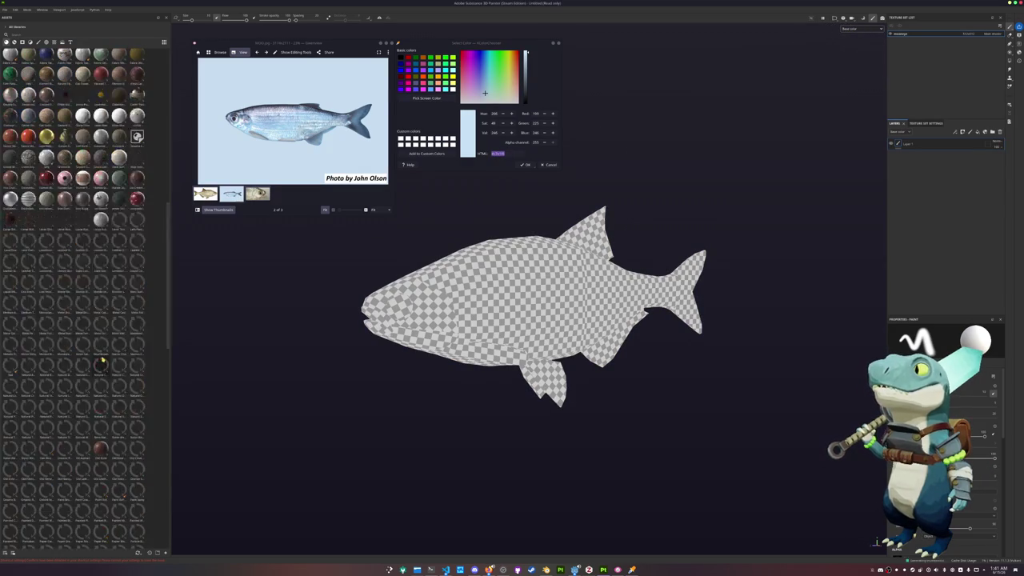
scroll(102, 362, down, 5)
drag(100, 211, 693, 318)
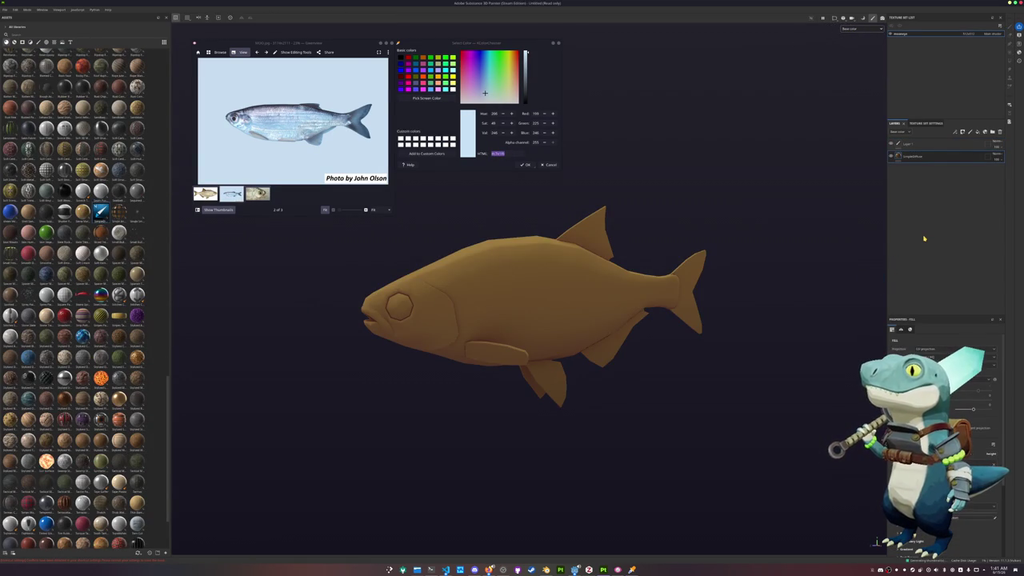
mouse_move(782, 243)
alt+mouse_down()
mouse_move(767, 234)
mouse_move(835, 235)
alt+mouse_up()
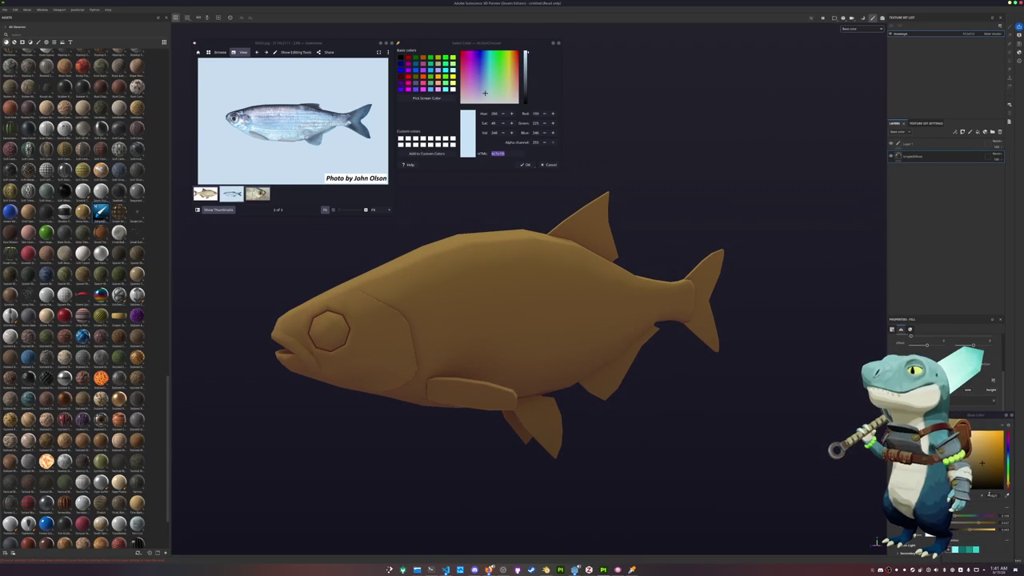
- Paste the sampled light blue into the fill's Base Color
click(971, 433)
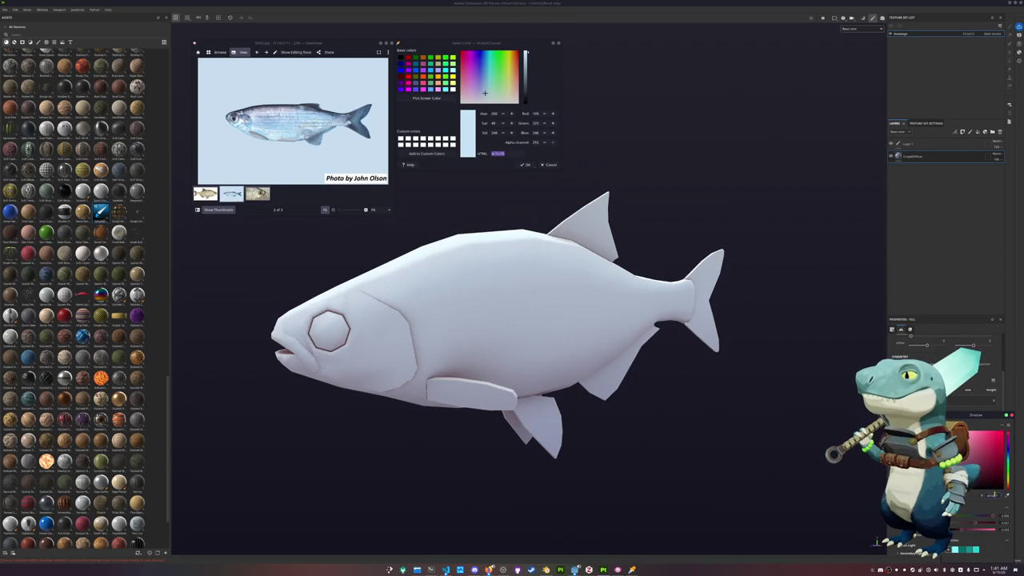
key(ctrl+v)
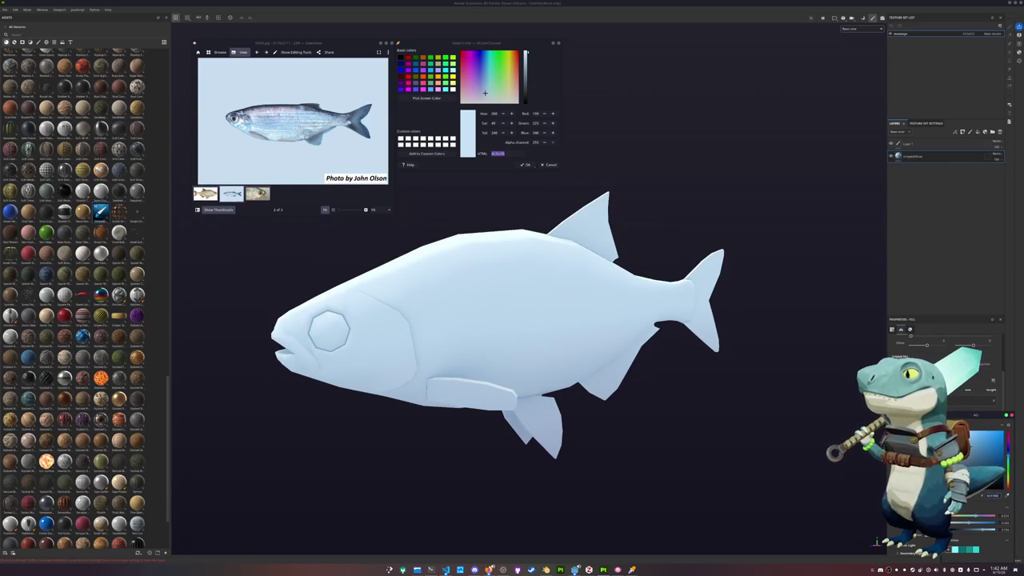
click(639, 476)
alt+drag(636, 433, 707, 471)
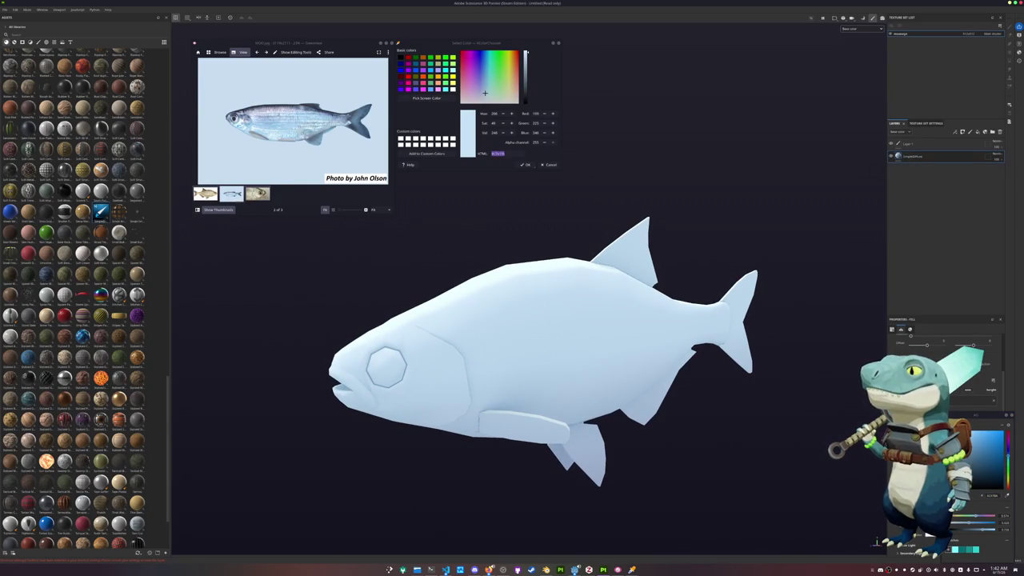
scroll(944, 376, up, 3)
click(877, 542)
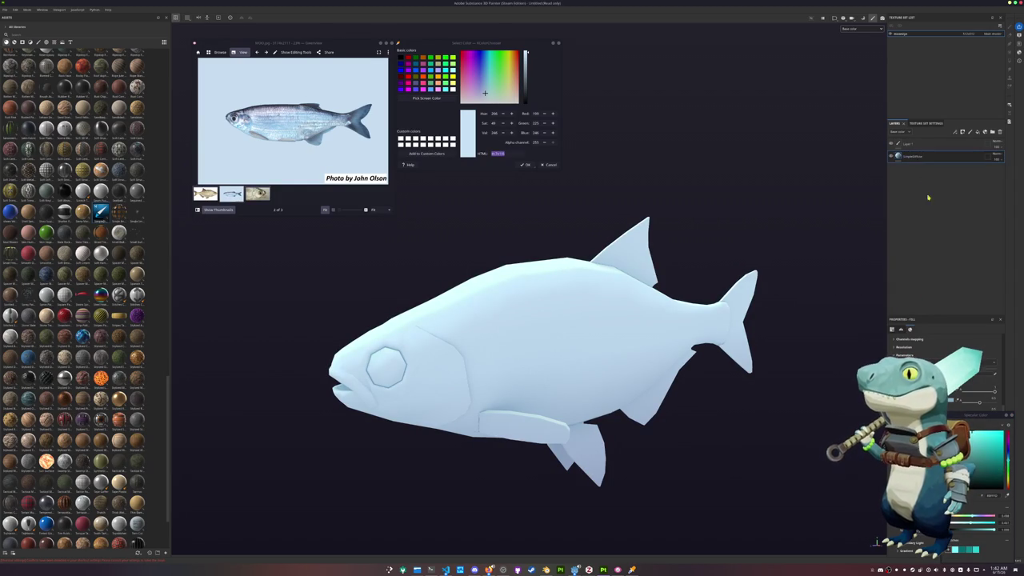
- Add a new fill layer with a slightly deeper blue sampled from the photo as Base Color
click(977, 131)
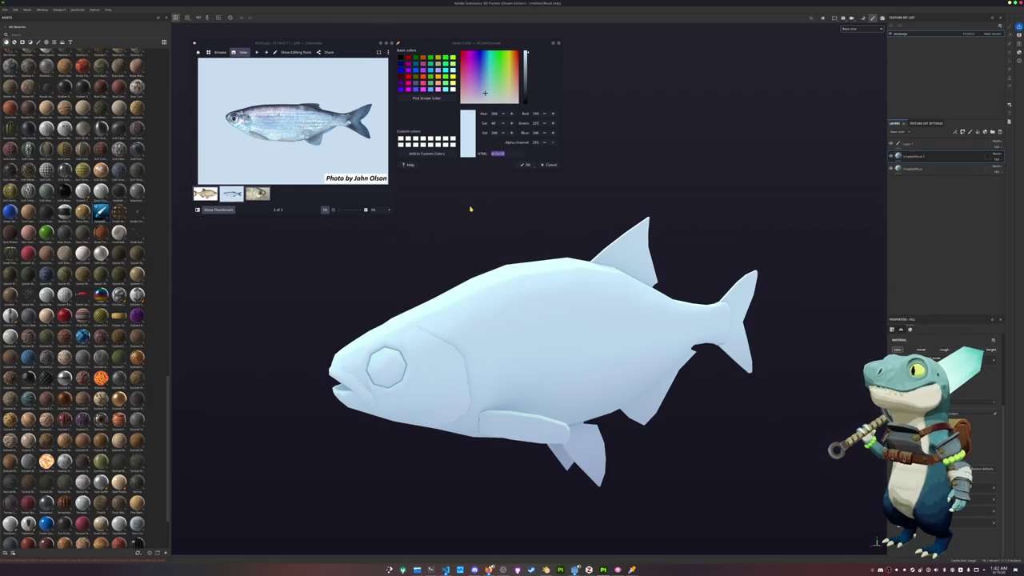
click(420, 99)
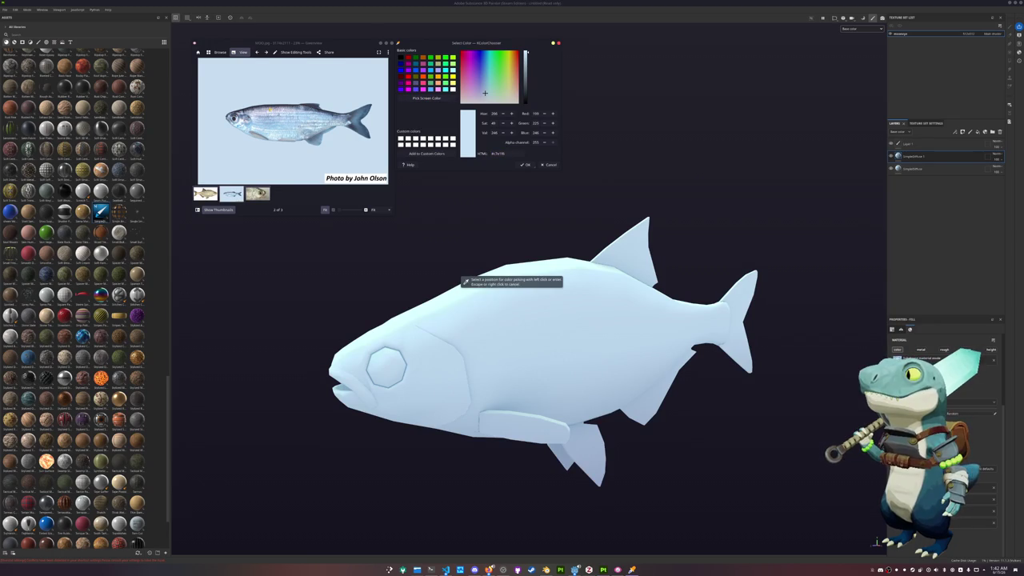
click(464, 281)
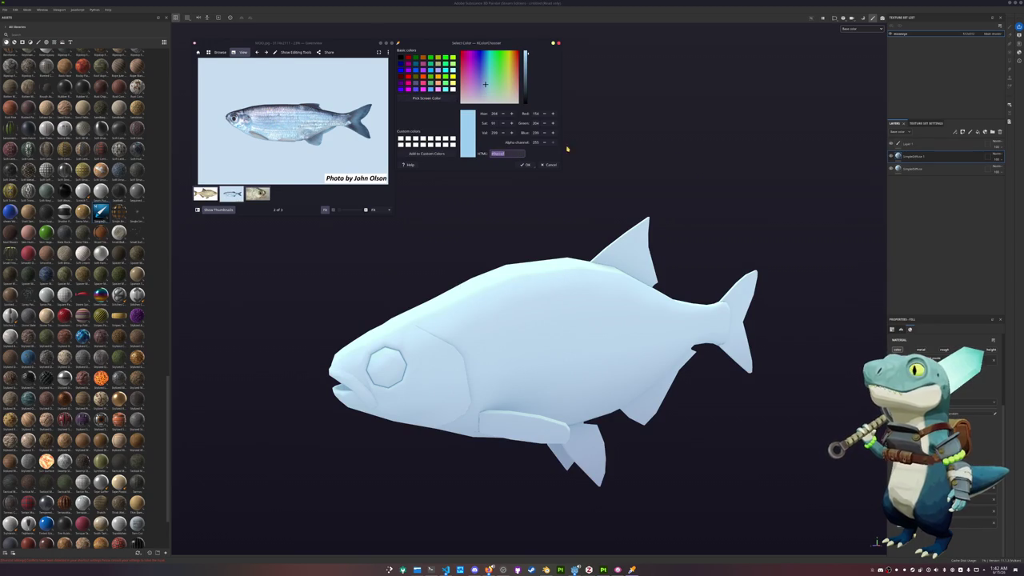
click(907, 157)
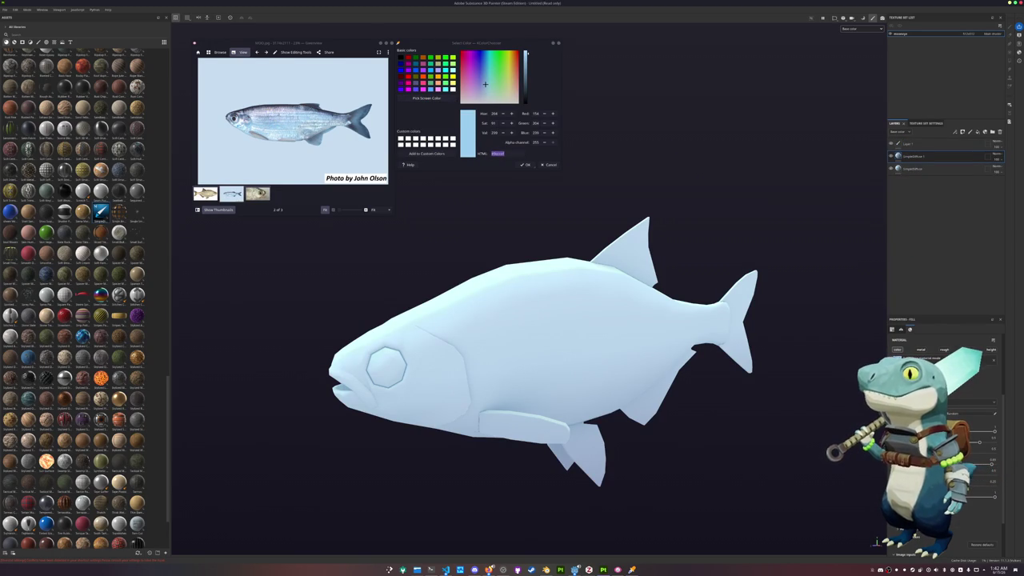
click(992, 414)
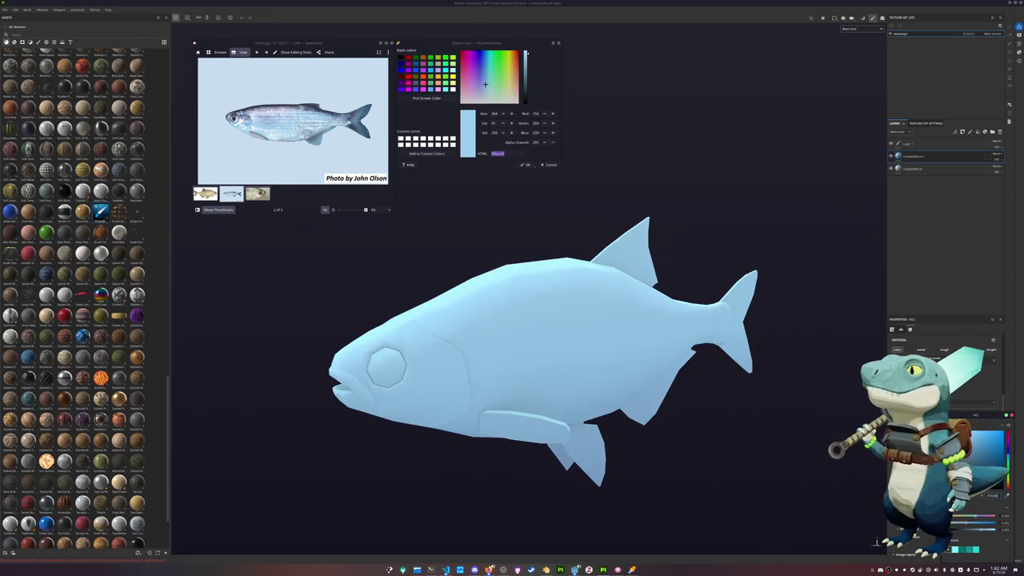
- Give the layer a black mask with a Light generator, adjust its spread, and duplicate it
right_click(921, 156)
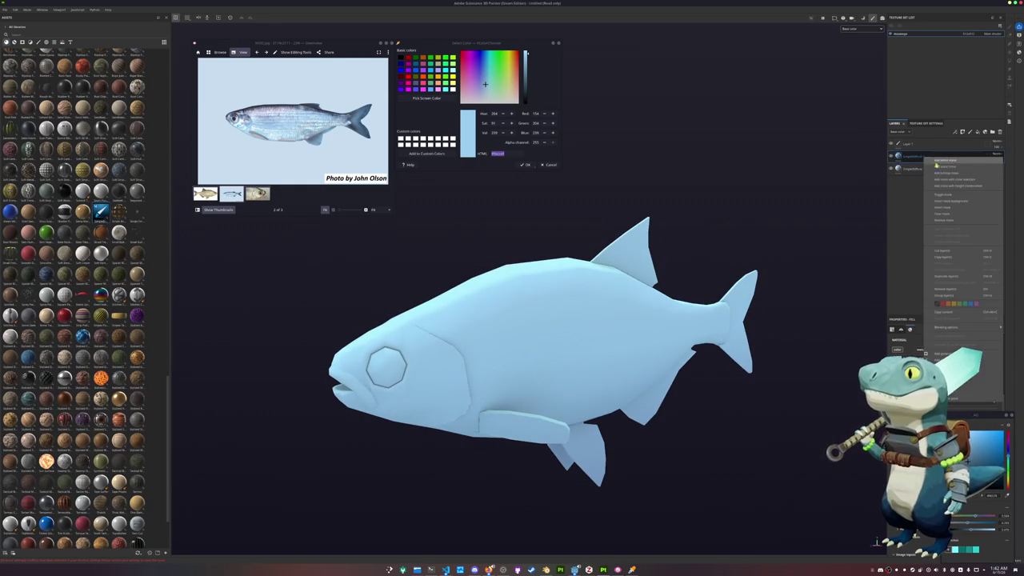
click(940, 178)
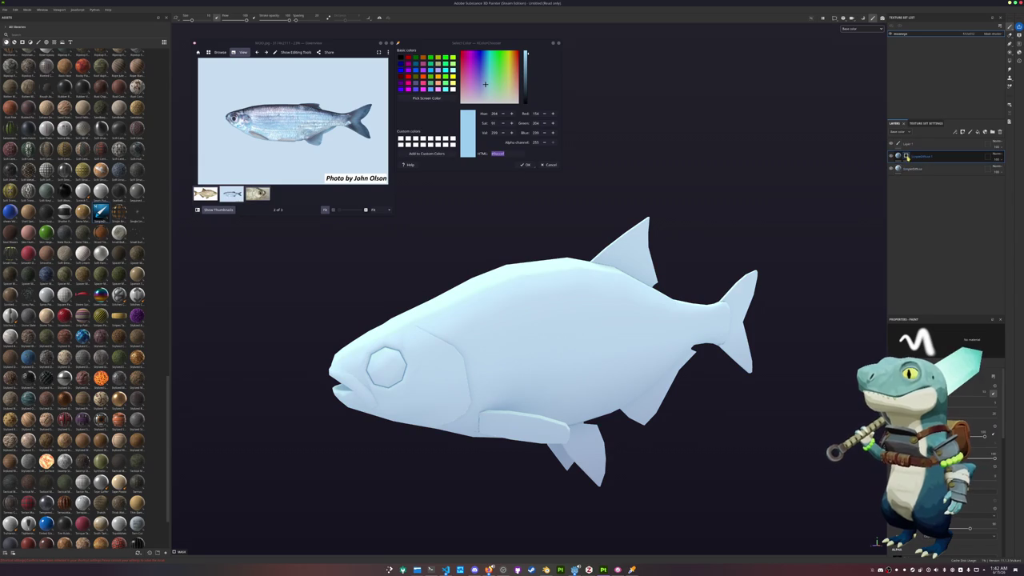
right_click(907, 156)
click(925, 323)
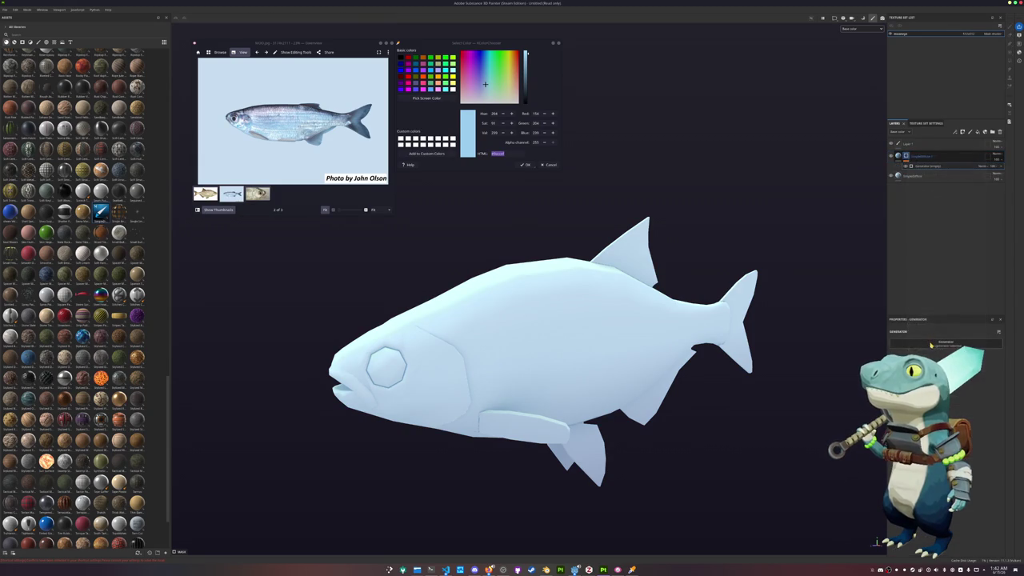
click(926, 339)
click(967, 391)
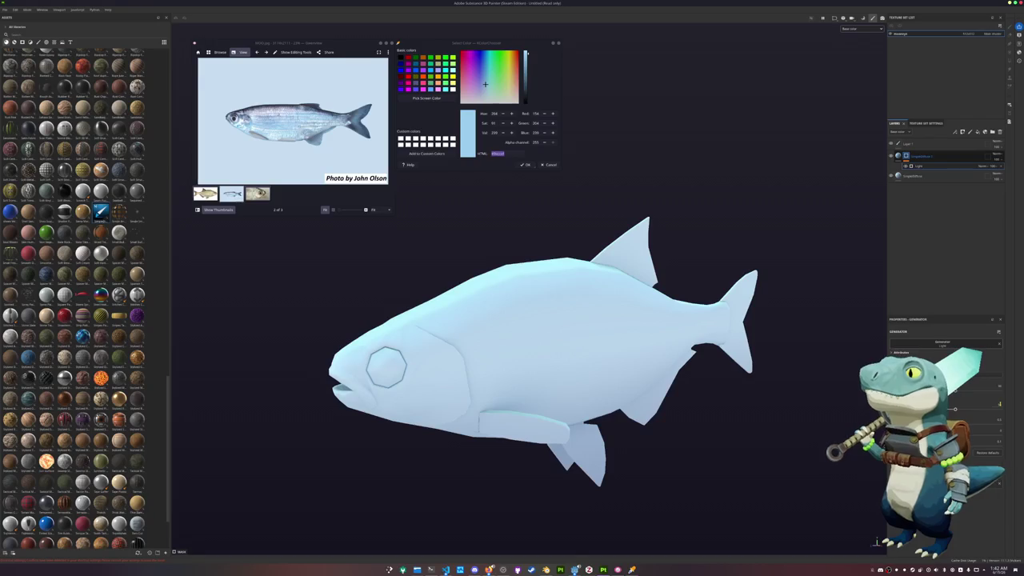
drag(959, 432, 977, 434)
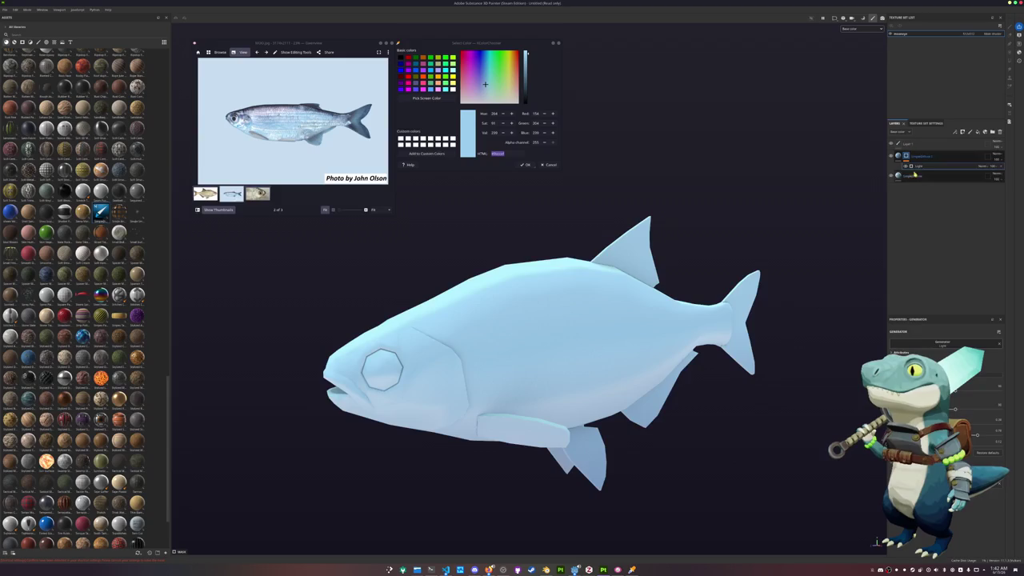
key(ctrl+d)
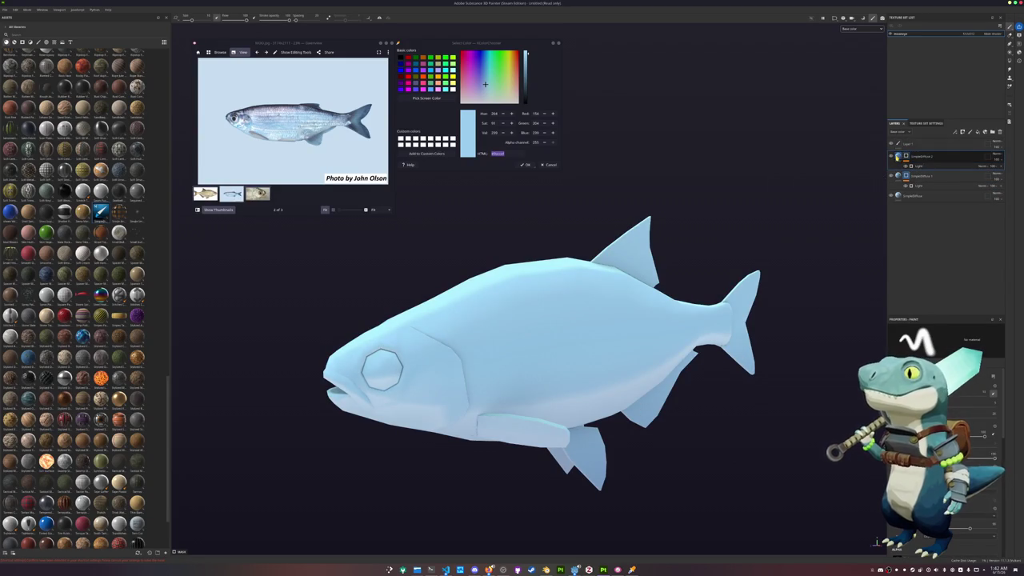
- Delete the copy's Light generator and sample pale pinkish-grey and dark purple-grey screen colours
key(Delete)
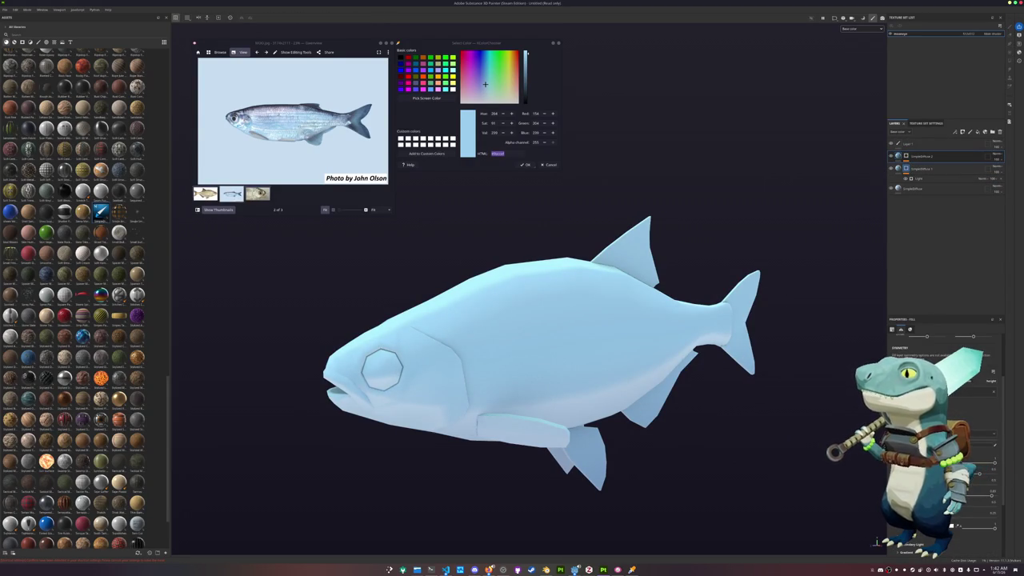
click(427, 98)
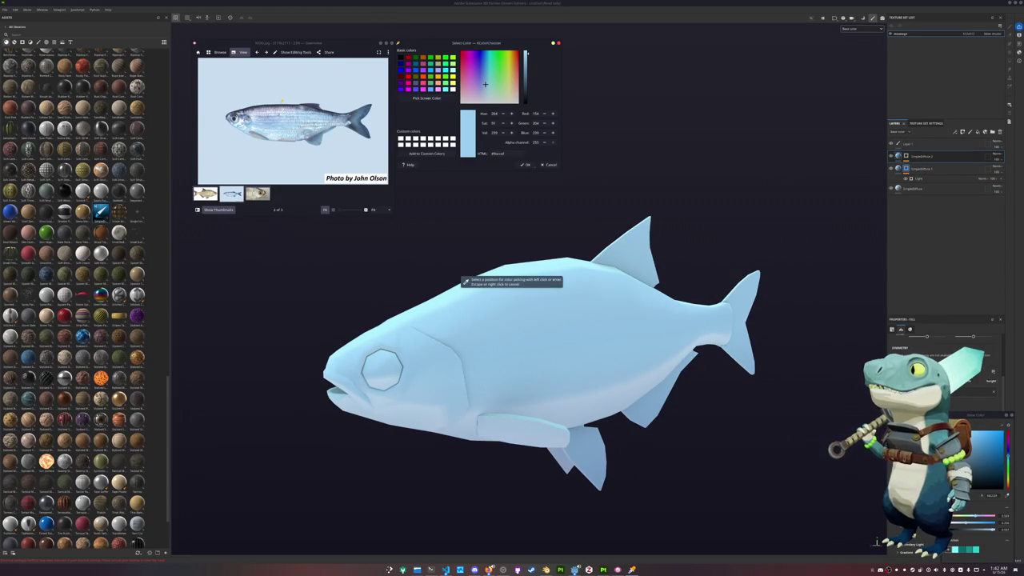
click(401, 128)
click(426, 98)
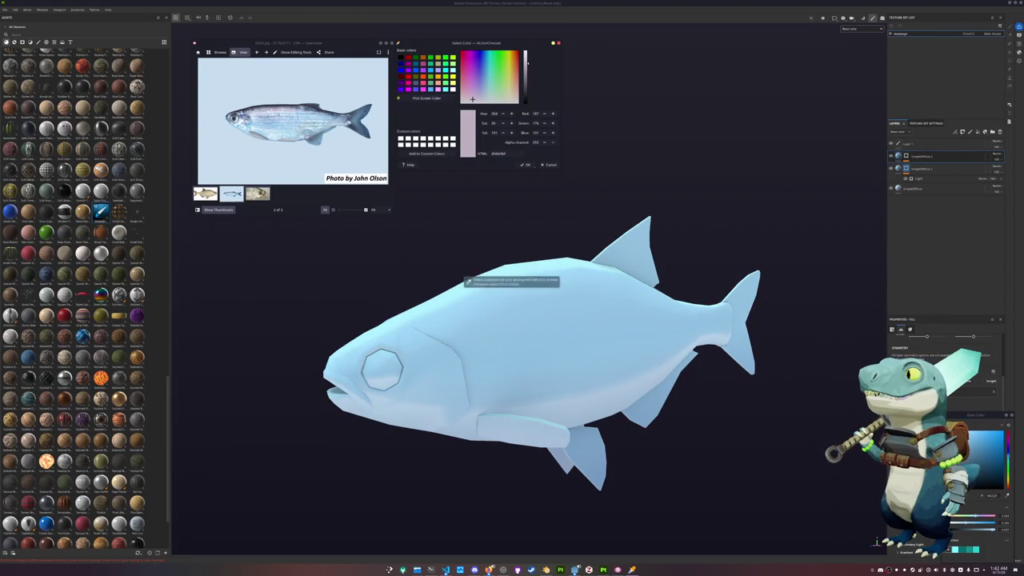
click(462, 280)
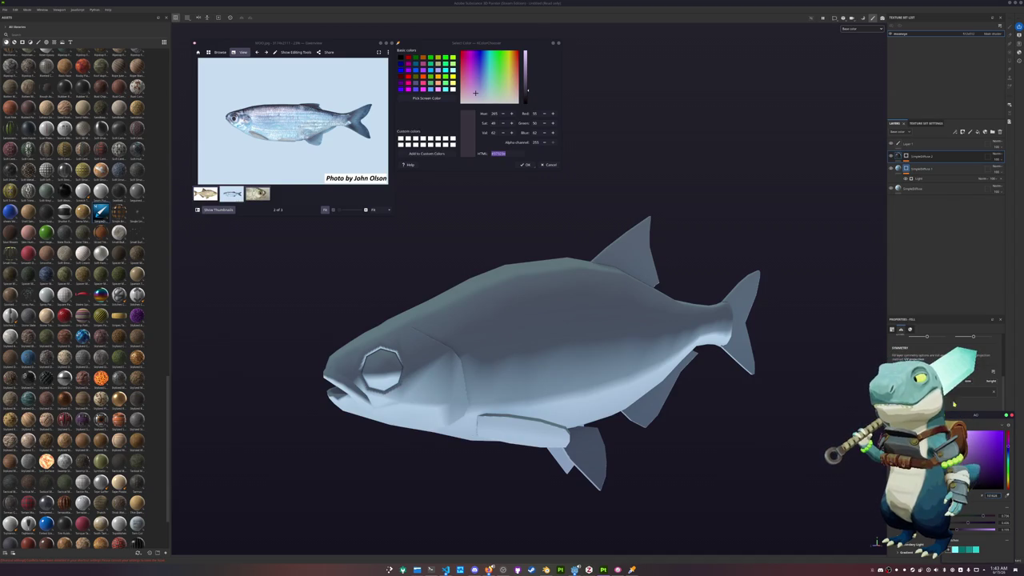
click(919, 160)
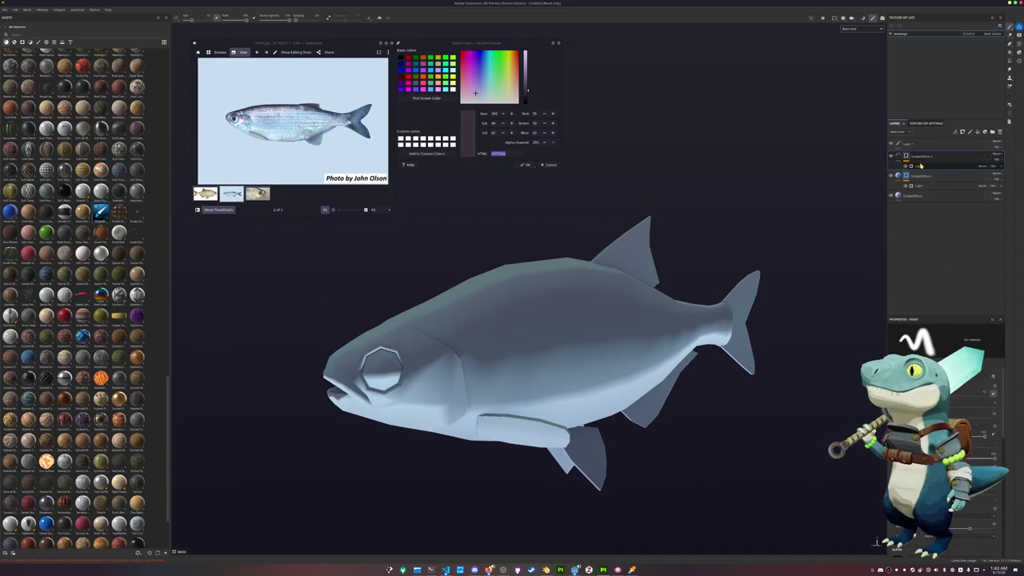
click(920, 165)
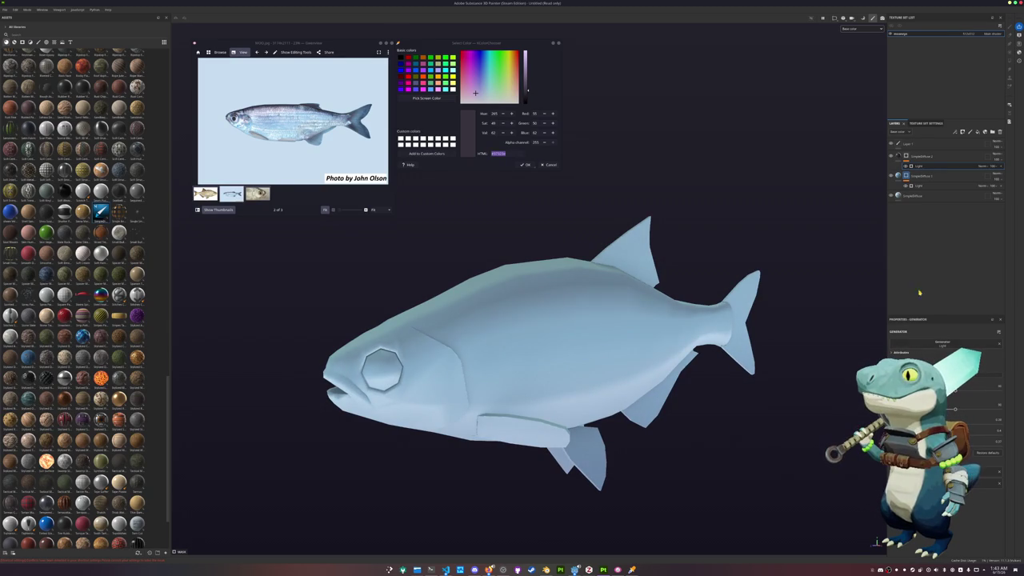
- Cut the Light generator from SimpleDiffuse 2, shift the fill toward orange, and paste it onto the third fill layer
drag(919, 196, 926, 184)
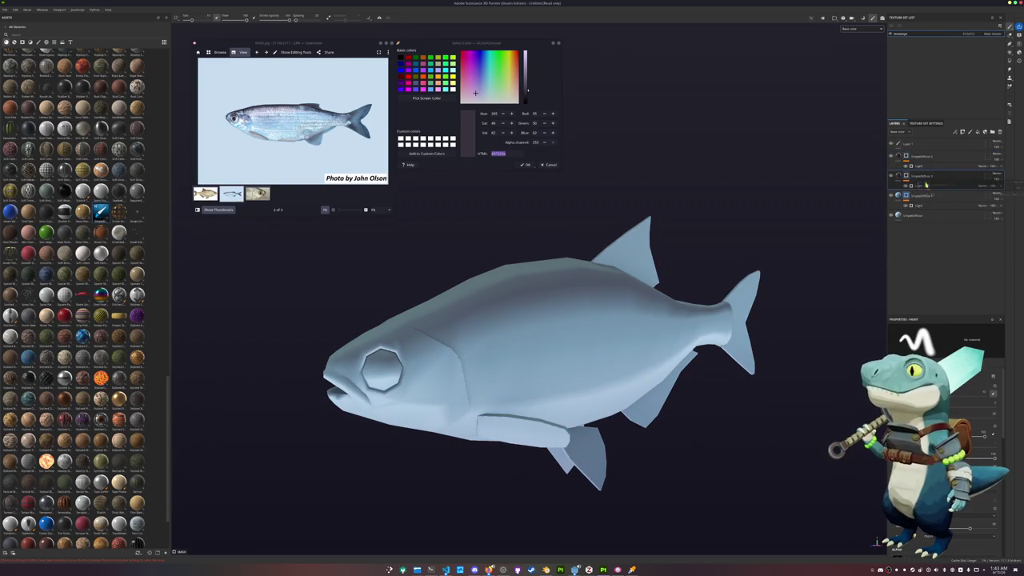
click(922, 185)
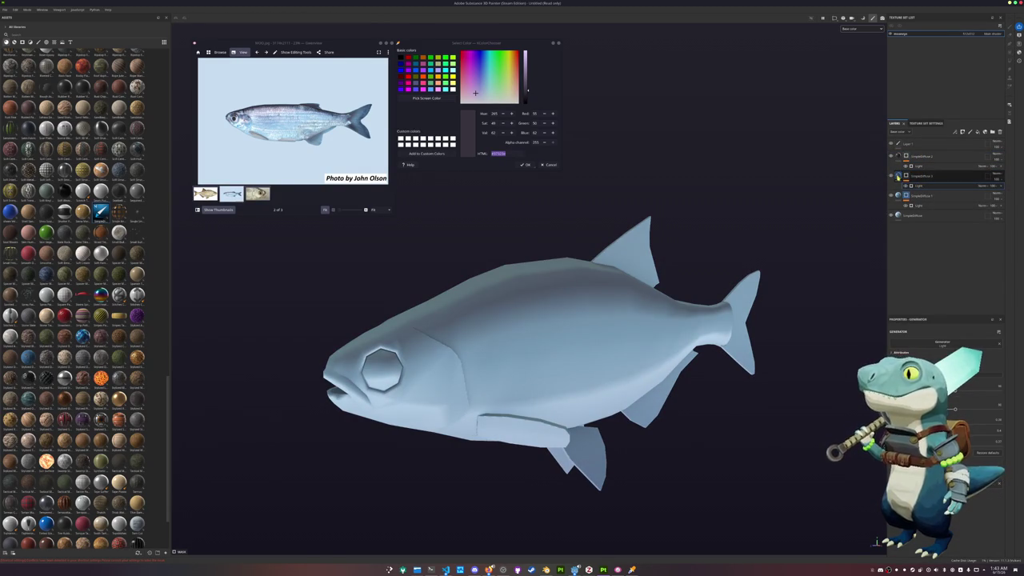
key(Delete)
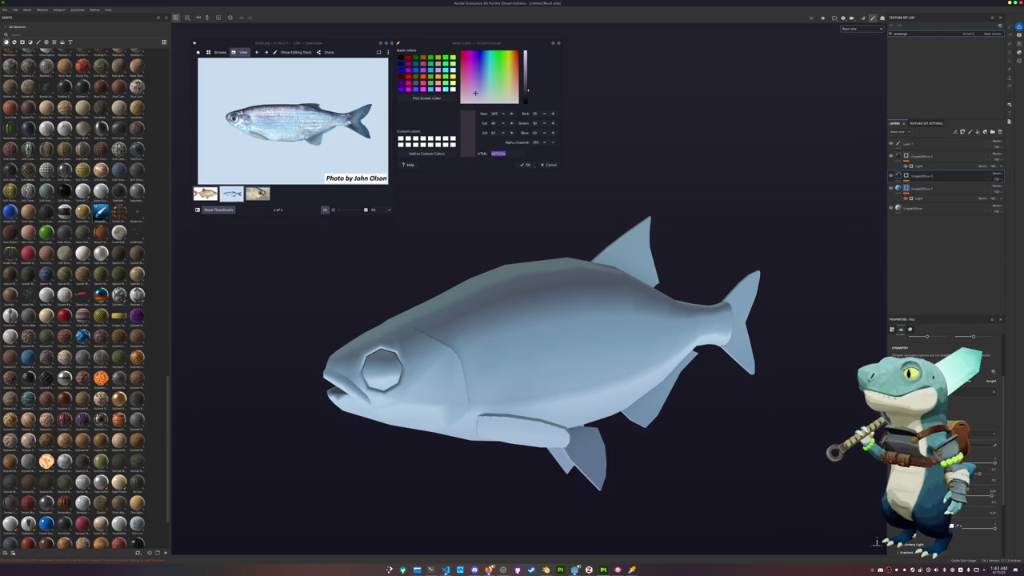
click(994, 444)
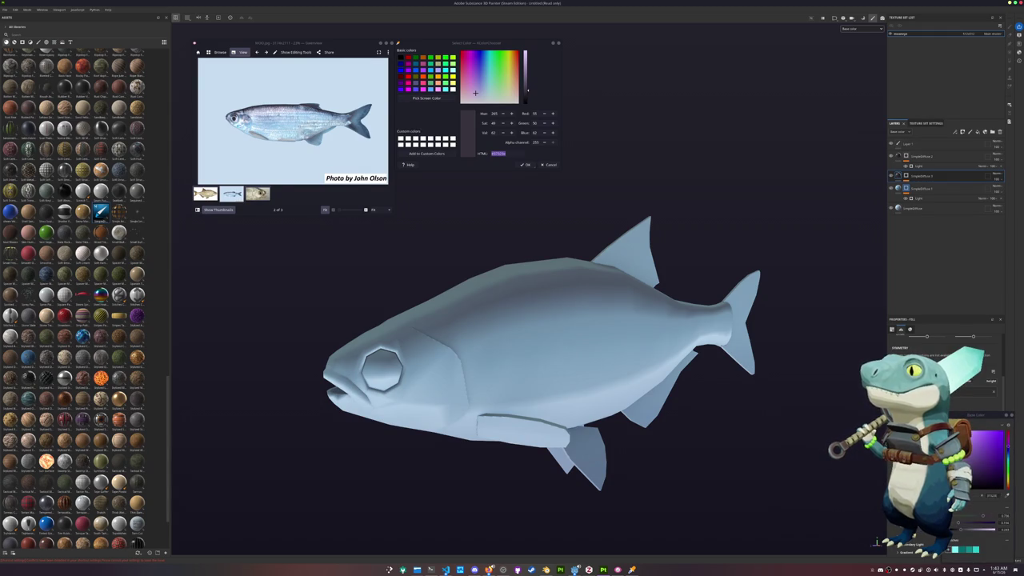
mouse_move(1008, 473)
mouse_down()
mouse_move(1008, 483)
mouse_move(975, 451)
mouse_up()
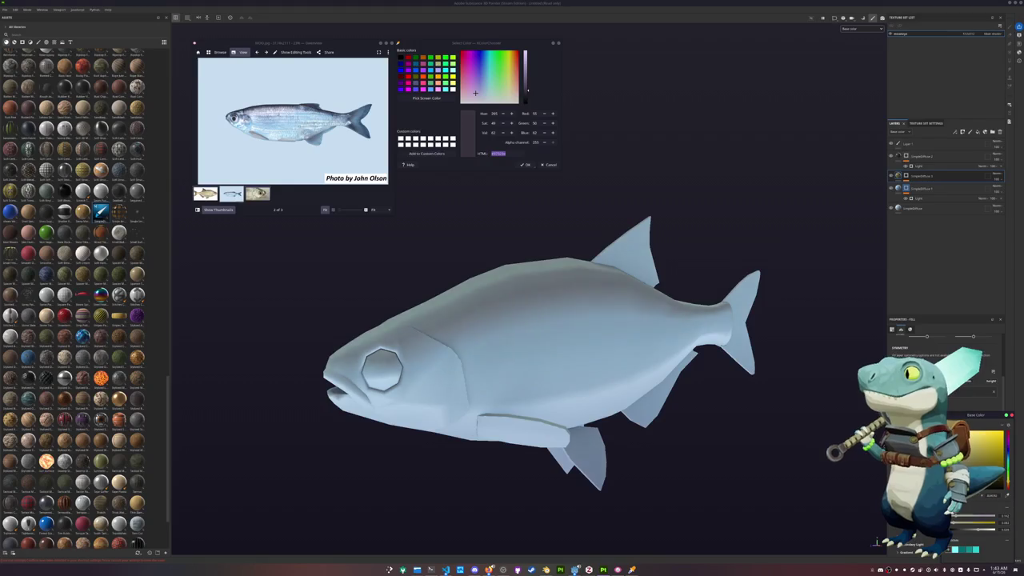
drag(1007, 482, 1008, 486)
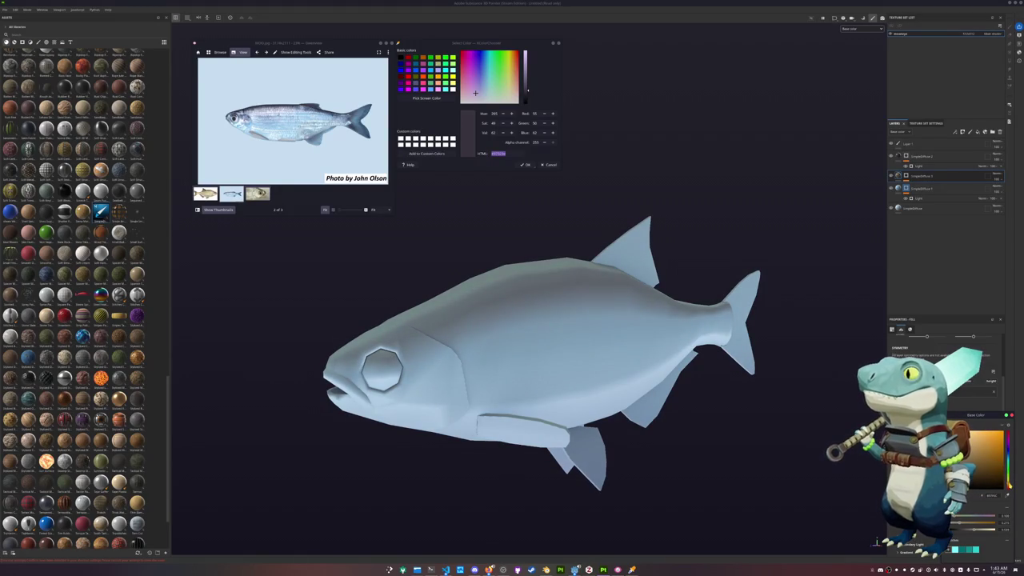
key(ctrl+v)
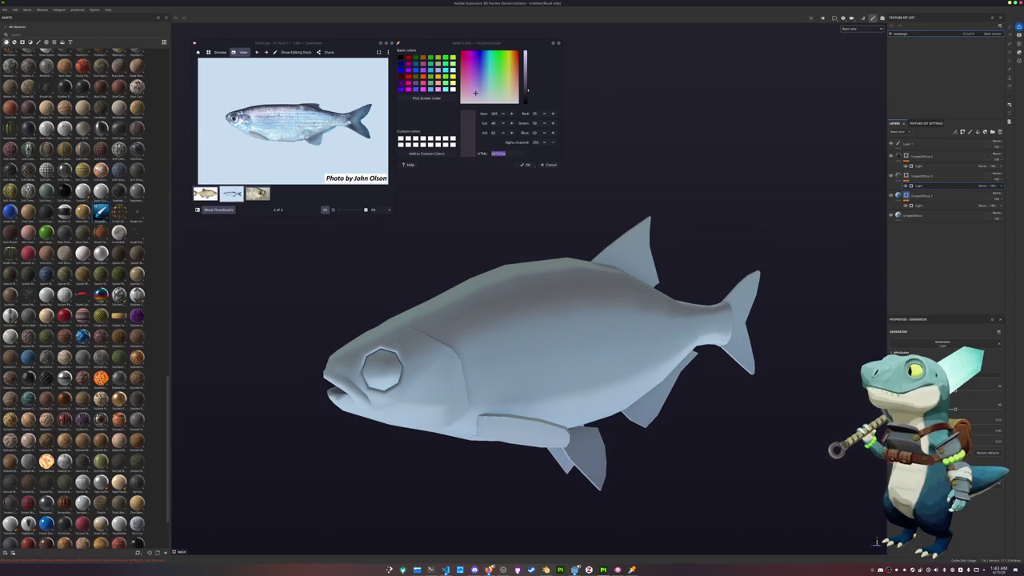
- Sample the fish's light blue and add a new fill layer near the top of the stack
scroll(545, 255, down, 3)
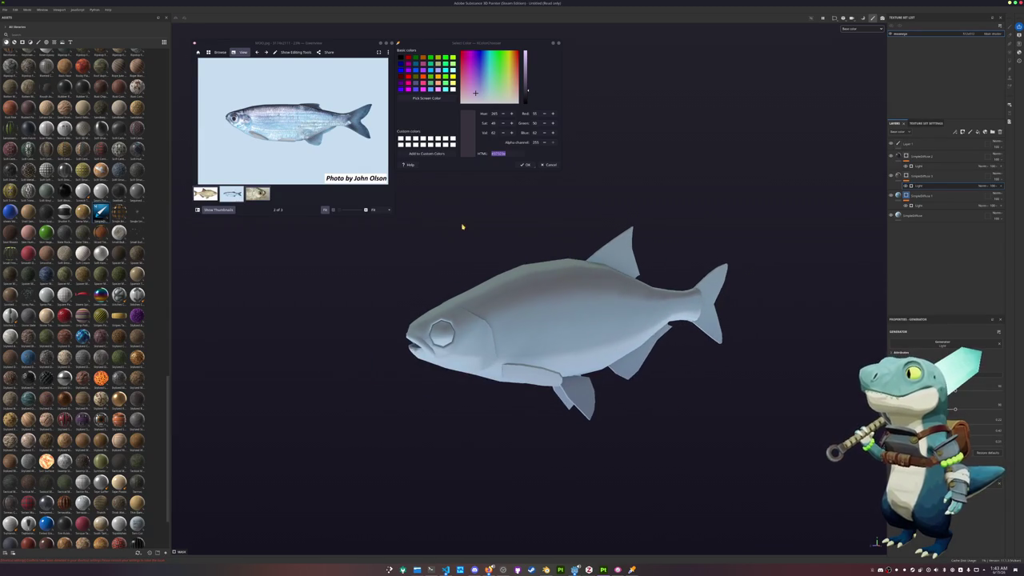
click(430, 99)
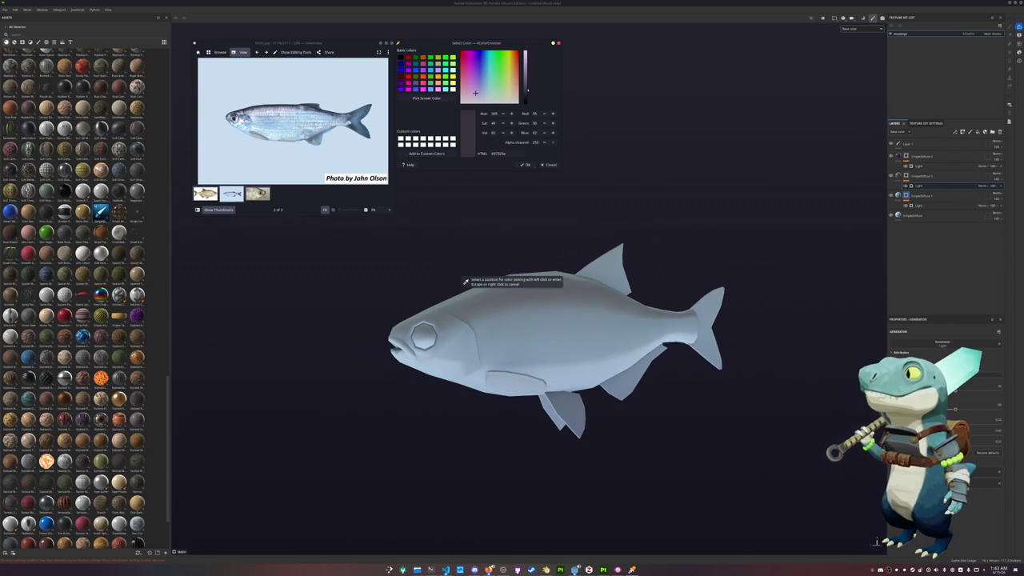
click(512, 282)
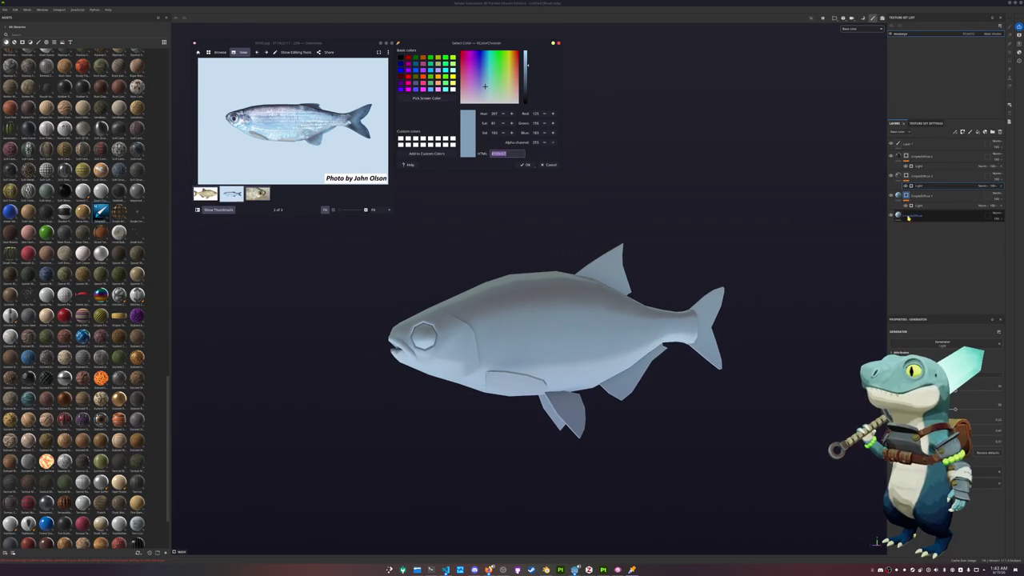
click(985, 131)
drag(943, 157, 911, 158)
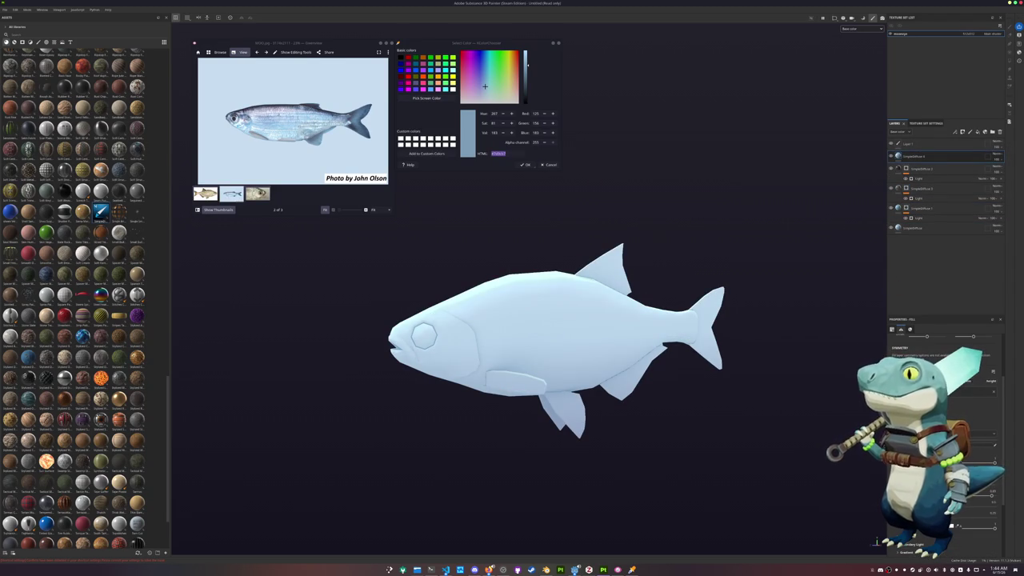
- Paste the sampled blue into the new fill, rename it 'Black stroke', and switch to polygon fill
key(ctrl+v)
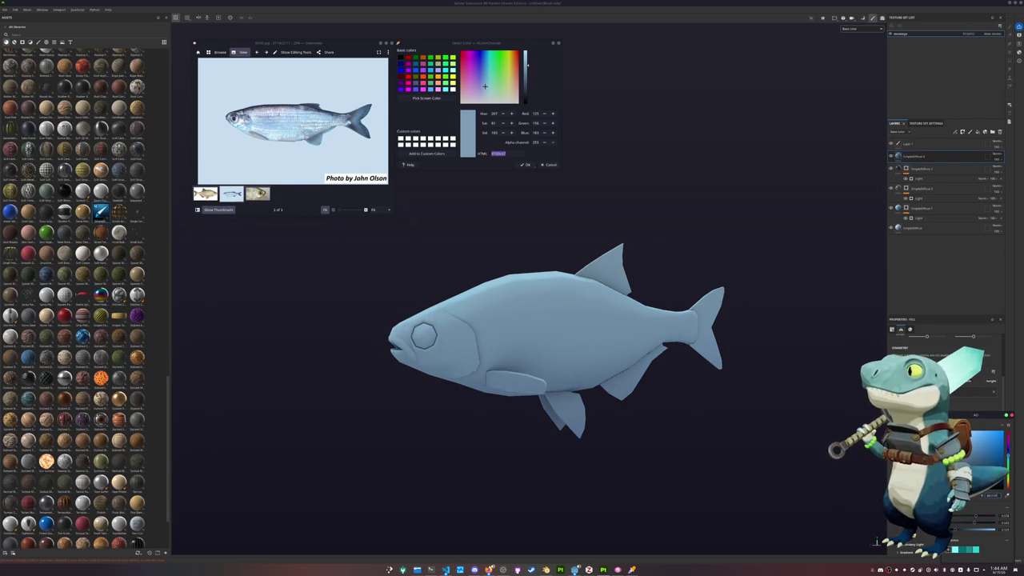
click(908, 157)
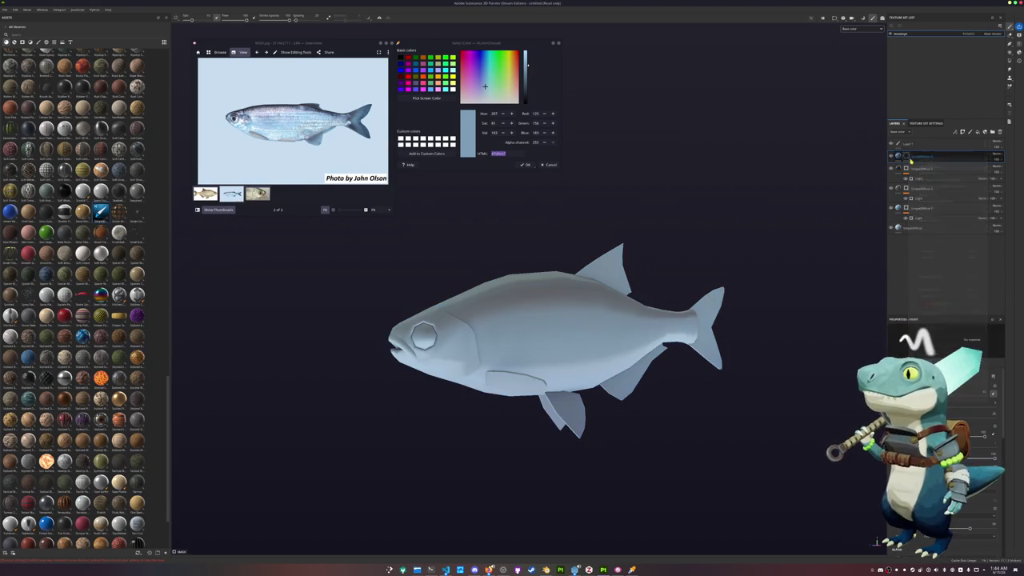
text(Black stroke)
key(Return)
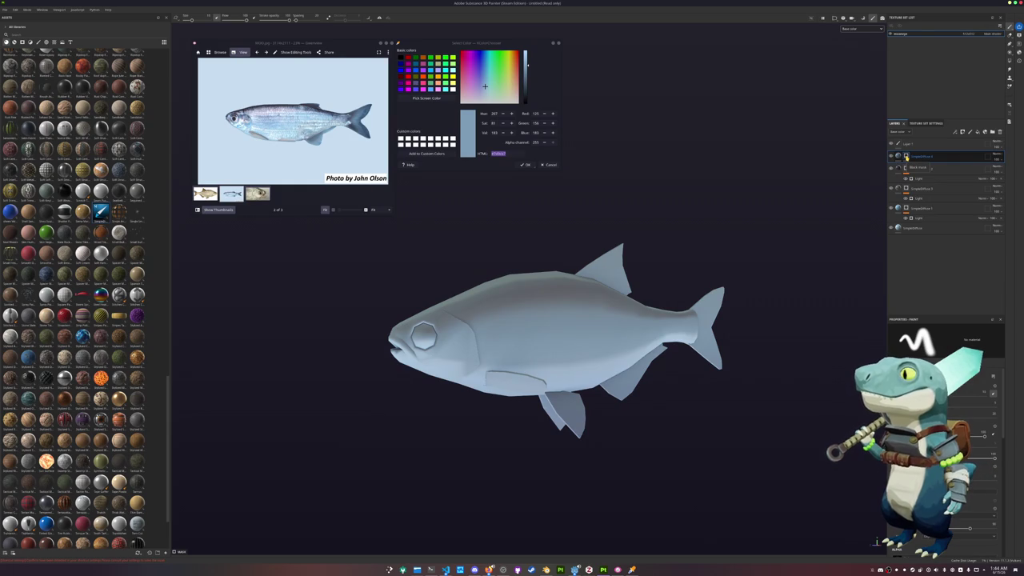
click(1008, 78)
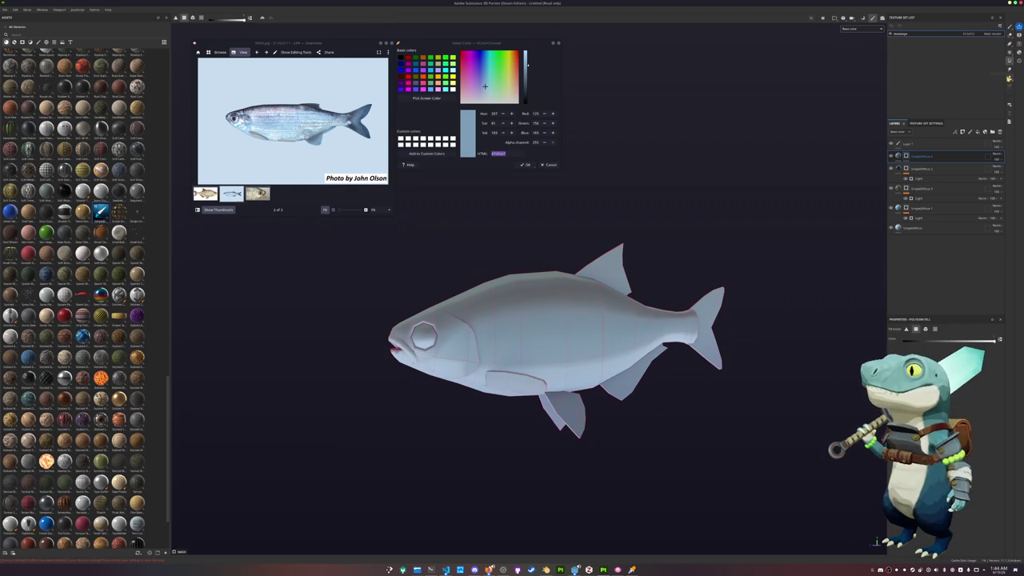
click(925, 329)
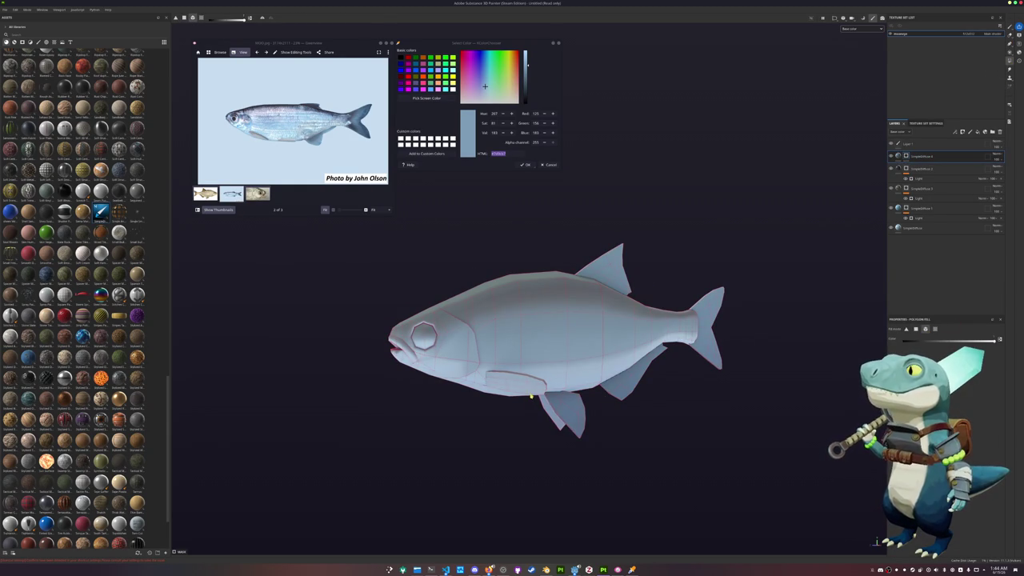
mouse_move(550, 416)
alt+mouse_down()
mouse_move(479, 427)
mouse_move(617, 393)
mouse_move(500, 349)
alt+mouse_up()
- Add a folder at the top of the layer stack and give it a black mask
key(f)
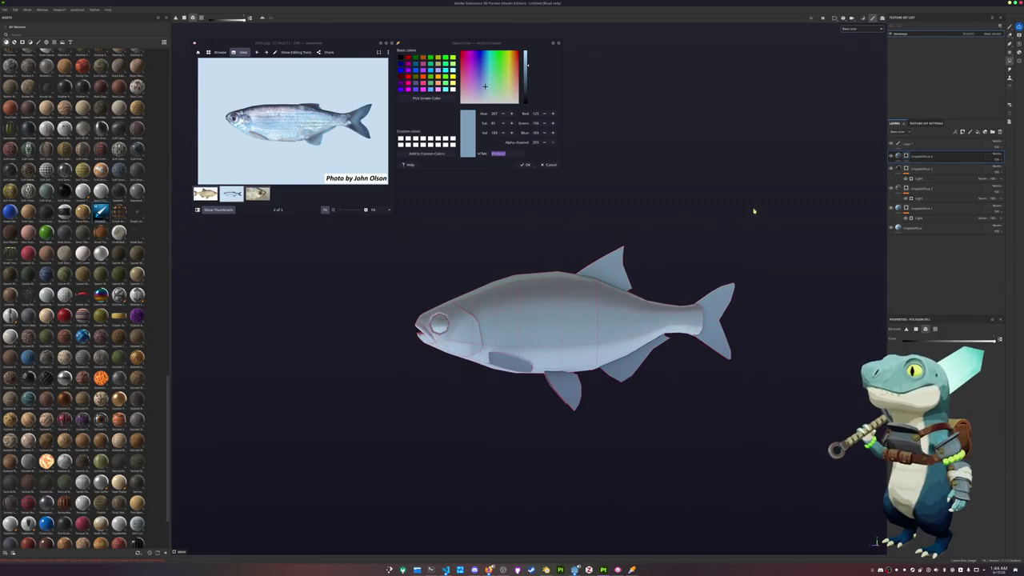
click(992, 133)
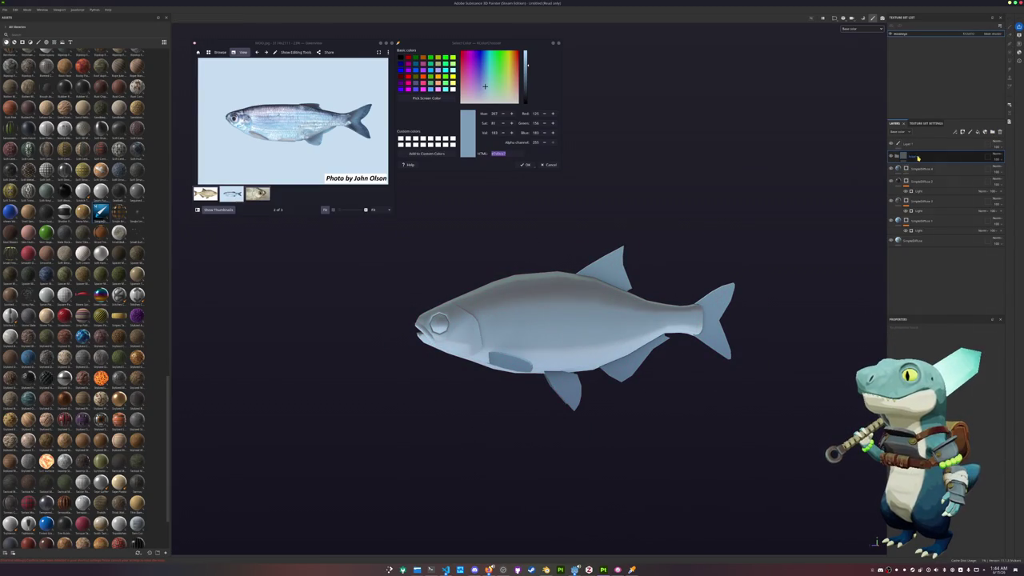
right_click(917, 157)
click(951, 263)
right_click(907, 168)
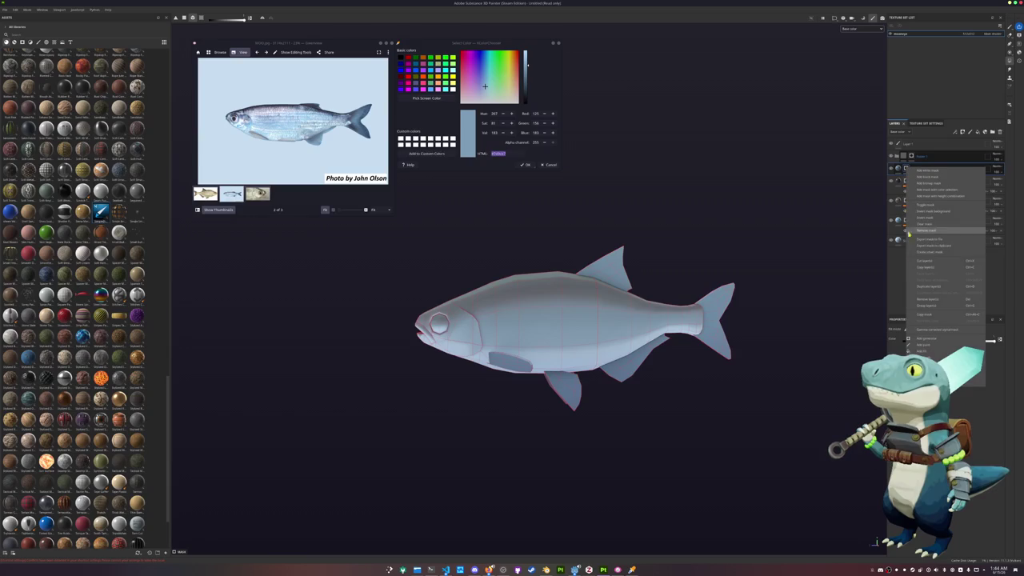
key(Escape)
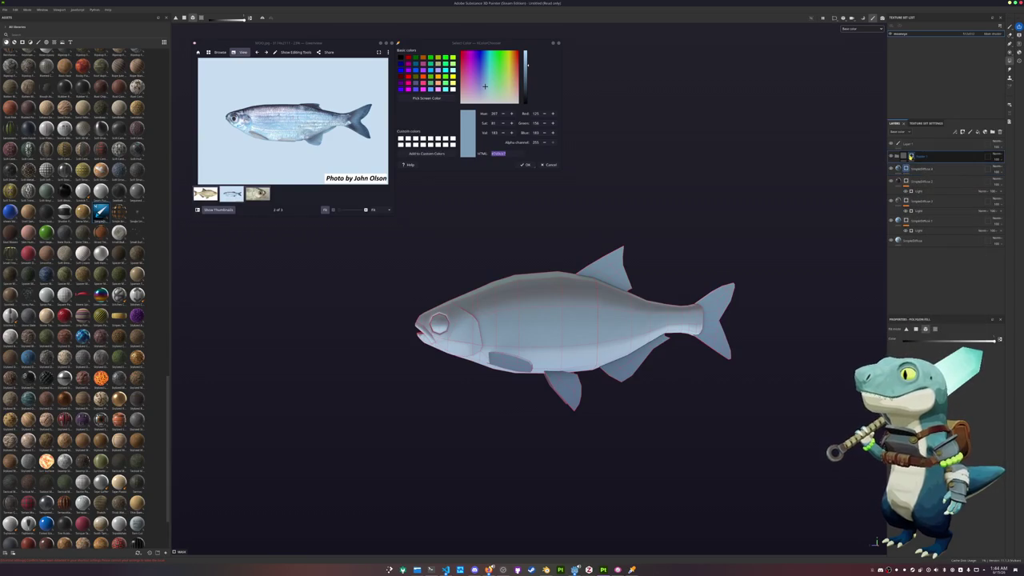
- Add a new fill layer under Folder 1
right_click(909, 159)
click(932, 309)
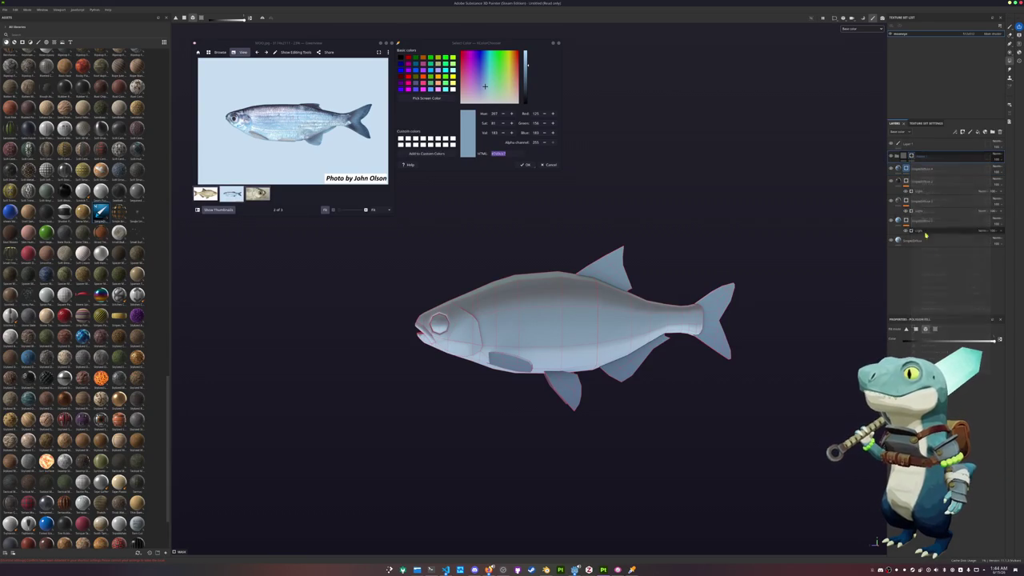
click(946, 158)
click(930, 160)
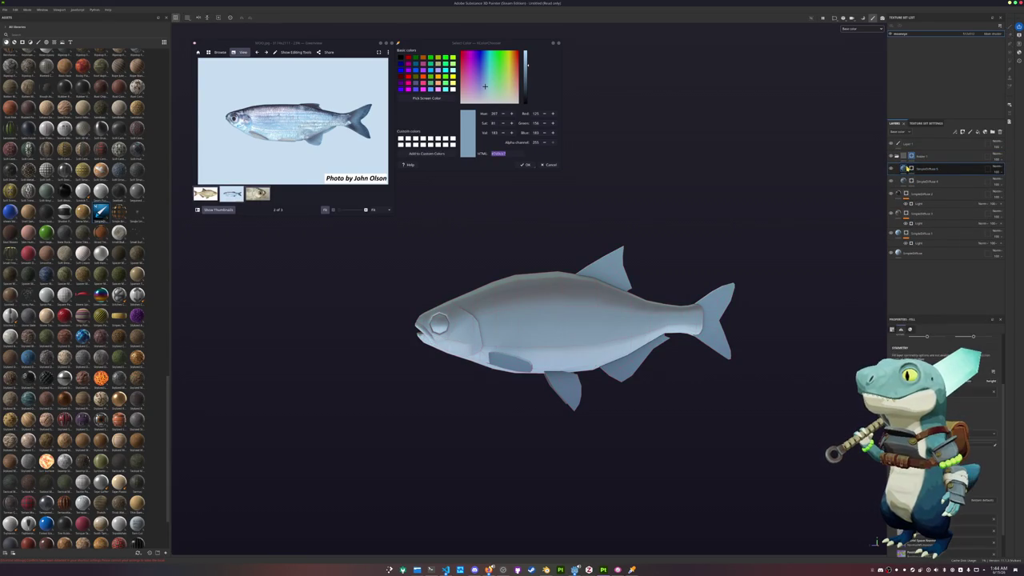
right_click(911, 168)
- Sample a darker blue-grey from the reference photo and set it as the fill's Base Color
click(923, 219)
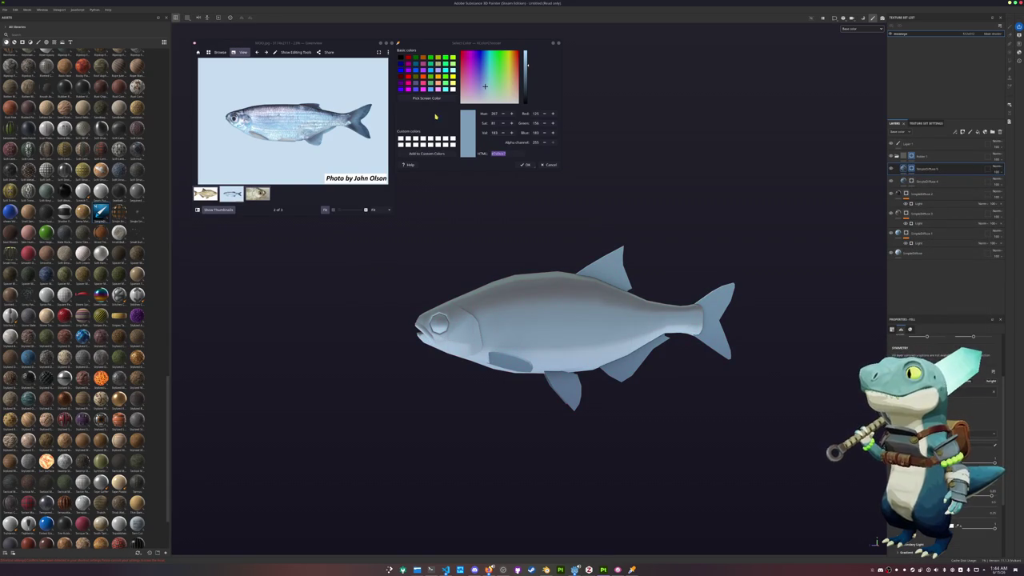
click(426, 97)
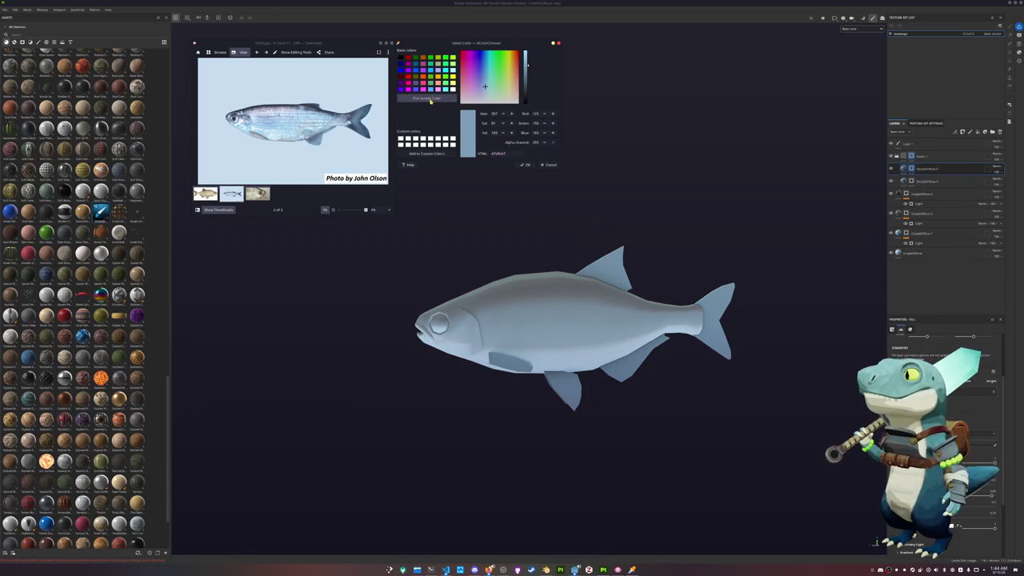
click(466, 283)
double_click(512, 153)
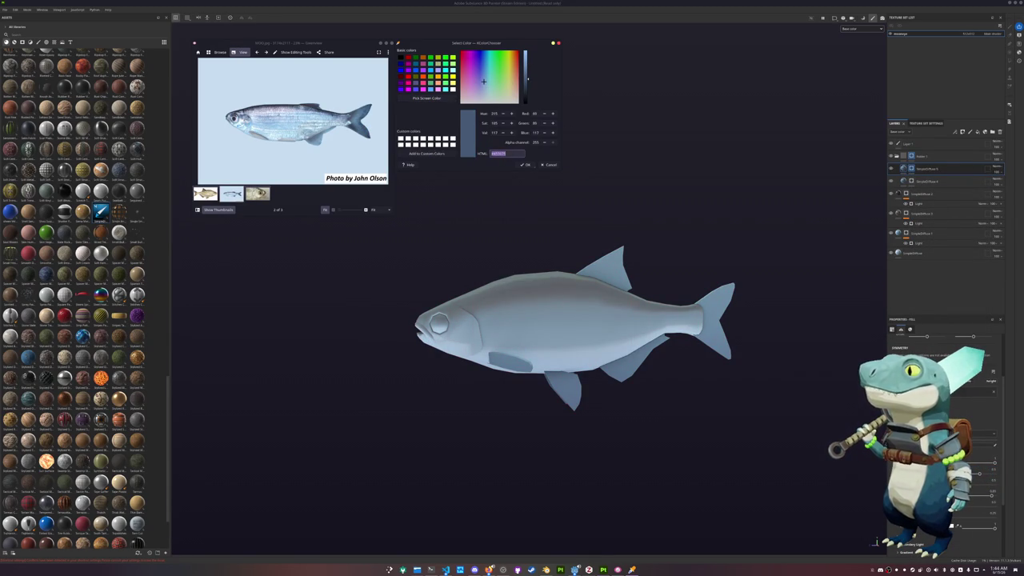
click(964, 549)
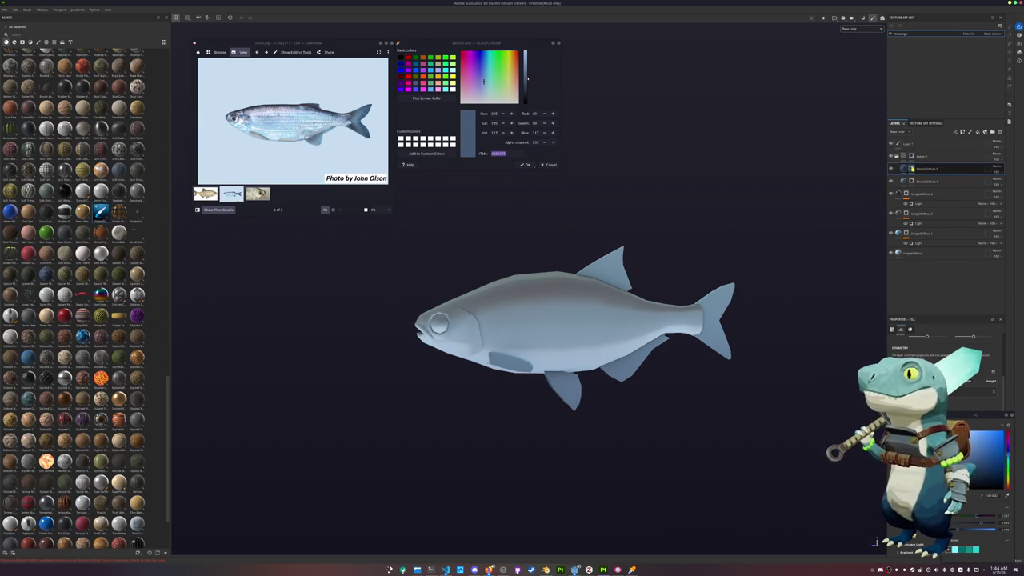
- Add a 3D Distance generator to SimpleDiffuse 5 and duplicate the layer
right_click(913, 168)
click(927, 339)
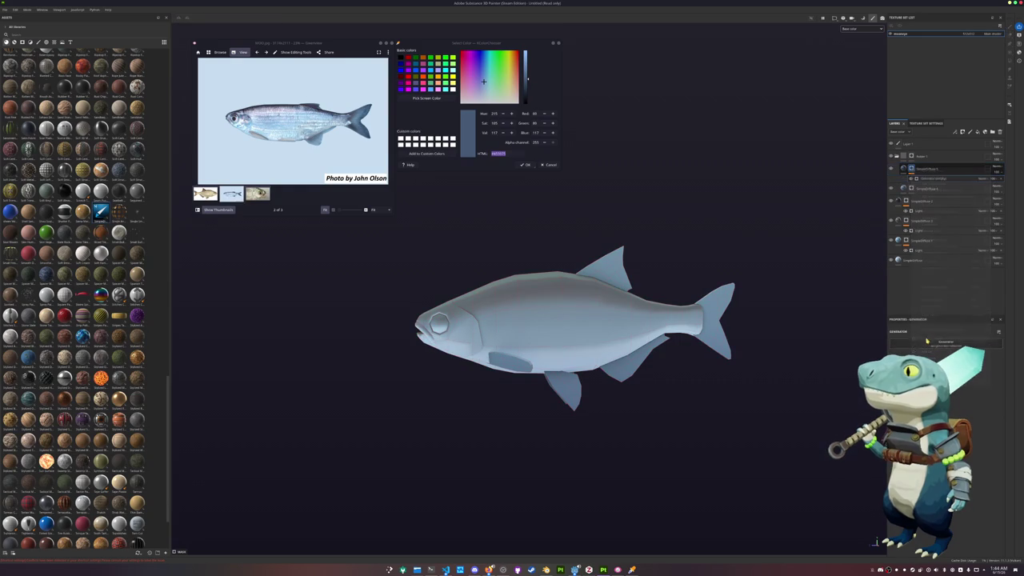
click(923, 346)
click(929, 358)
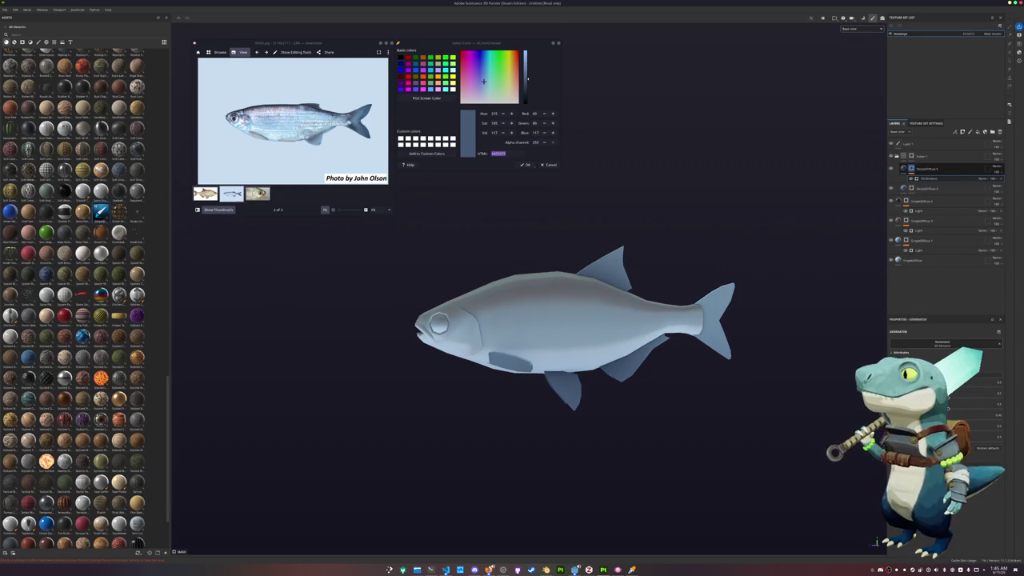
key(ctrl+d)
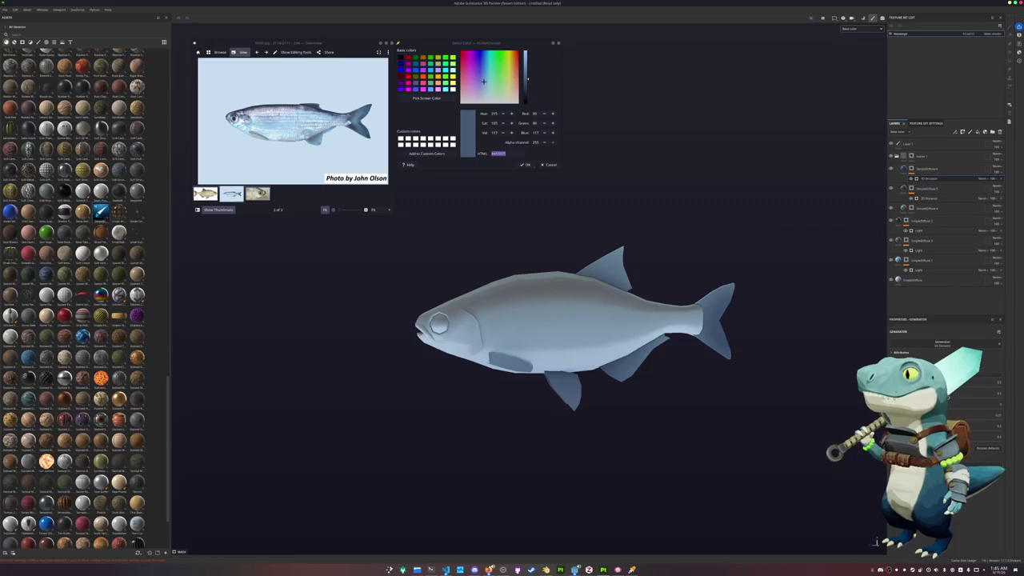
scroll(743, 267, down, 2)
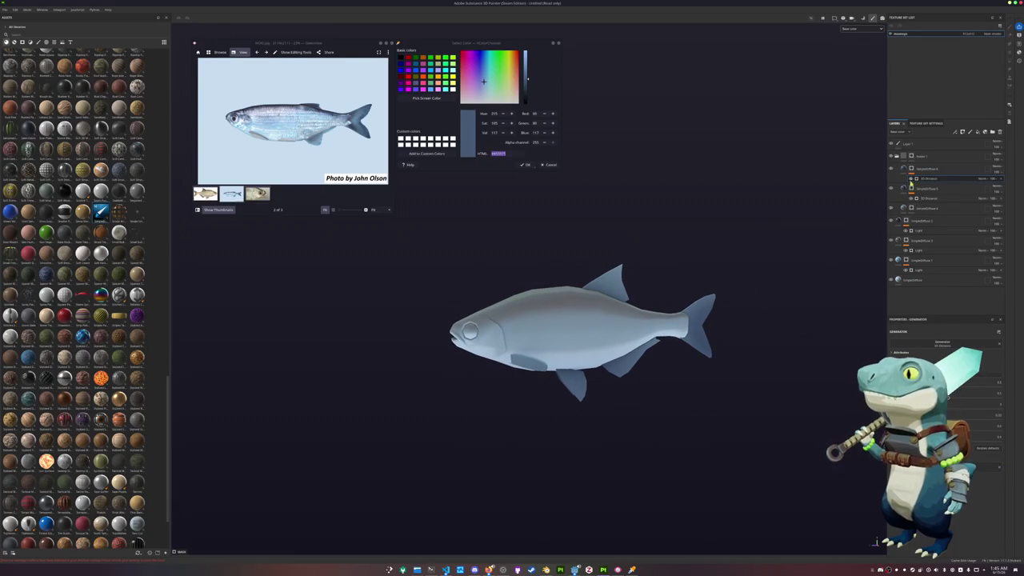
- Move a lower fill layer to the top and adjust its 3D Distance generator strength
key(4)
alt+drag(664, 198, 651, 216)
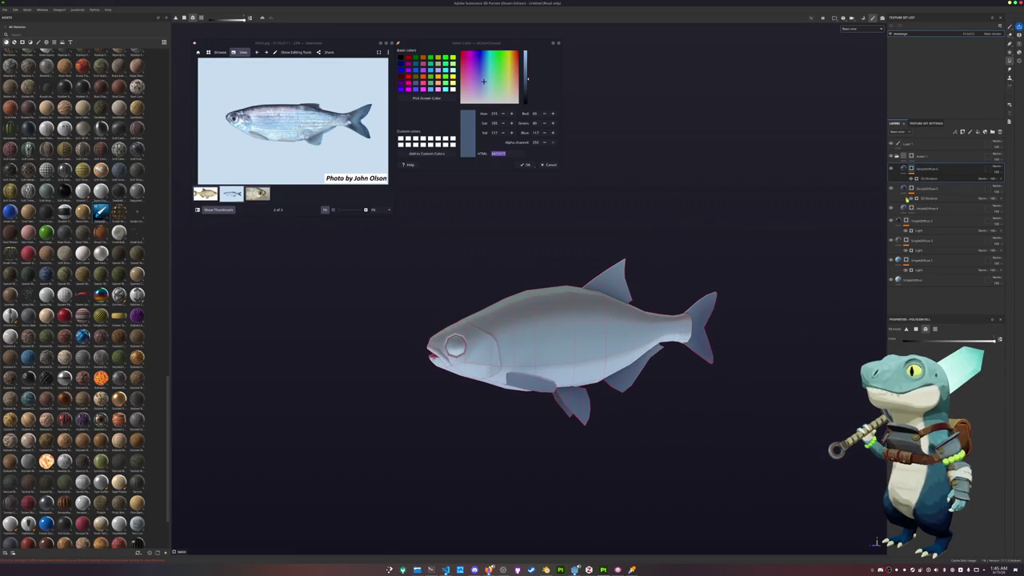
click(933, 189)
drag(934, 189, 930, 166)
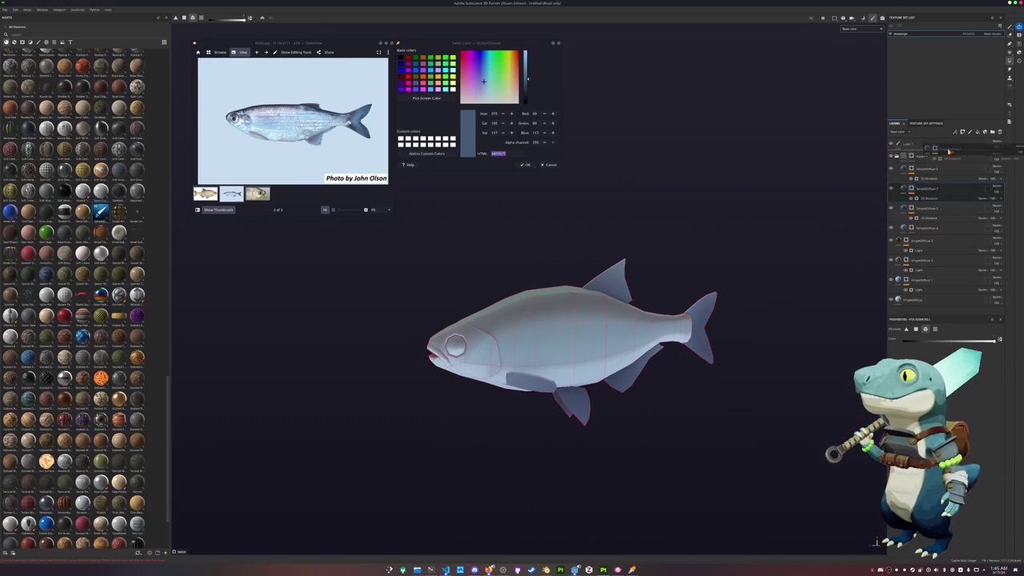
click(930, 166)
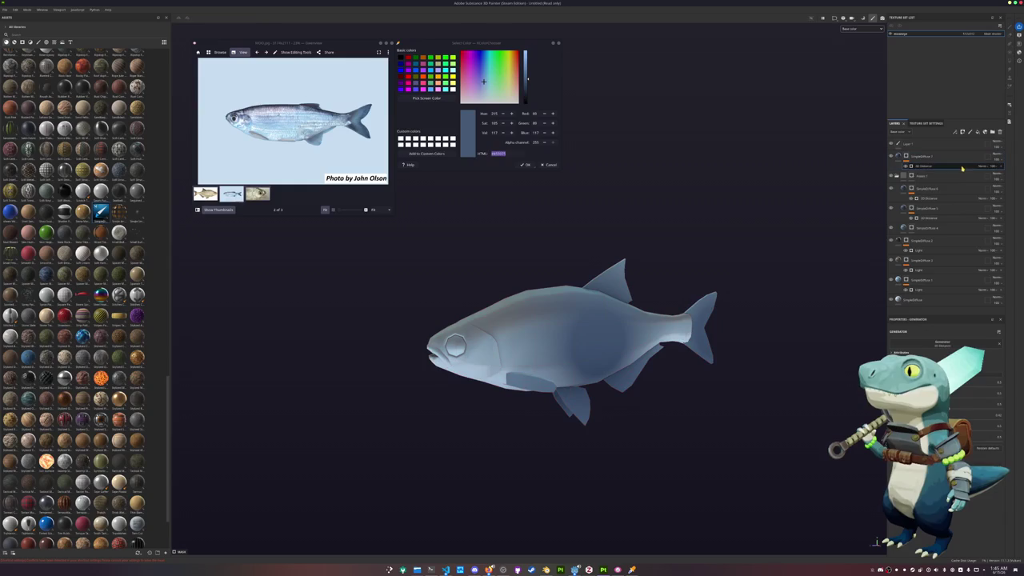
drag(995, 406, 990, 408)
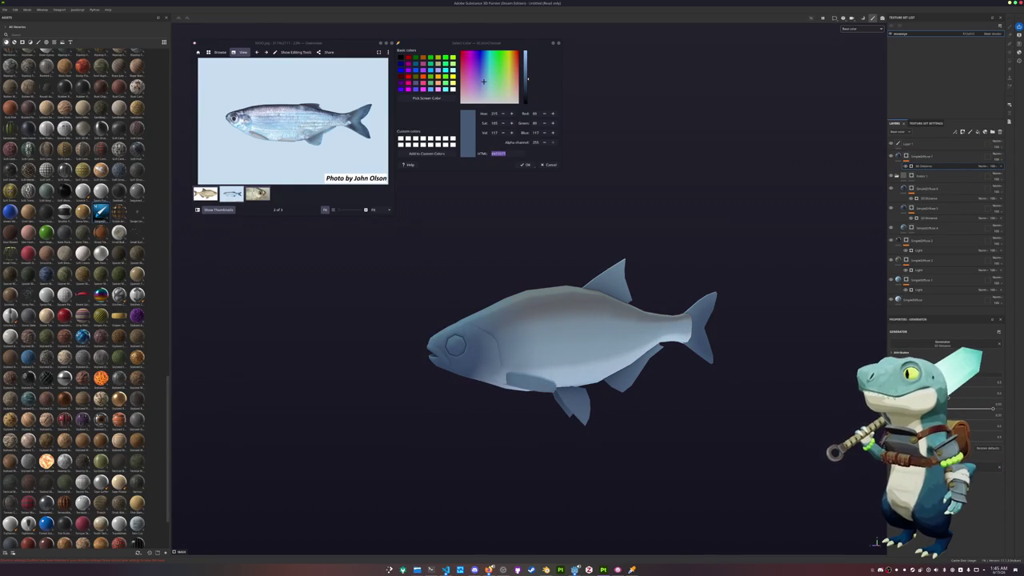
- Add a Light generator to the top fill layer, change its blend mode, and raise another layer
right_click(890, 152)
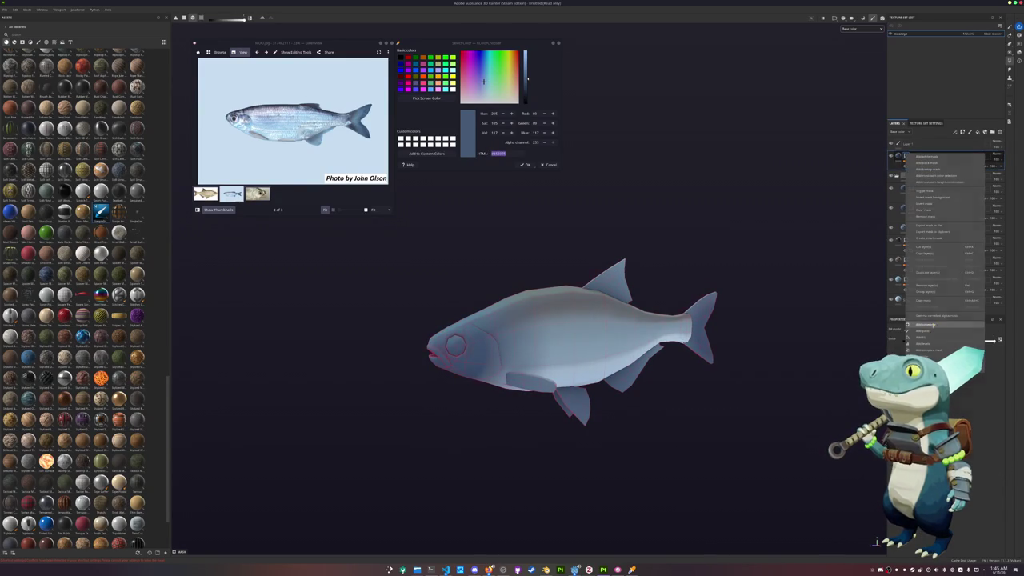
click(927, 326)
click(999, 405)
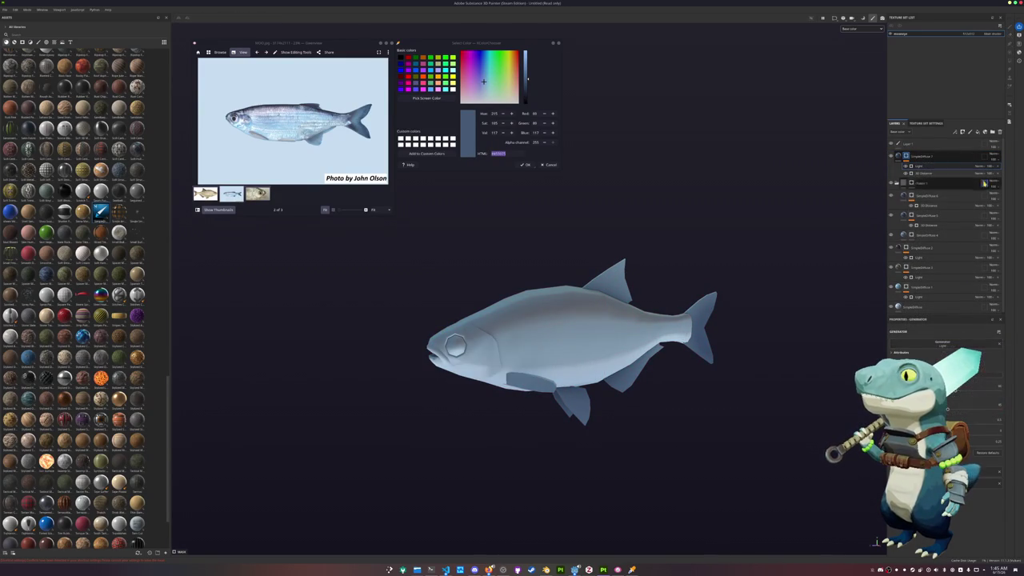
click(989, 165)
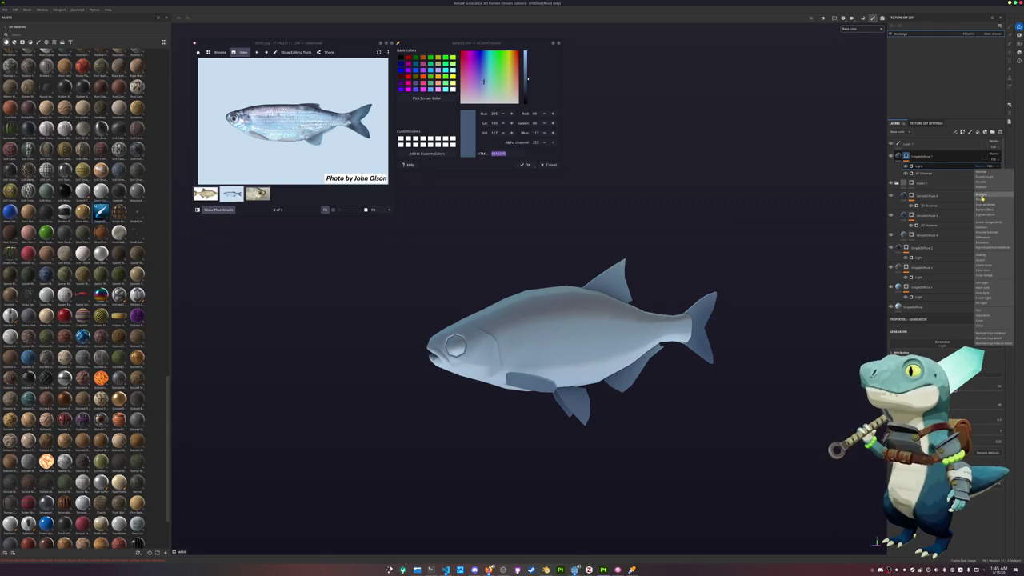
click(983, 199)
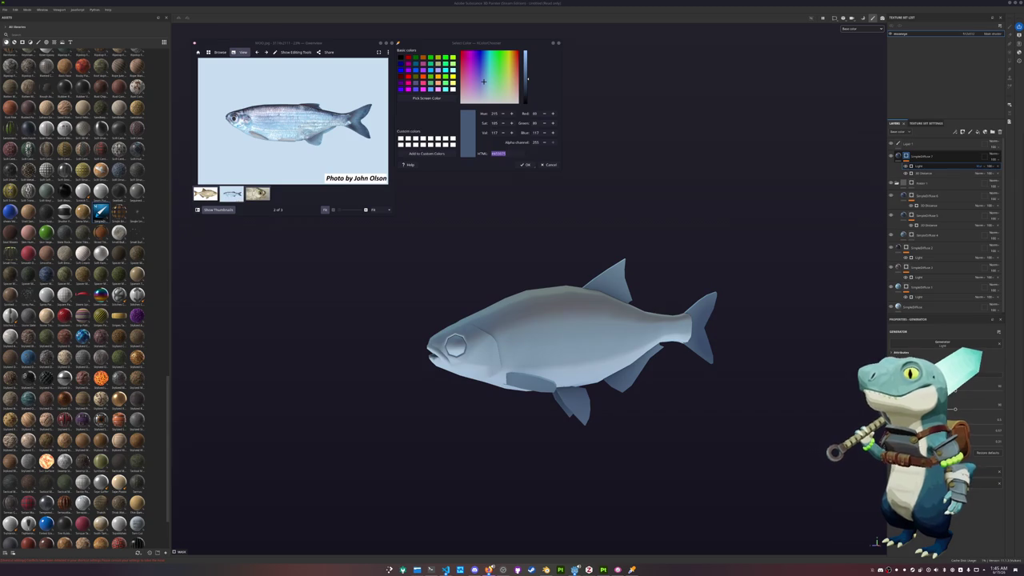
mouse_move(750, 331)
alt+mouse_down()
mouse_move(743, 297)
mouse_move(719, 302)
mouse_move(732, 316)
alt+mouse_up()
drag(925, 214, 917, 165)
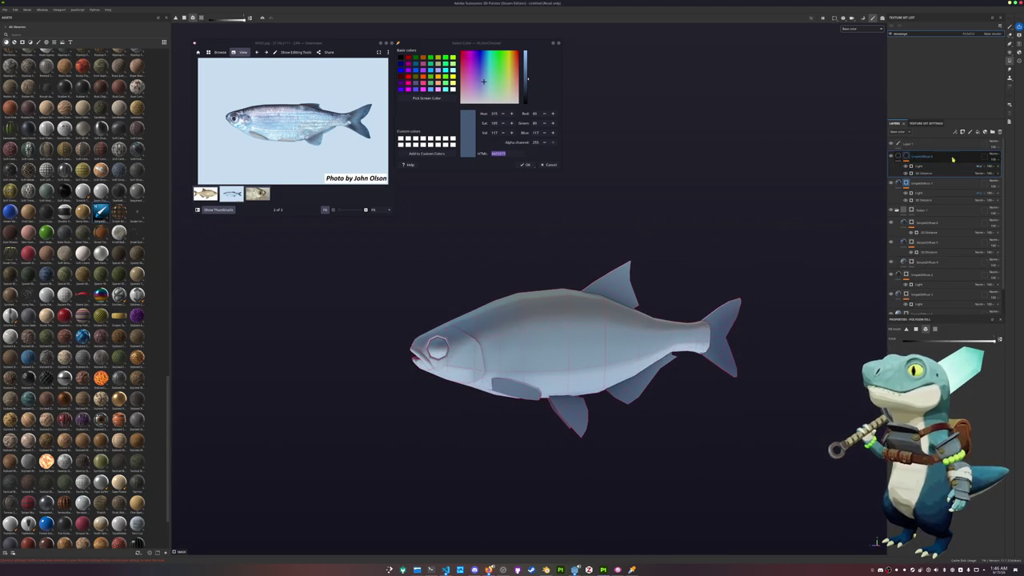
click(917, 162)
- Sample the fish's light grey-blue and apply it as the top fill layer's Base Color
click(906, 155)
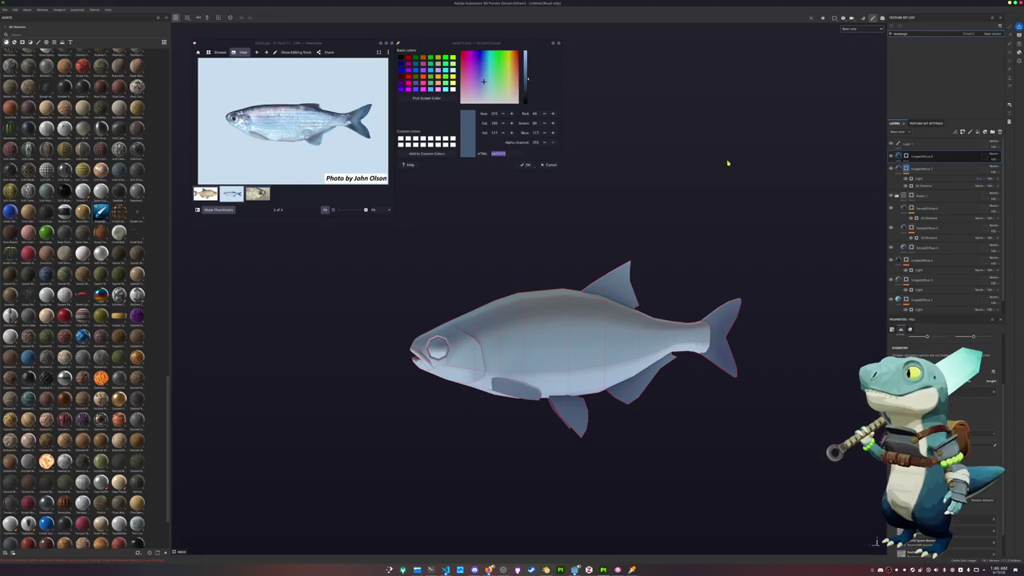
click(436, 99)
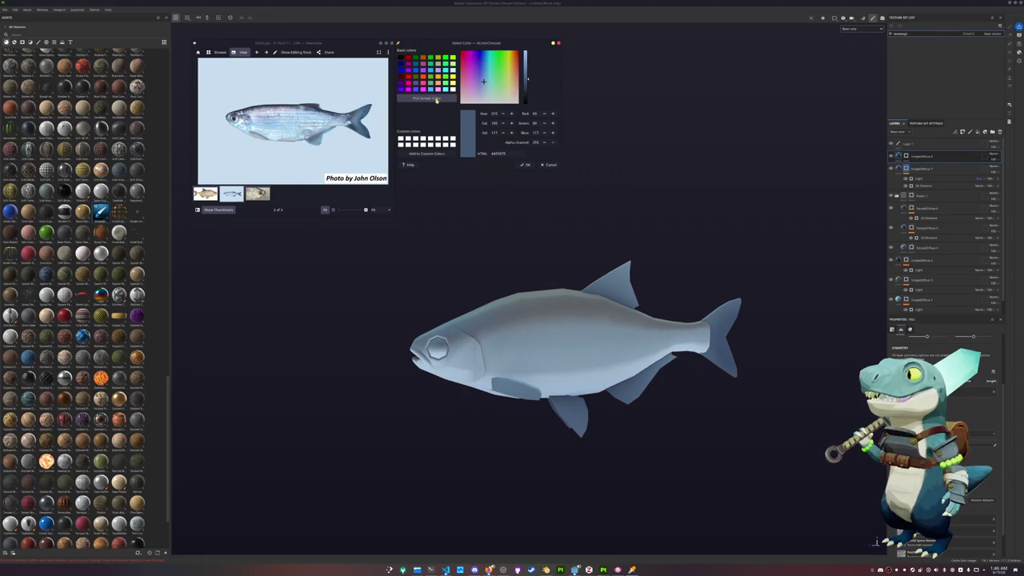
click(469, 292)
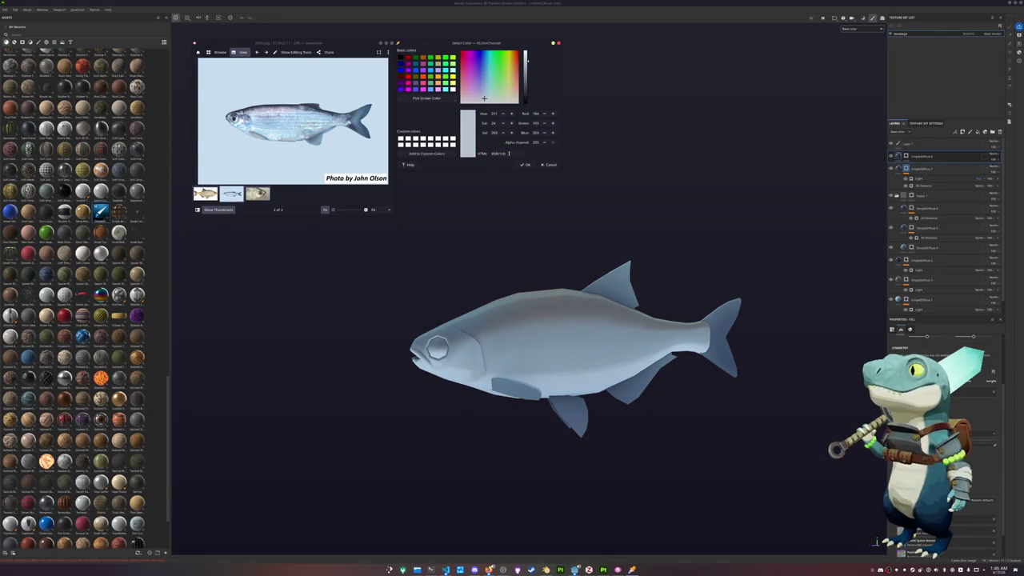
click(906, 156)
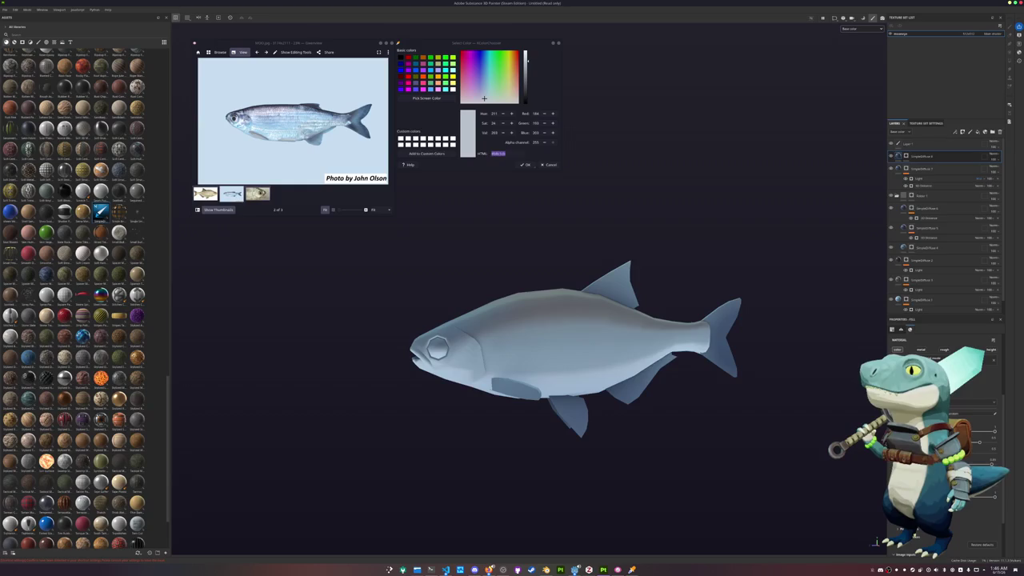
click(971, 412)
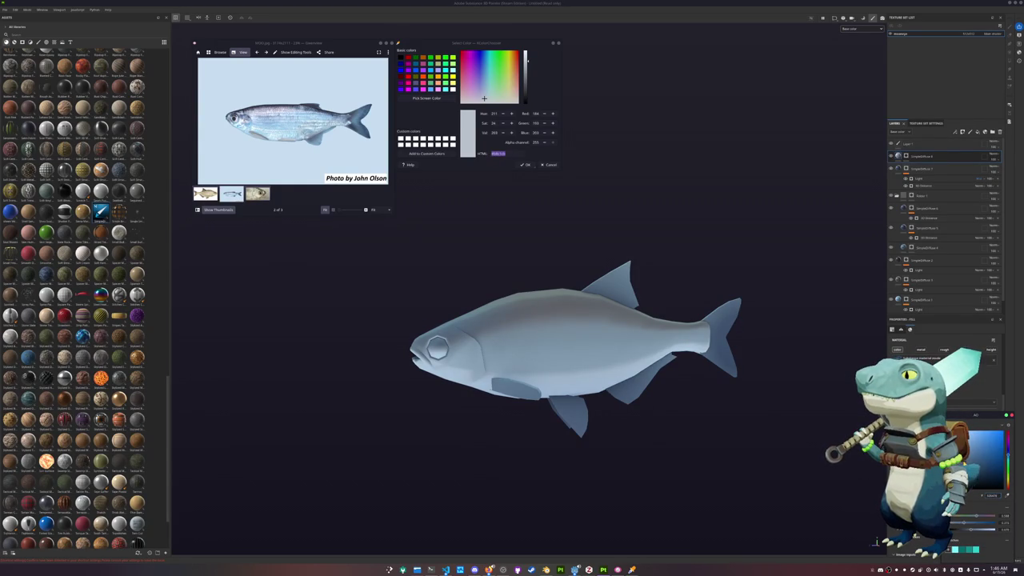
right_click(906, 157)
click(906, 156)
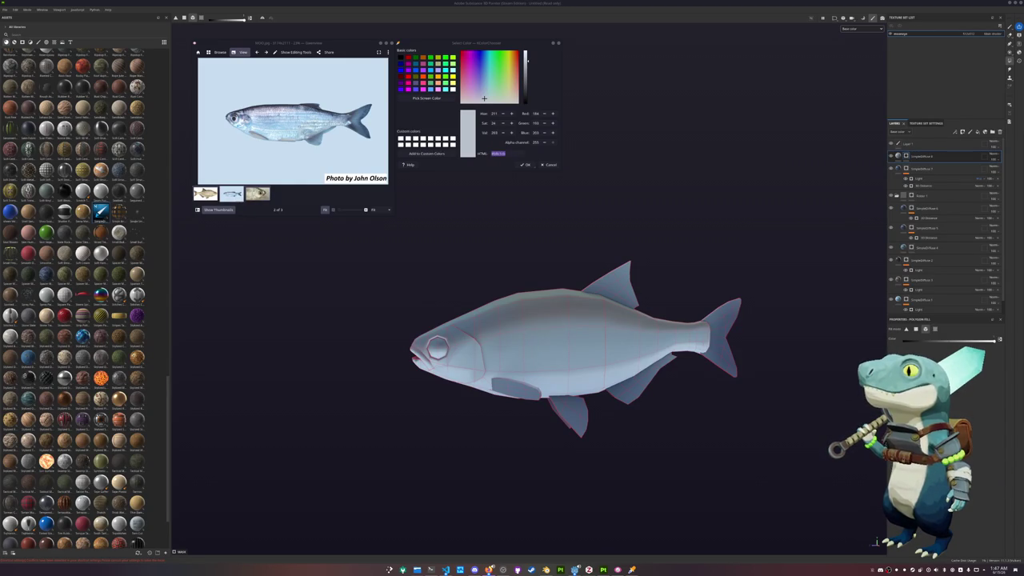
mouse_move(1022, 226)
mouse_down()
mouse_move(711, 218)
mouse_move(516, 142)
mouse_move(529, 143)
mouse_up()
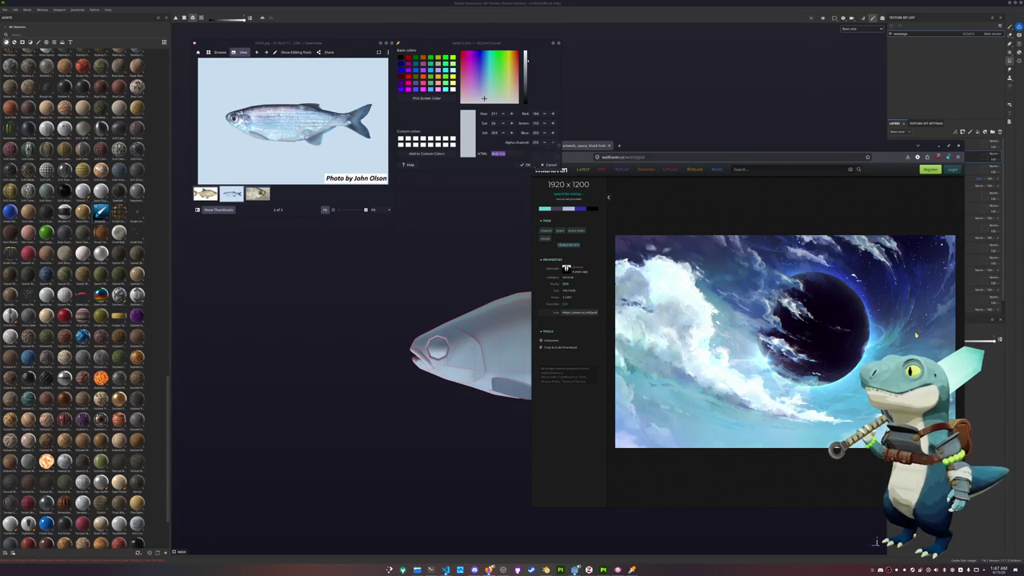
key(super+Down)
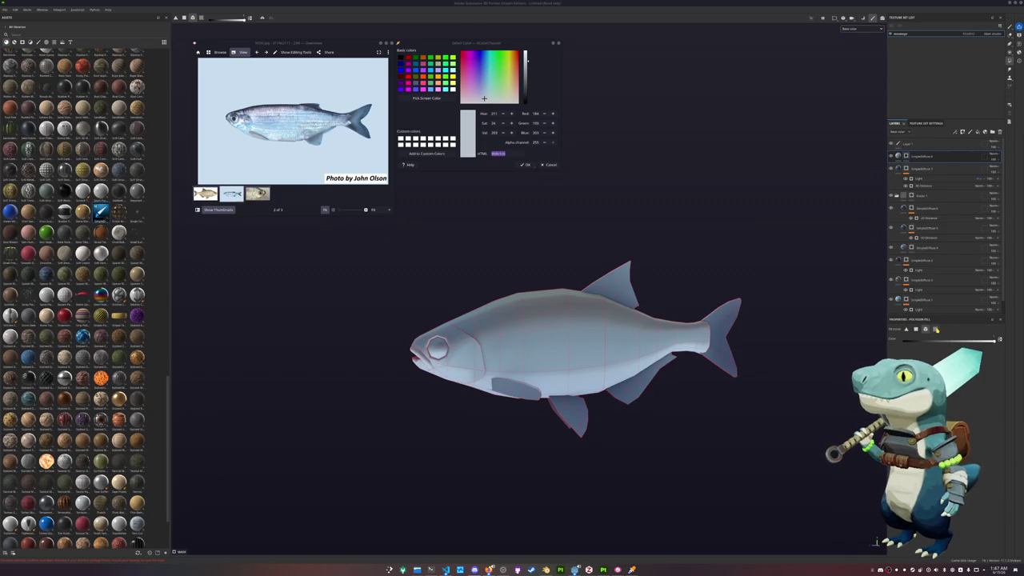
- Add a 3D Distance generator to the top layer's mask with a darkening blend mode
alt+drag(711, 395, 701, 413)
click(906, 157)
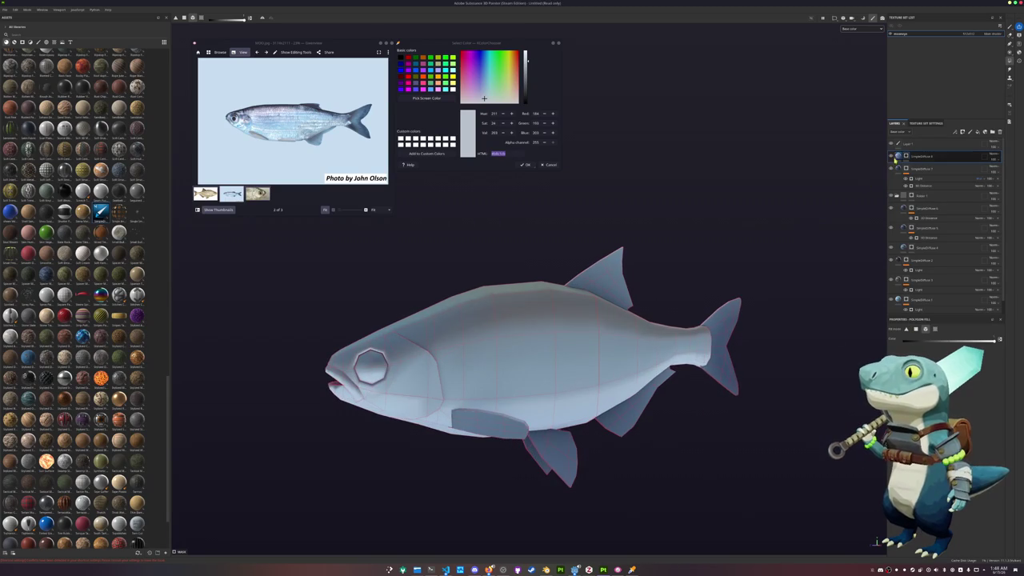
click(907, 156)
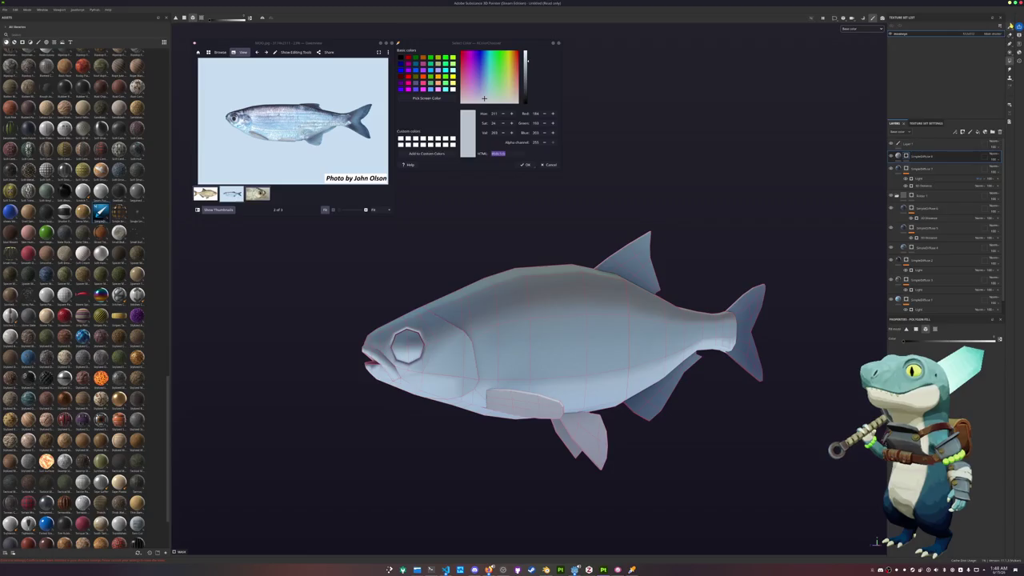
right_click(906, 157)
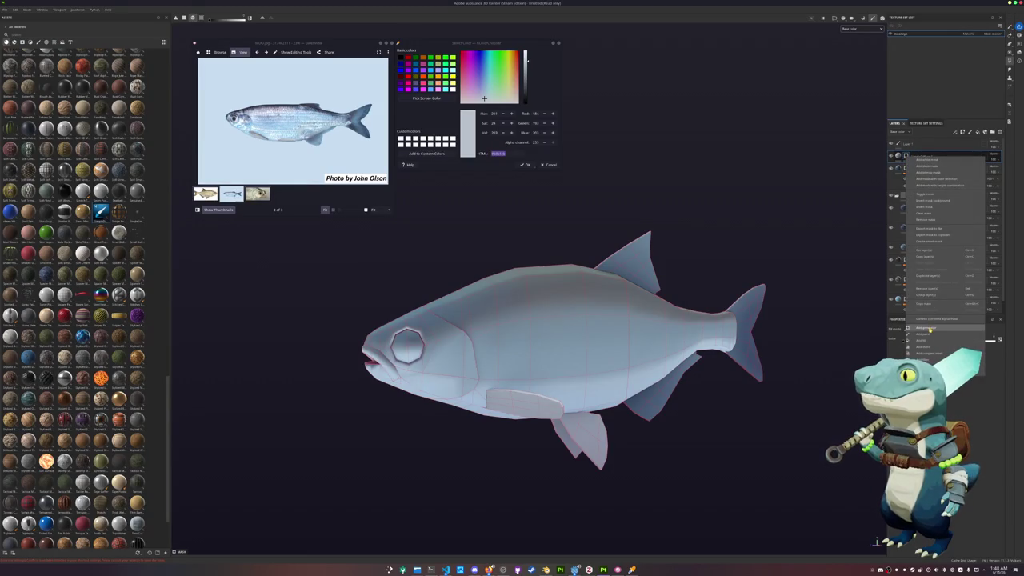
click(932, 323)
click(932, 346)
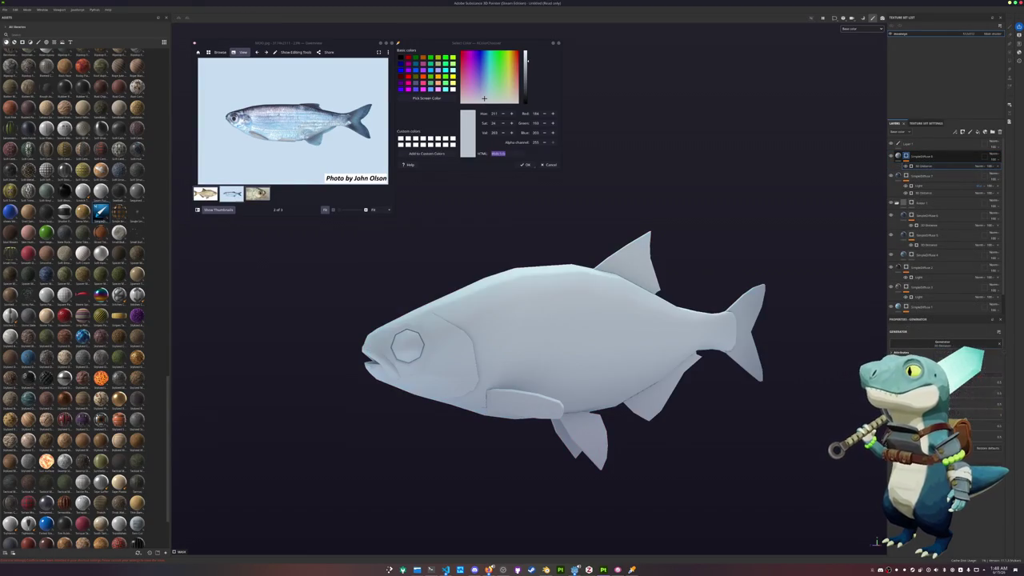
click(977, 166)
click(981, 196)
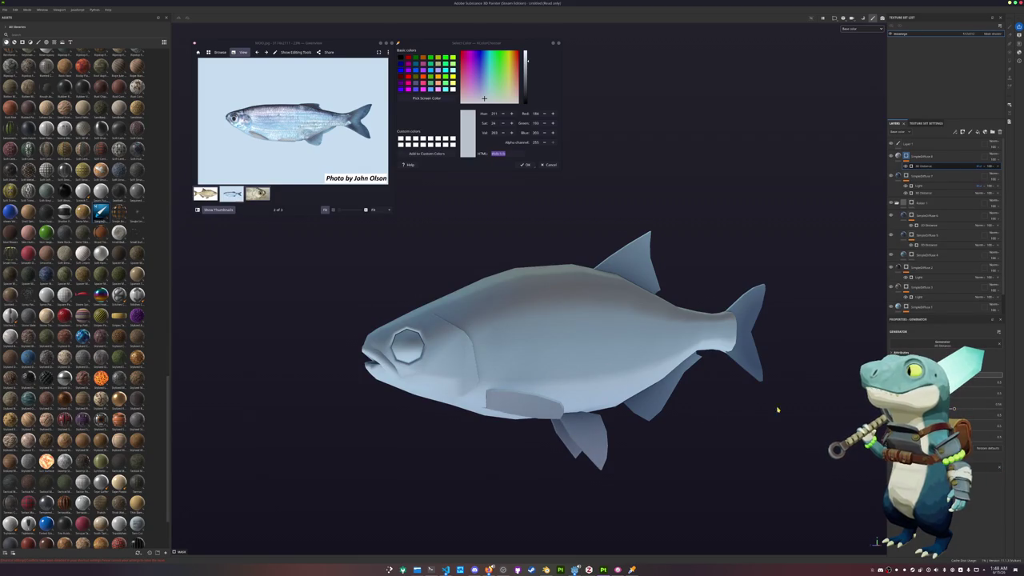
- Duplicate SimpleDiffuse 7 and adjust the duplicate's 3D Distance value
mouse_move(777, 409)
alt+mouse_down()
mouse_move(739, 407)
mouse_move(697, 427)
mouse_move(834, 388)
alt+mouse_up()
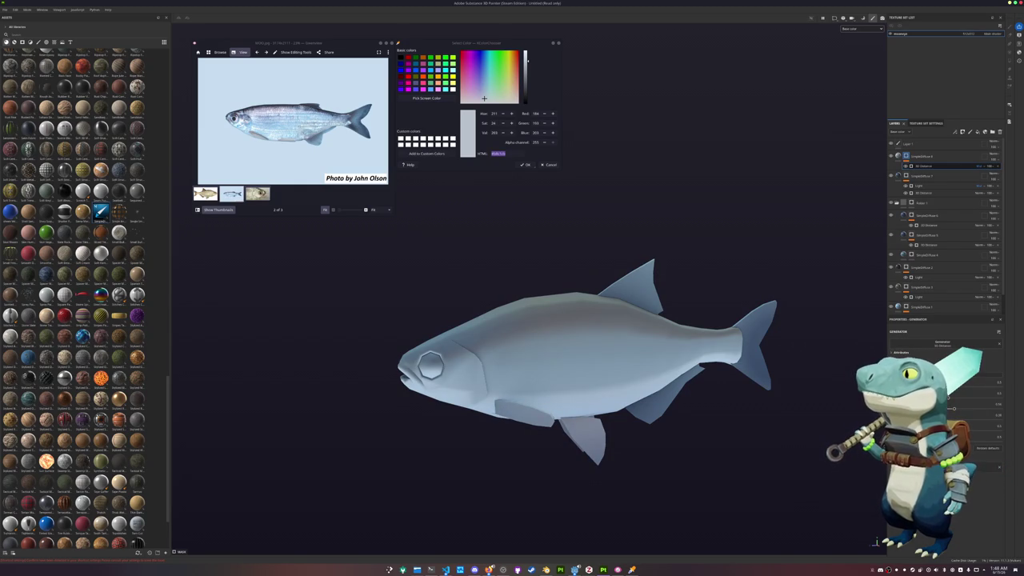
alt+drag(703, 407, 728, 408)
mouse_move(530, 284)
alt+mouse_down()
mouse_move(505, 277)
mouse_move(549, 281)
mouse_move(464, 264)
mouse_move(498, 297)
mouse_move(792, 201)
alt+mouse_up()
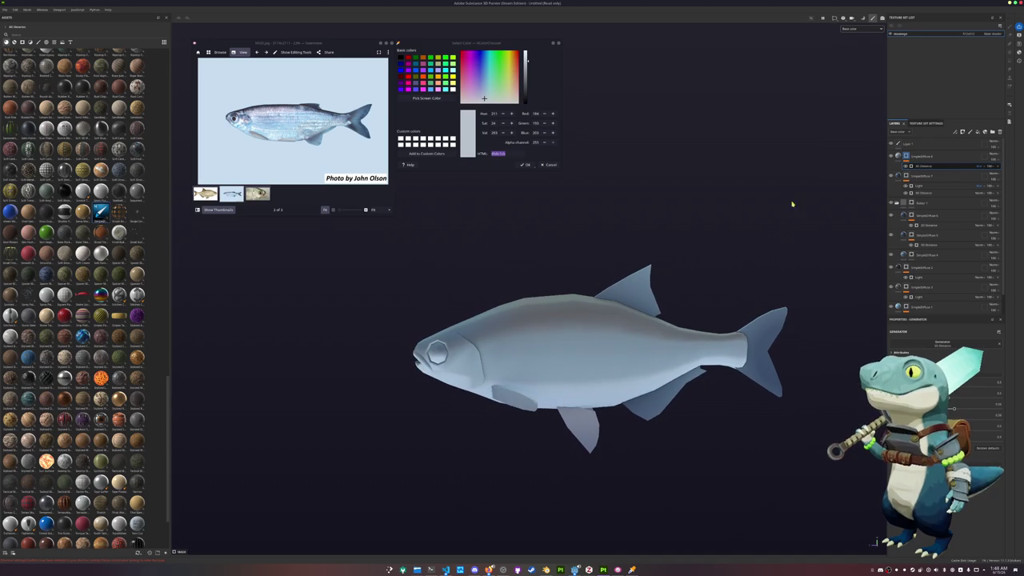
click(914, 178)
key(ctrl+d)
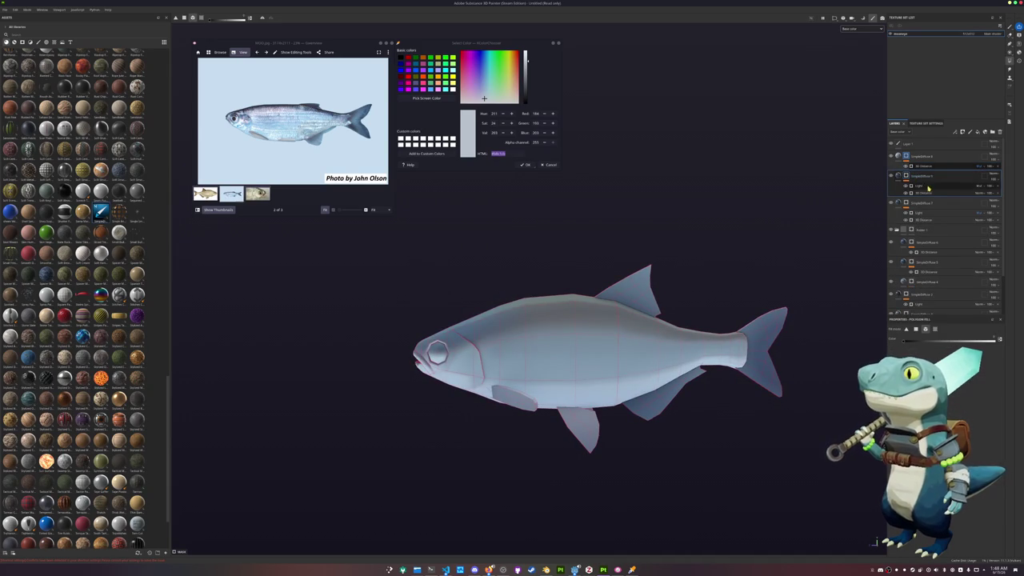
click(923, 193)
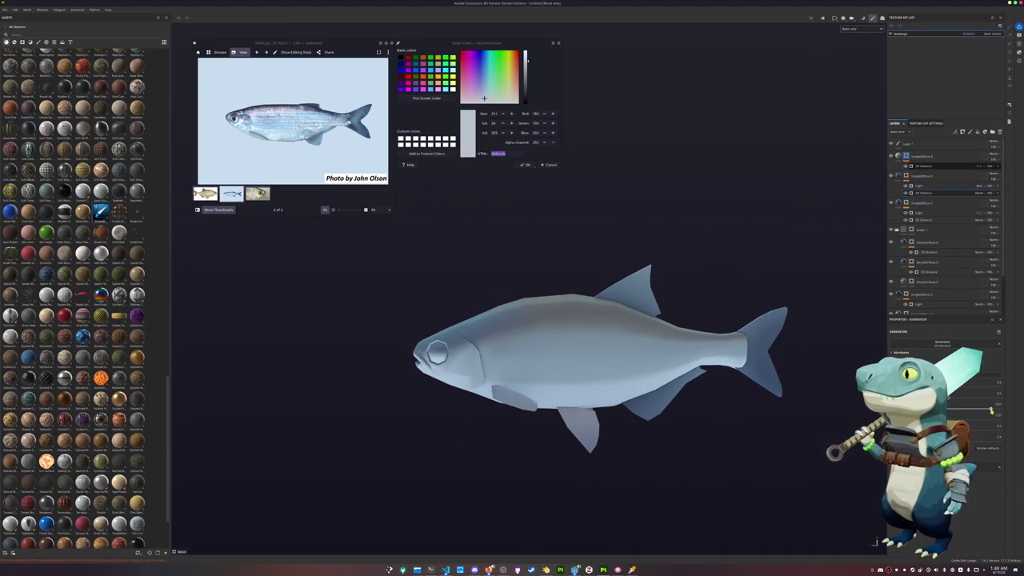
drag(991, 410, 993, 410)
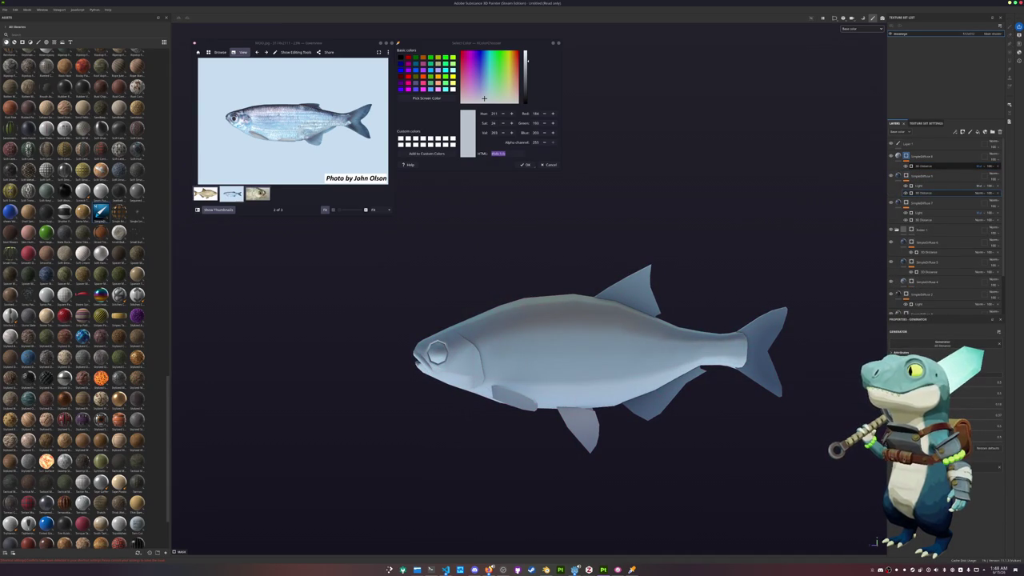
click(899, 176)
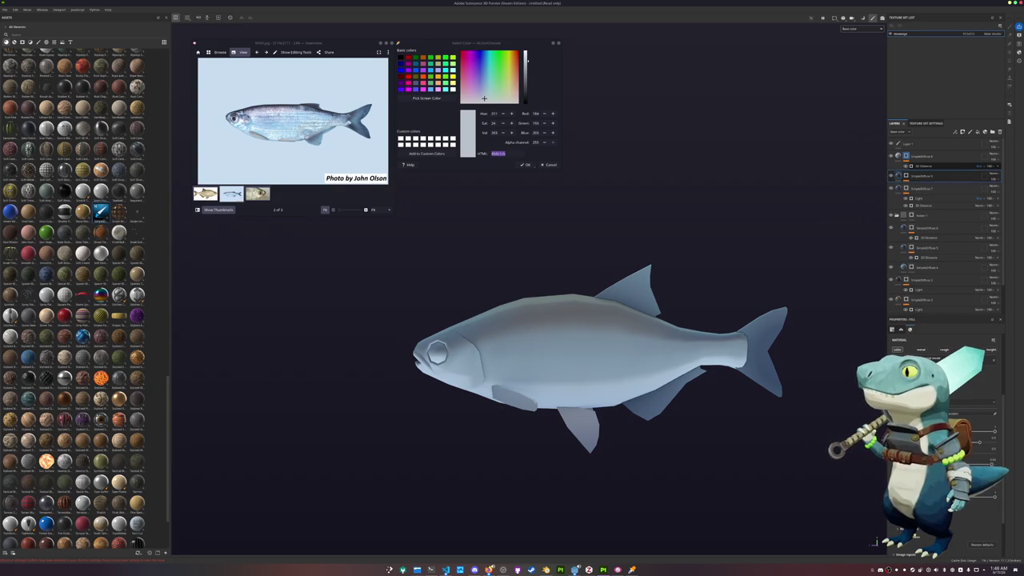
- Paste the Light and 3D Distance effects onto the layer after checking its base colour
click(984, 414)
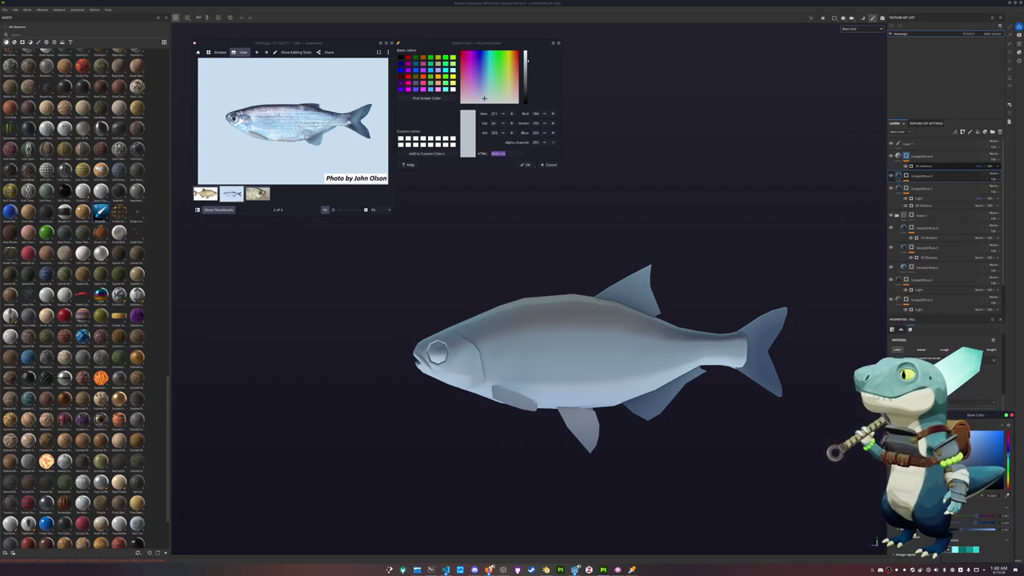
click(912, 175)
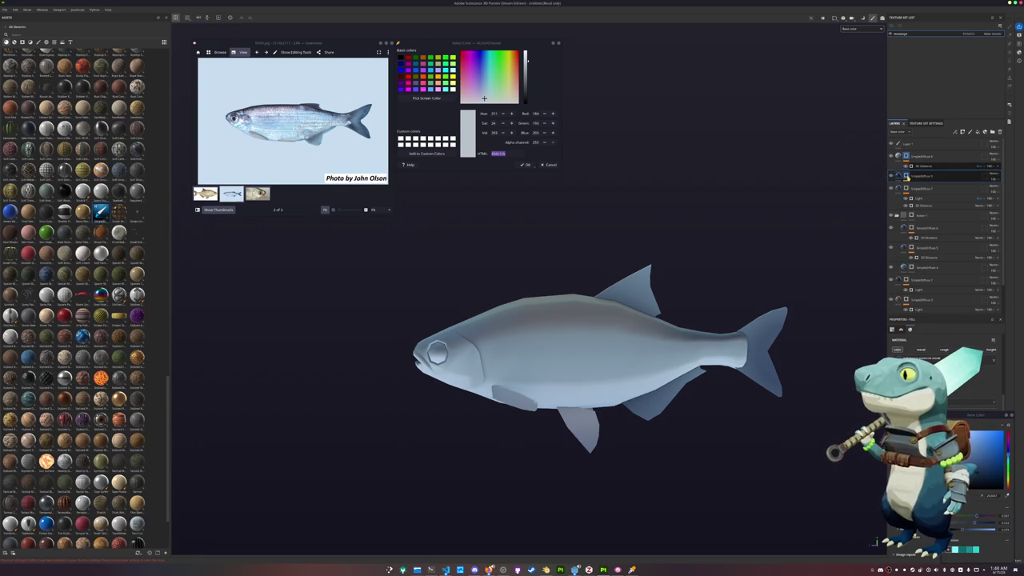
key(ctrl+v)
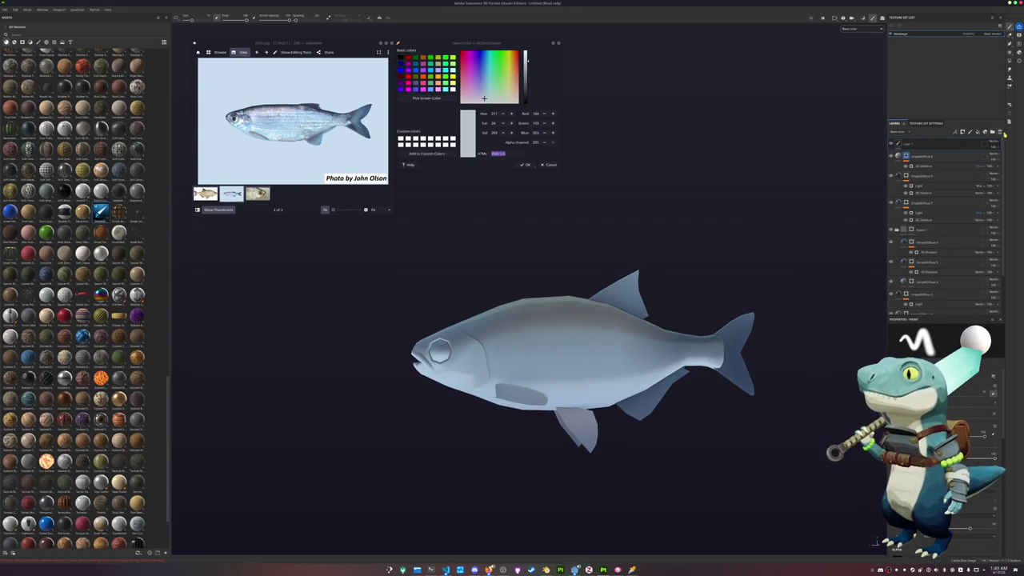
click(993, 132)
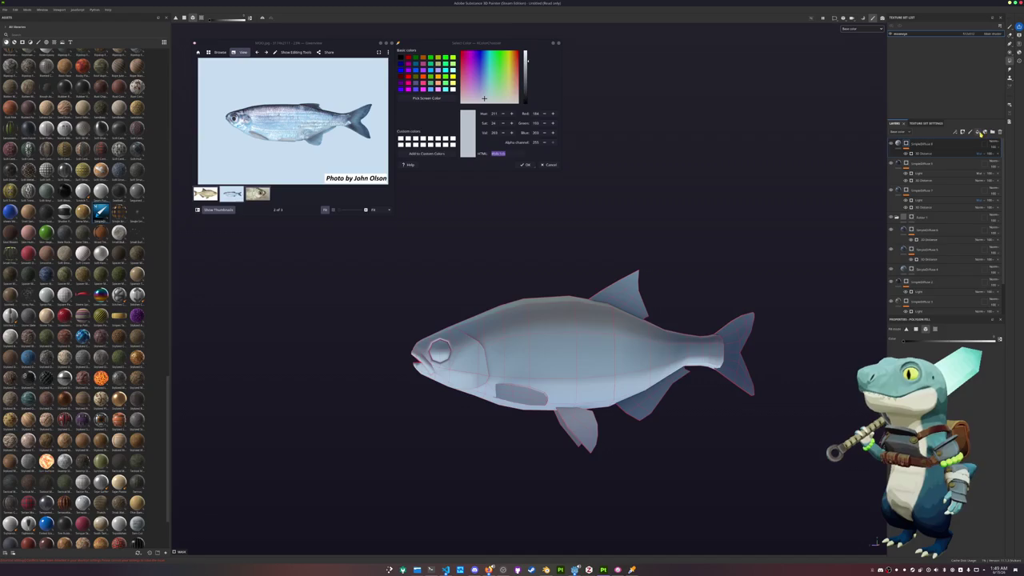
- Add a new fill layer at the top of the stack with a black base colour
click(984, 132)
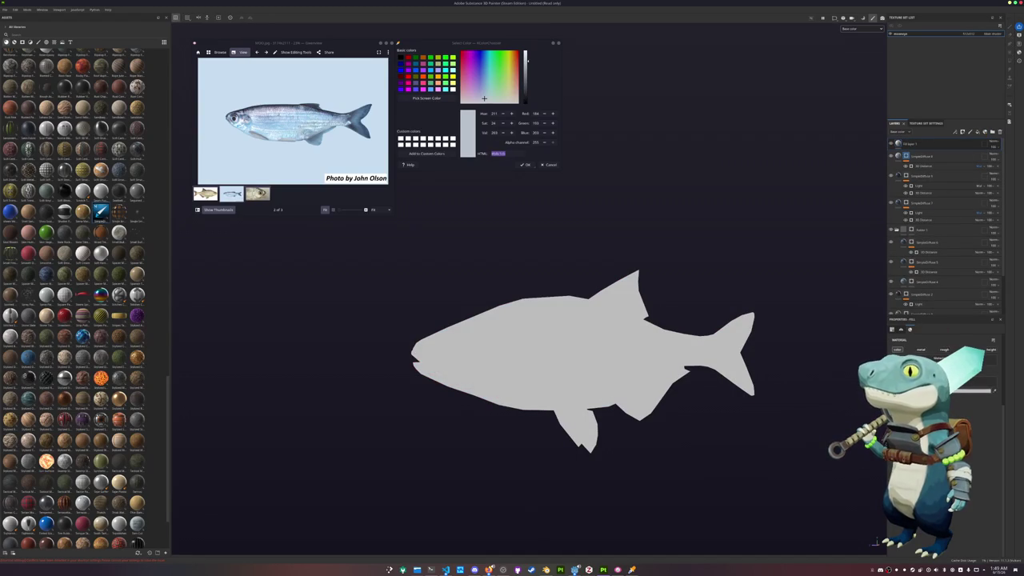
click(985, 391)
drag(985, 432, 991, 480)
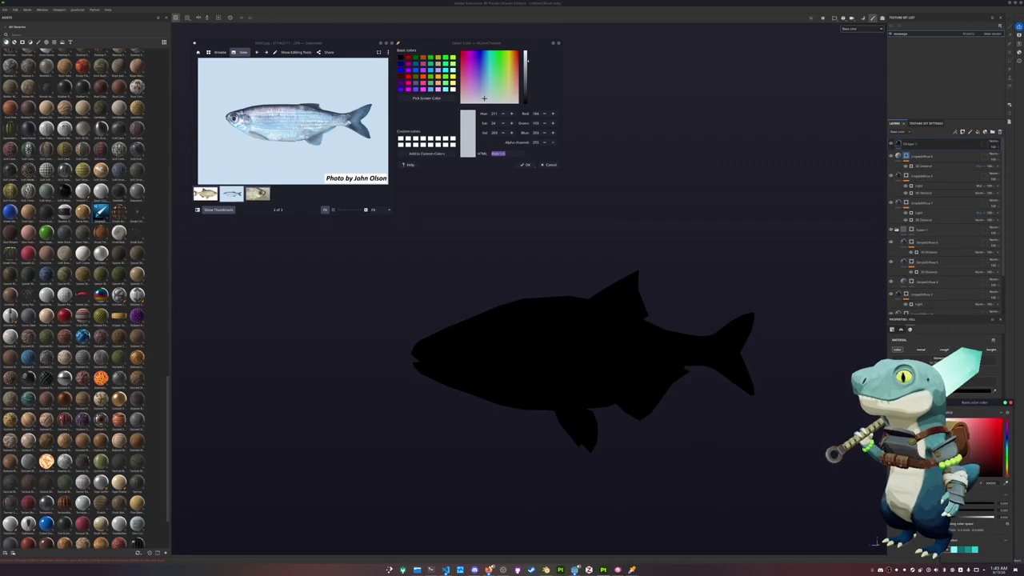
- Hide the black fill with a black mask and add a Paint effect to the layer
click(990, 144)
click(992, 152)
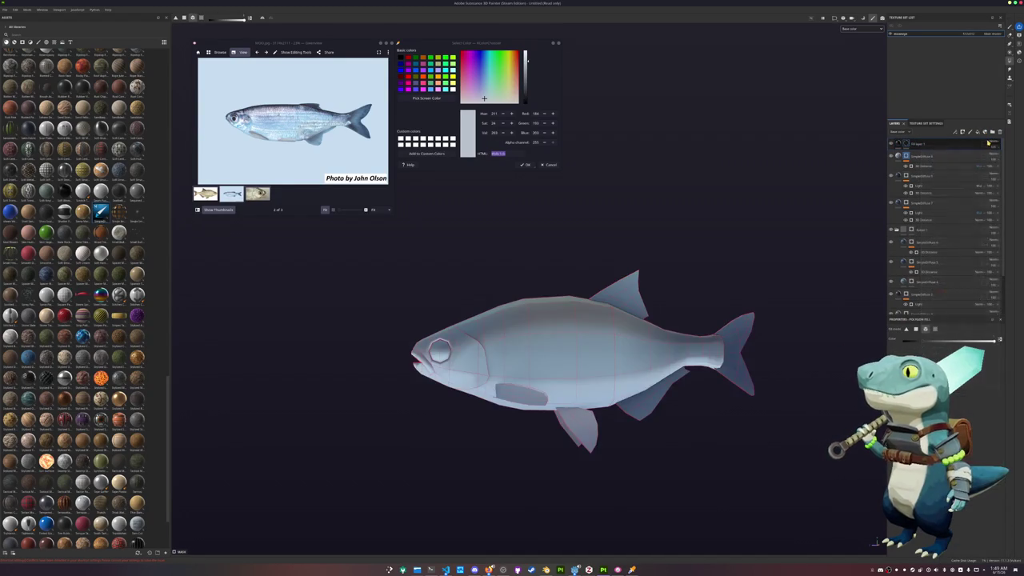
click(990, 144)
click(989, 233)
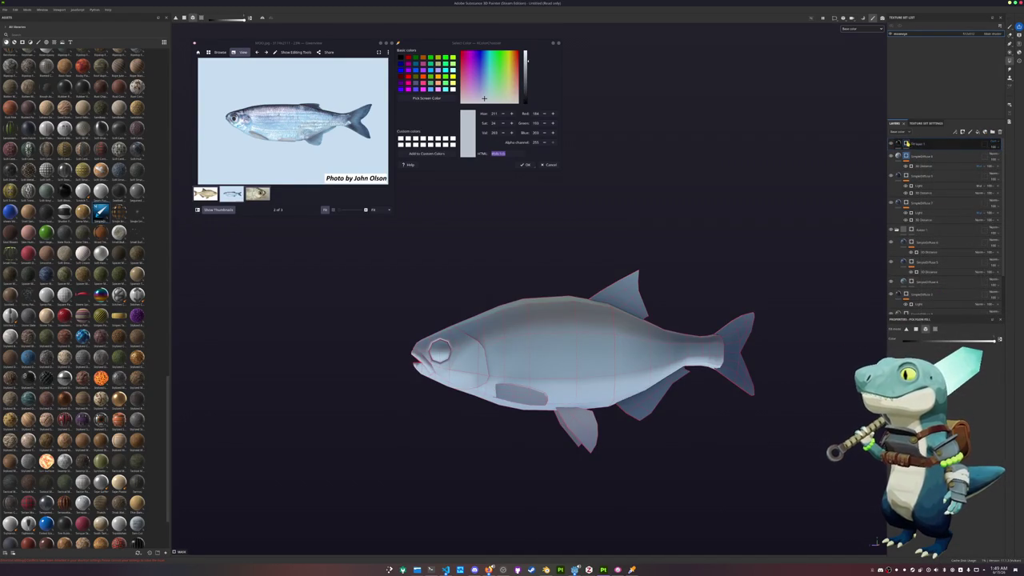
right_click(916, 144)
click(932, 320)
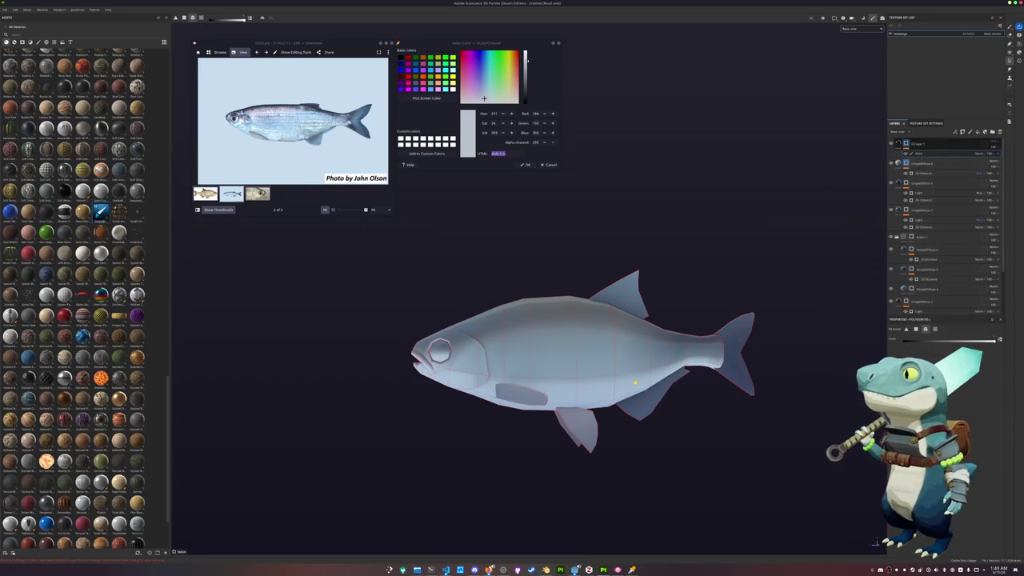
click(1009, 26)
- Target the paint effect, zoom in on the fish, and turn on mirrored painting
alt+drag(803, 182, 919, 160)
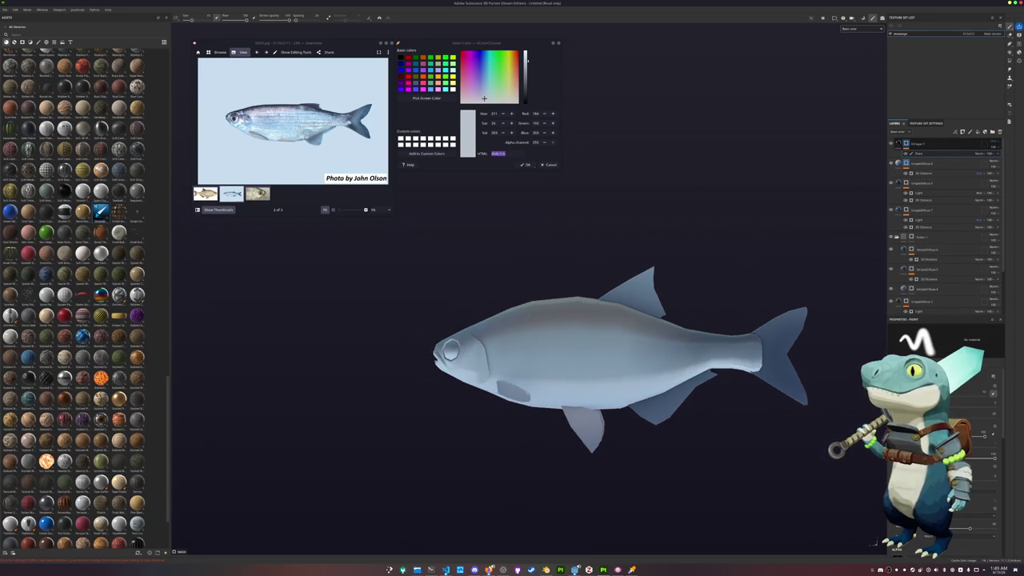
click(948, 154)
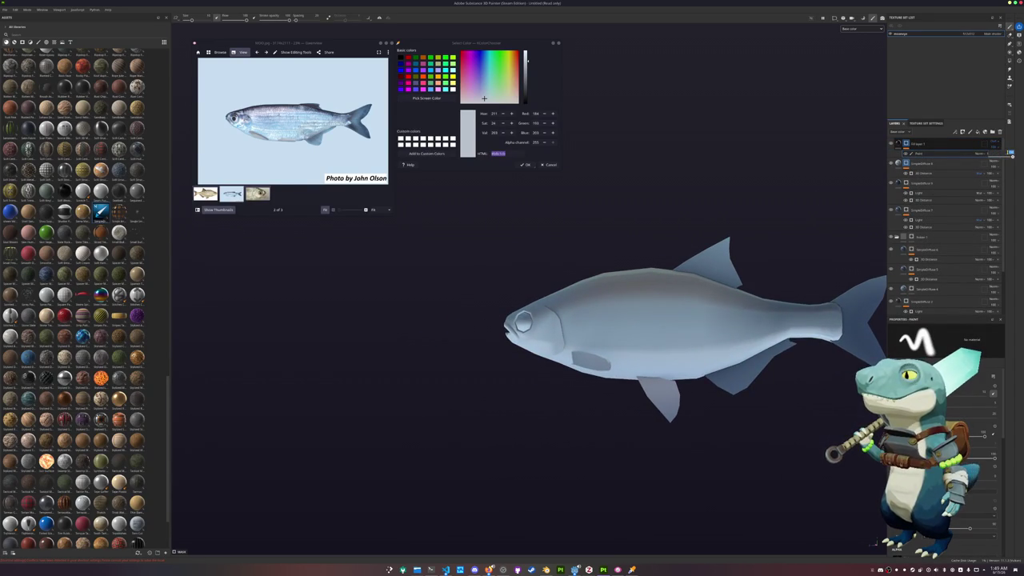
scroll(608, 264, up, 2)
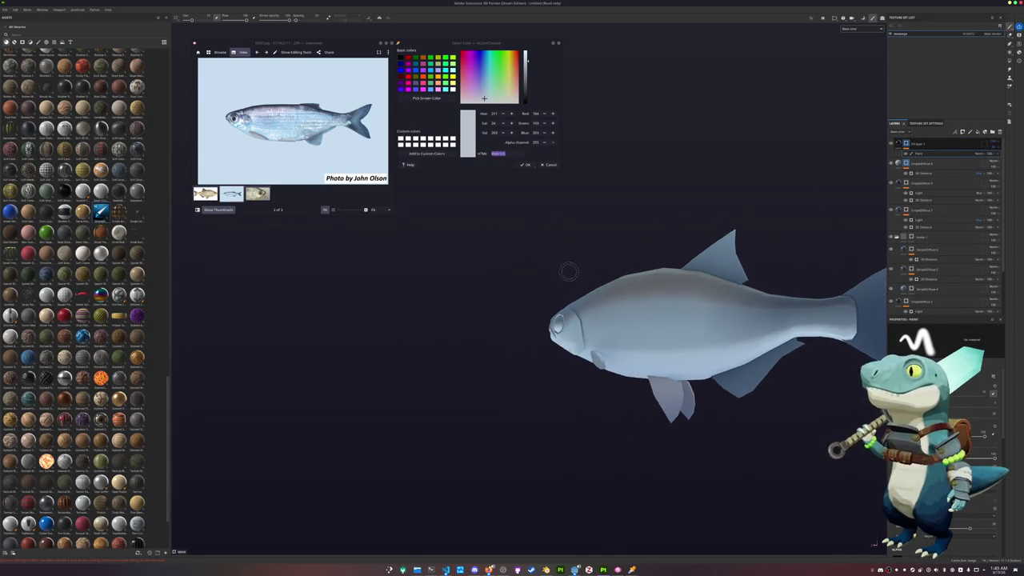
scroll(567, 269, up, 5)
mouse_move(560, 378)
alt+mouse_down()
mouse_move(623, 366)
mouse_move(619, 387)
alt+mouse_up()
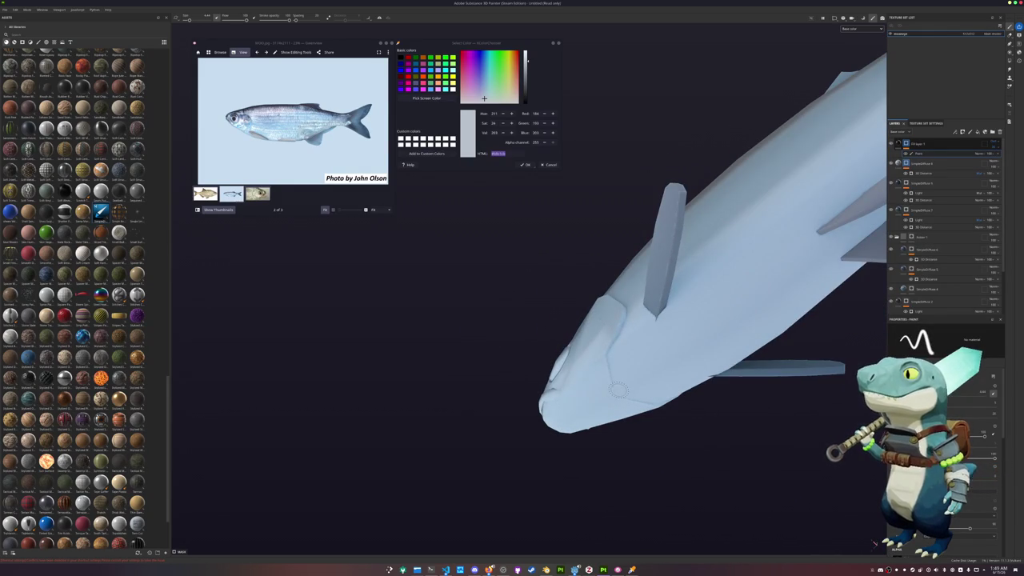
click(380, 18)
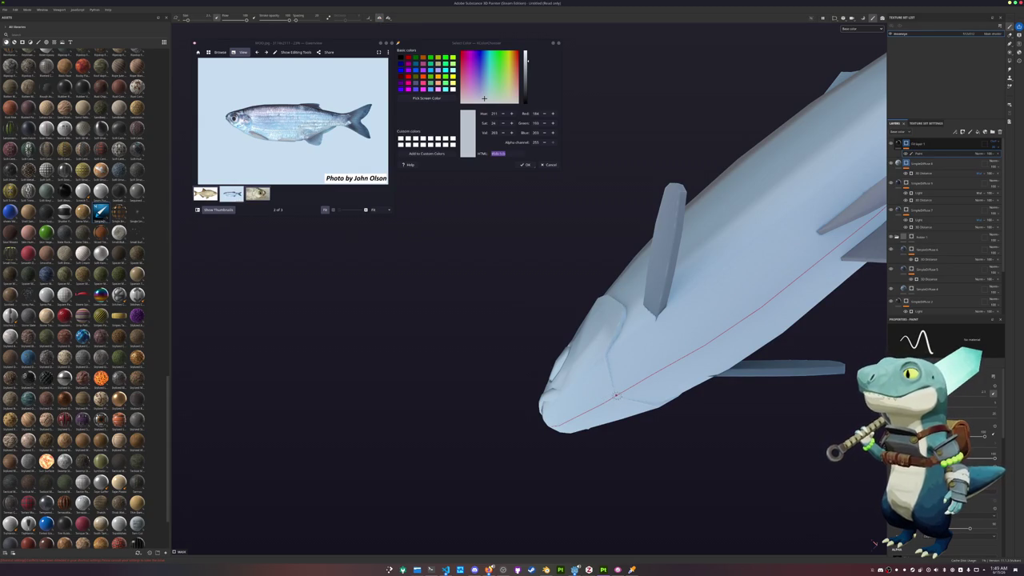
- Paint a straight dark stroke around the head's eye socket and orbit to inspect it
key(shift)
drag(605, 354, 661, 403)
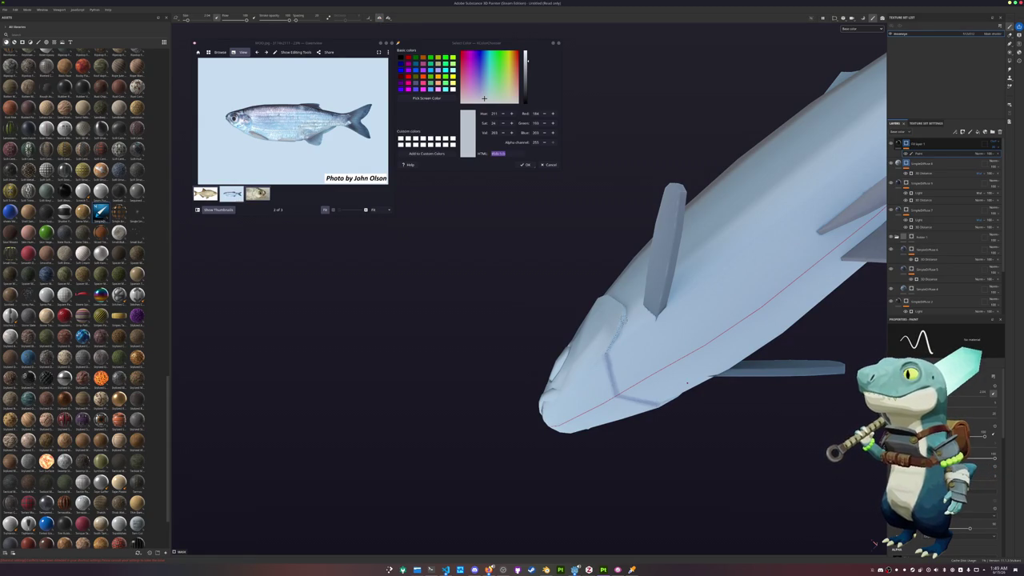
scroll(696, 385, up, 3)
scroll(720, 388, up, 3)
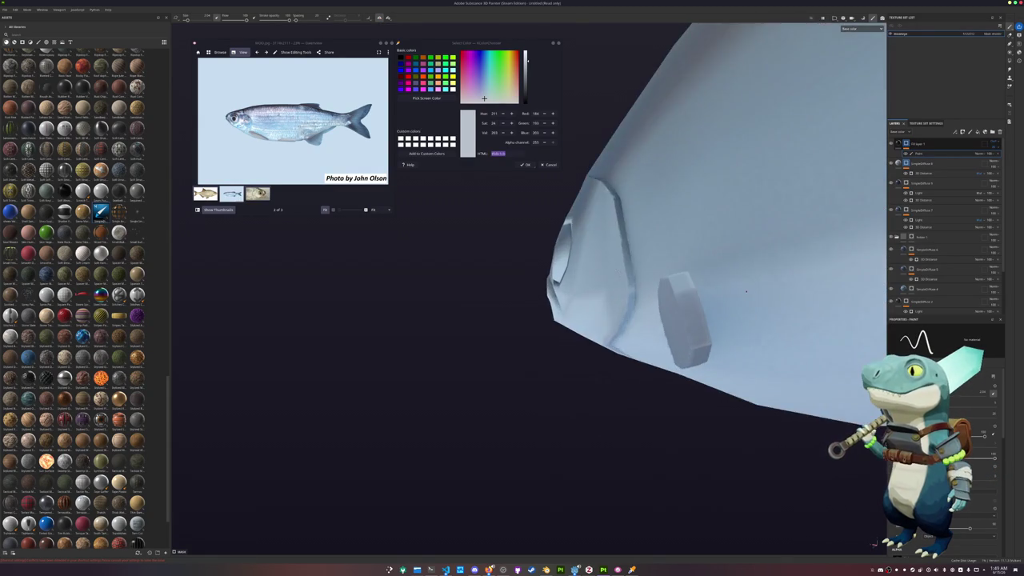
scroll(744, 392, up, 3)
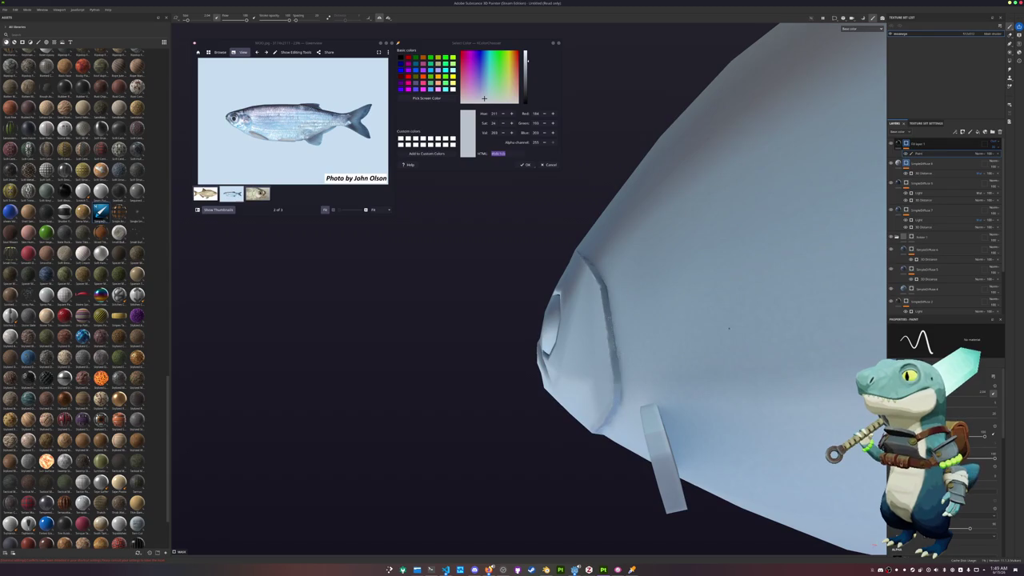
mouse_move(606, 296)
alt+mouse_down()
mouse_move(591, 345)
mouse_move(596, 320)
alt+mouse_up()
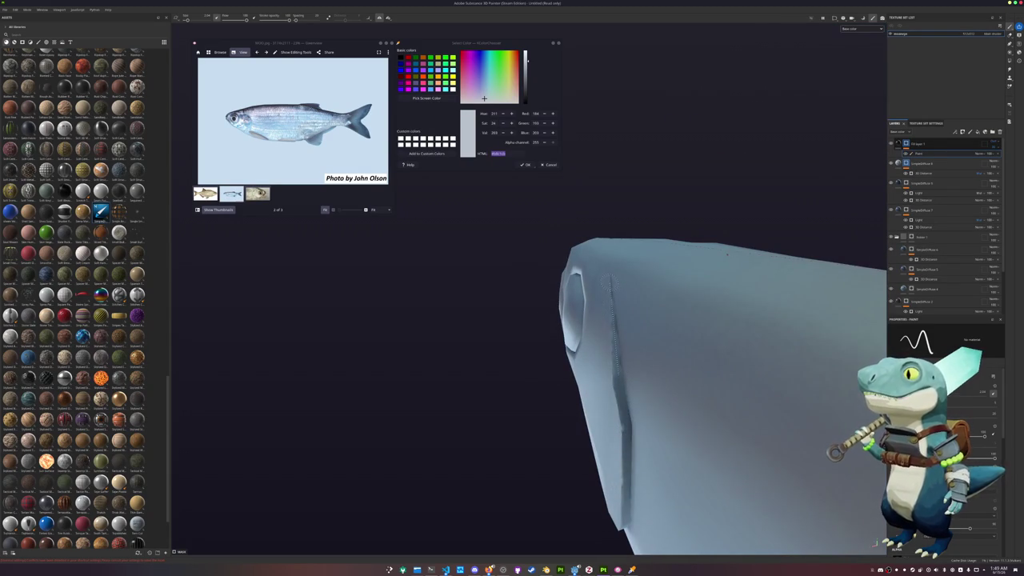
mouse_move(788, 325)
alt+mouse_down()
mouse_move(677, 291)
mouse_move(784, 270)
mouse_move(609, 457)
alt+mouse_up()
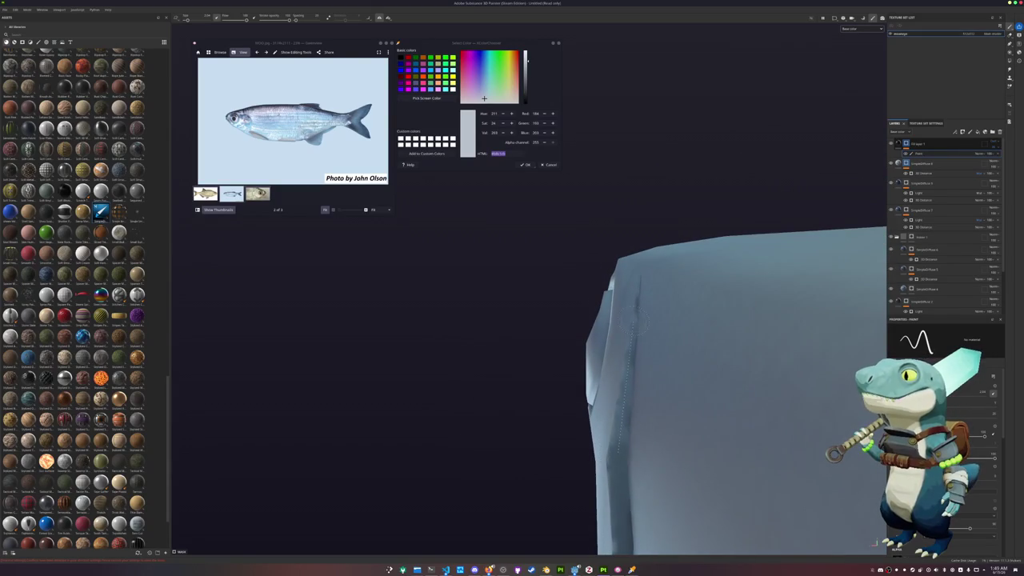
mouse_move(636, 306)
alt+mouse_down()
mouse_move(469, 434)
mouse_move(663, 397)
mouse_move(657, 387)
mouse_move(608, 448)
alt+mouse_up()
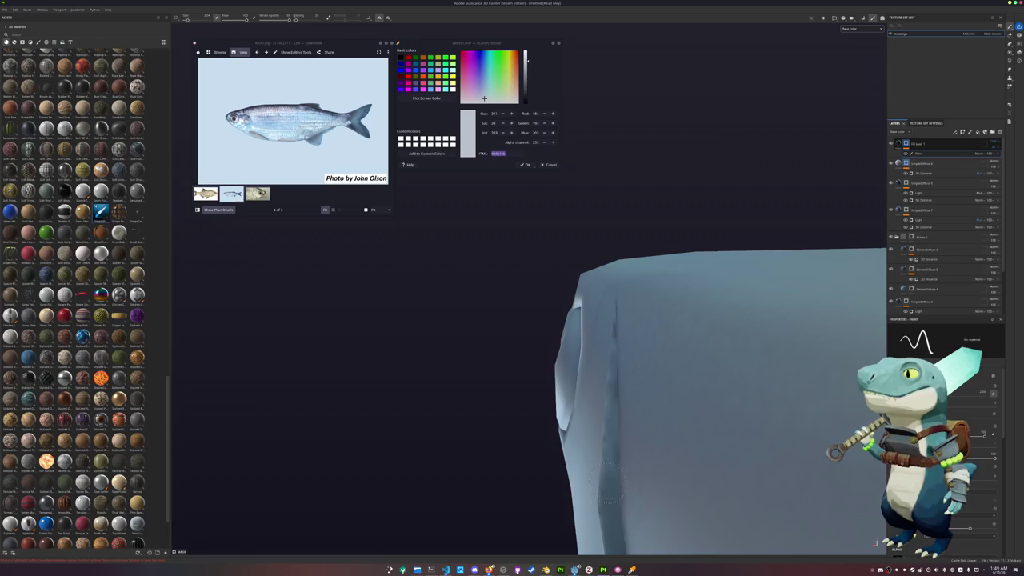
mouse_move(871, 324)
alt+mouse_down()
mouse_move(681, 385)
mouse_move(536, 354)
mouse_move(565, 357)
mouse_move(570, 288)
mouse_move(601, 374)
alt+mouse_up()
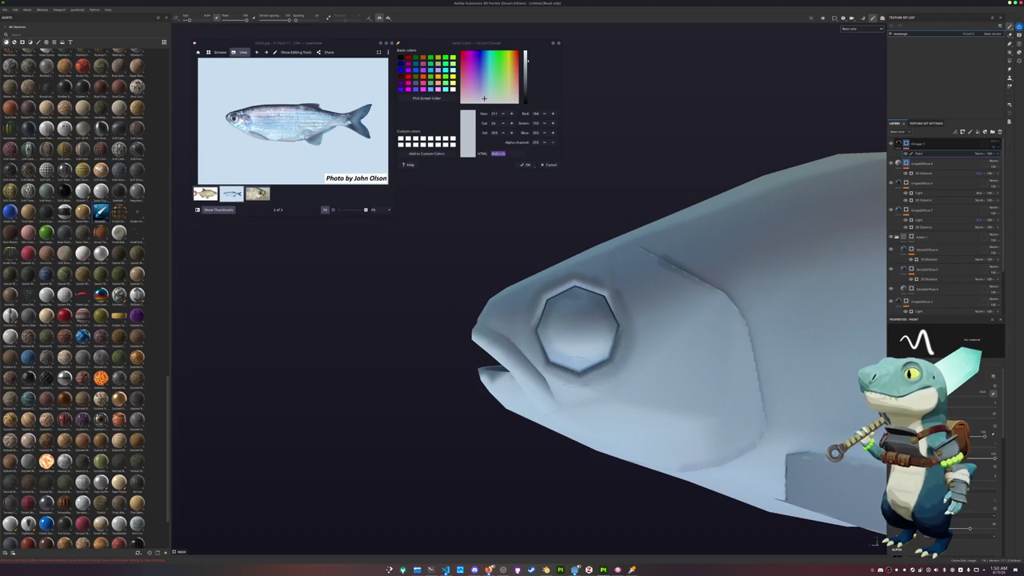
- Paint curved dark gill strokes on the cheek, undoing and redoing one from mouth toward eye
mouse_move(579, 425)
alt+mouse_down()
mouse_move(512, 392)
mouse_move(509, 404)
alt+mouse_up()
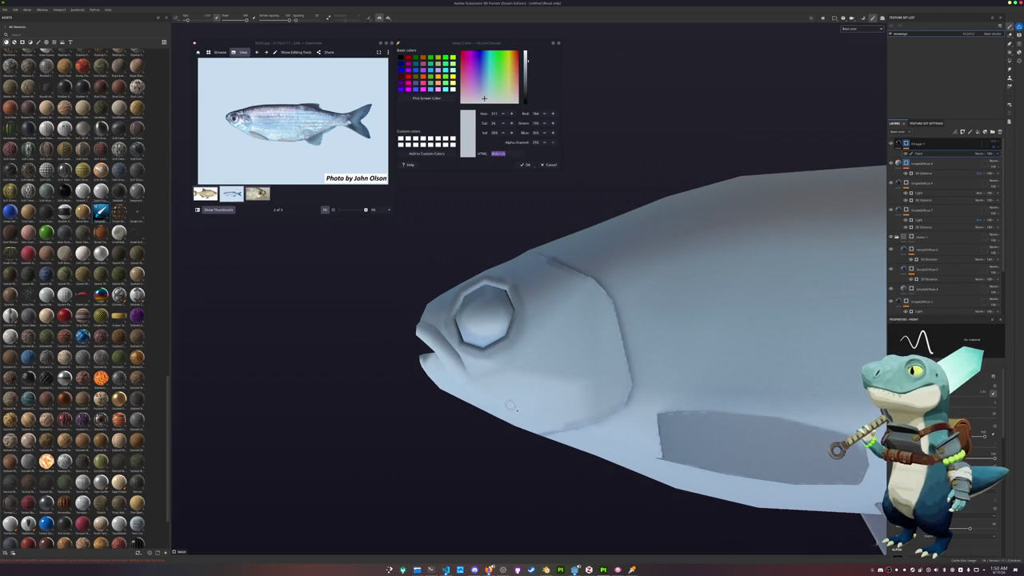
mouse_move(509, 405)
mouse_down()
mouse_move(586, 350)
mouse_move(564, 274)
mouse_move(569, 366)
mouse_move(507, 397)
mouse_move(528, 383)
mouse_move(548, 324)
mouse_up()
key(ctrl+z)
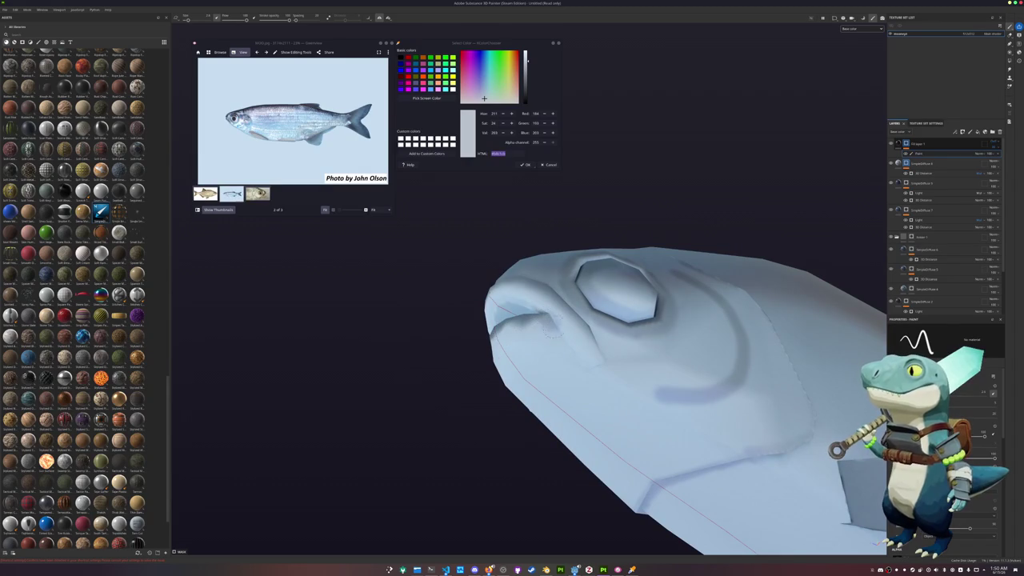
alt+drag(602, 369, 446, 423)
alt+right_drag(445, 422, 625, 372)
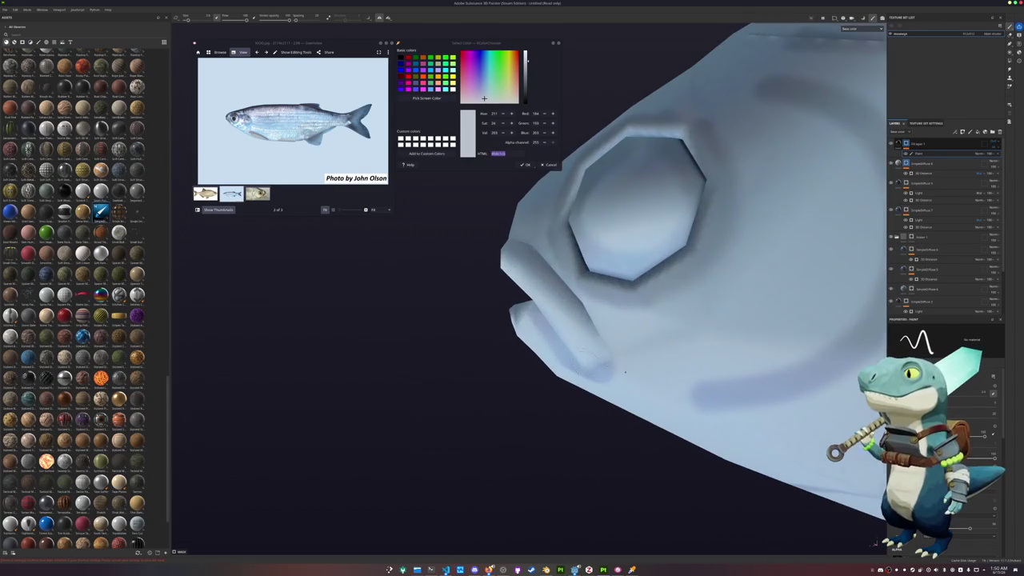
mouse_move(625, 371)
mouse_down()
mouse_move(547, 260)
mouse_move(620, 366)
mouse_up()
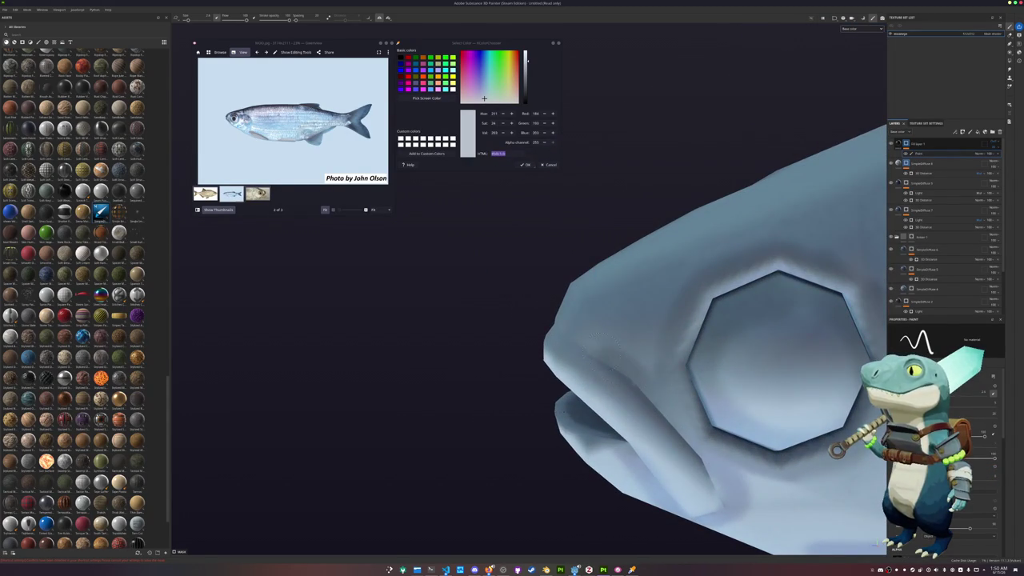
alt+drag(569, 331, 620, 354)
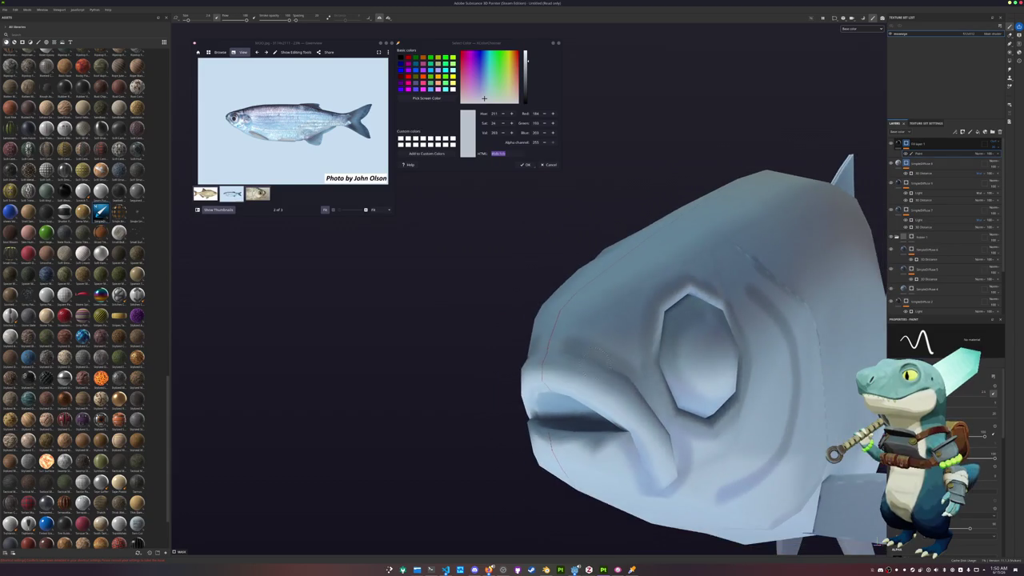
mouse_move(533, 348)
alt+mouse_down()
mouse_move(555, 484)
mouse_move(533, 456)
mouse_move(603, 435)
alt+mouse_up()
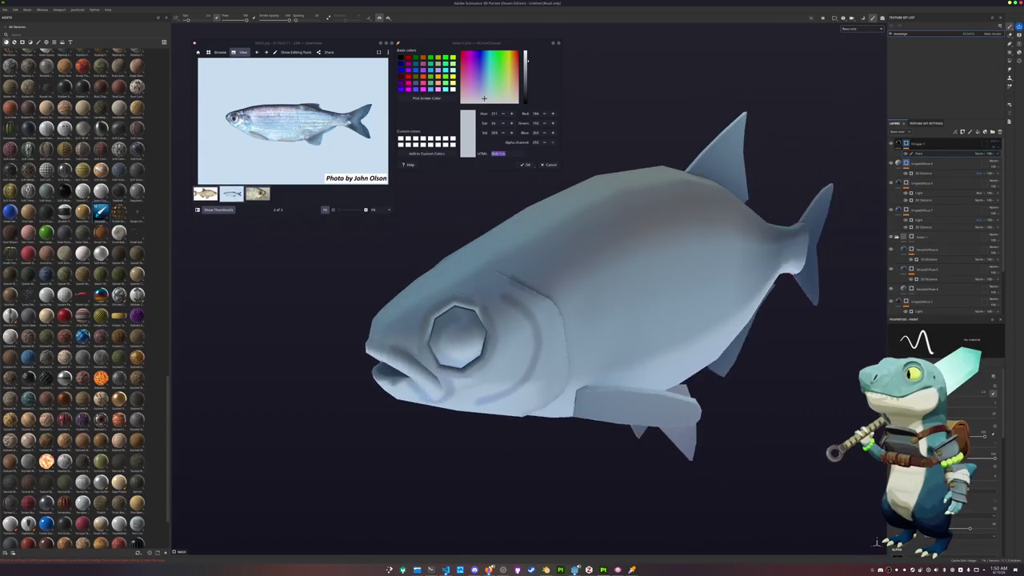
- Paint straight dark lines along the side fin band and its top edge
scroll(876, 542, up, 2)
mouse_move(390, 329)
alt+mouse_down()
mouse_move(448, 352)
mouse_move(414, 293)
mouse_move(447, 279)
alt+mouse_up()
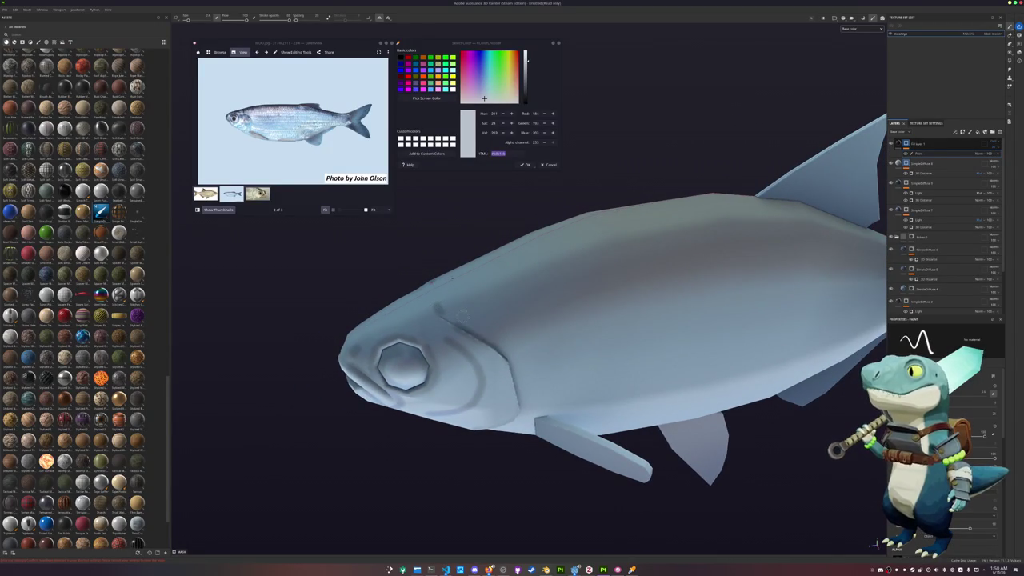
mouse_move(458, 284)
alt+mouse_down()
mouse_move(485, 442)
mouse_move(381, 355)
alt+mouse_up()
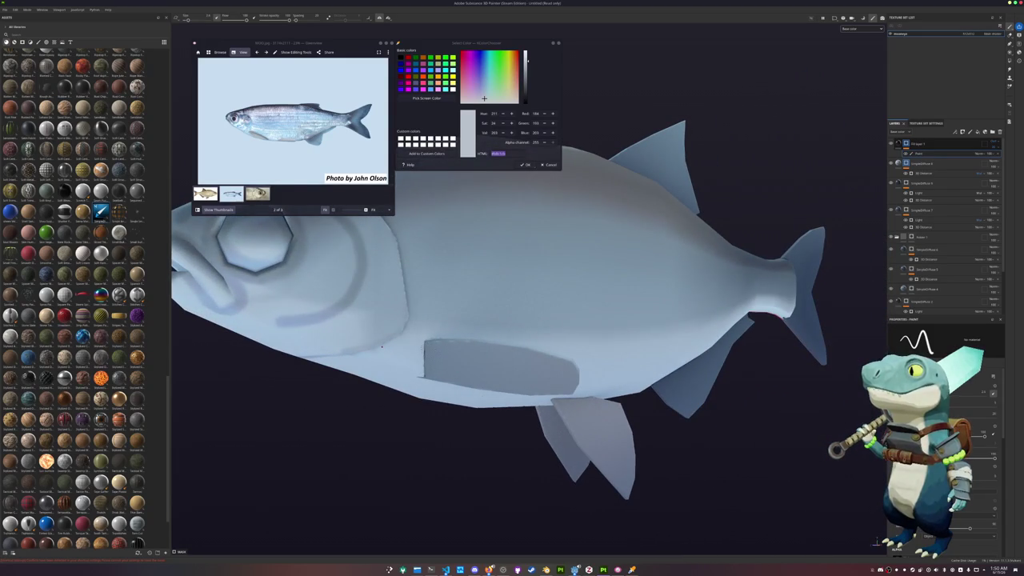
key(shift)
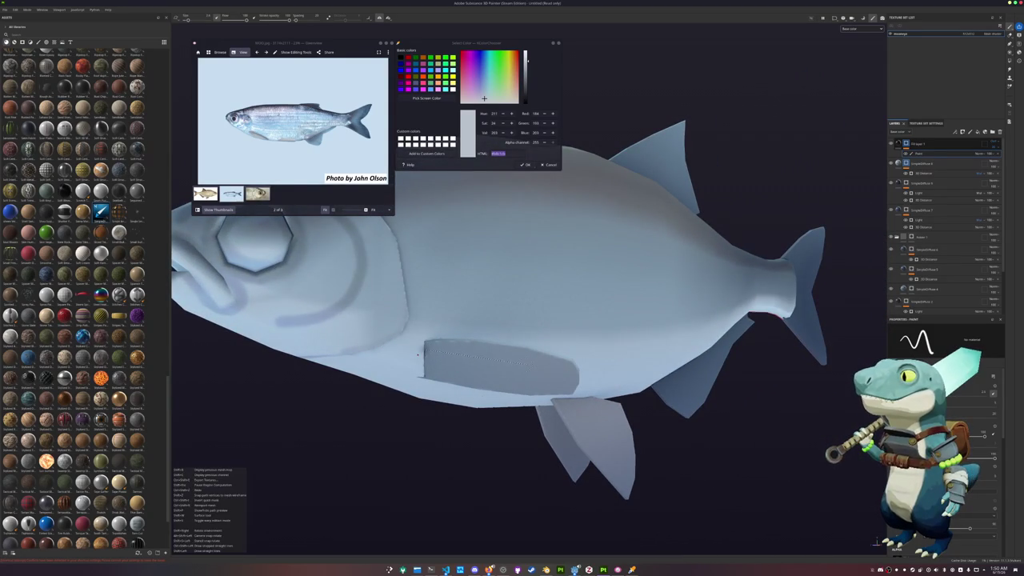
shift+click(429, 350)
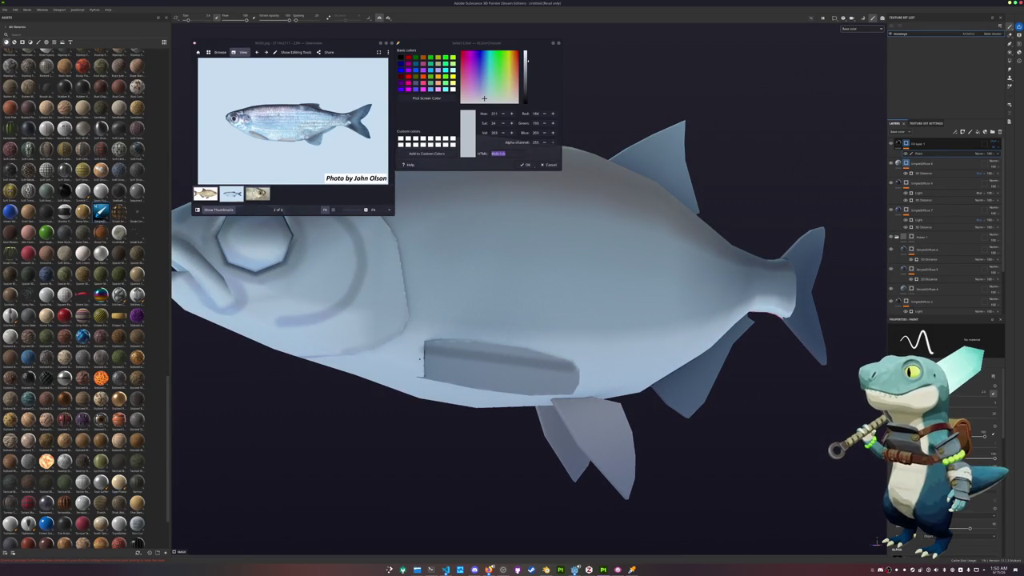
key(shift)
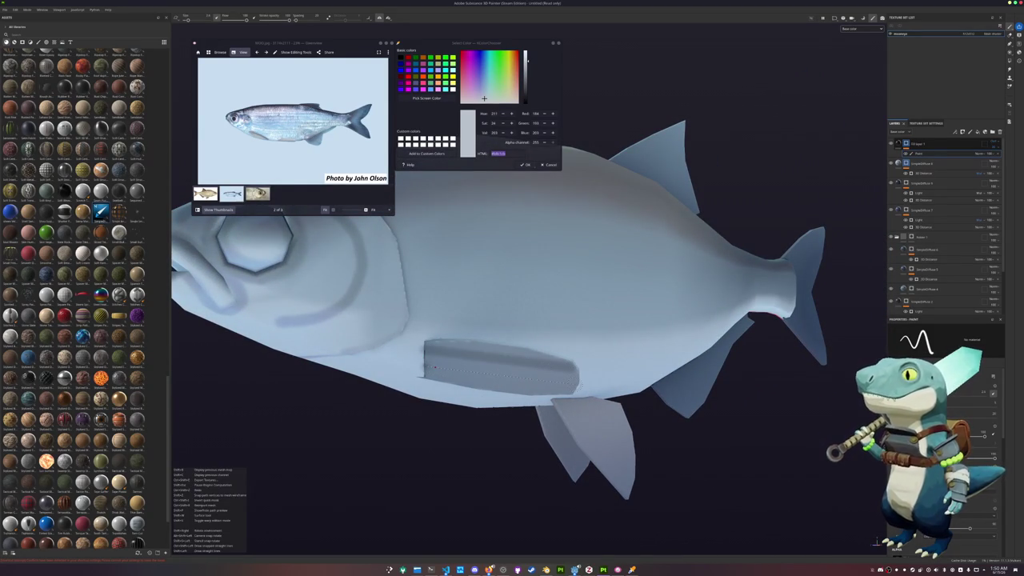
shift+click(434, 366)
alt+drag(434, 366, 464, 359)
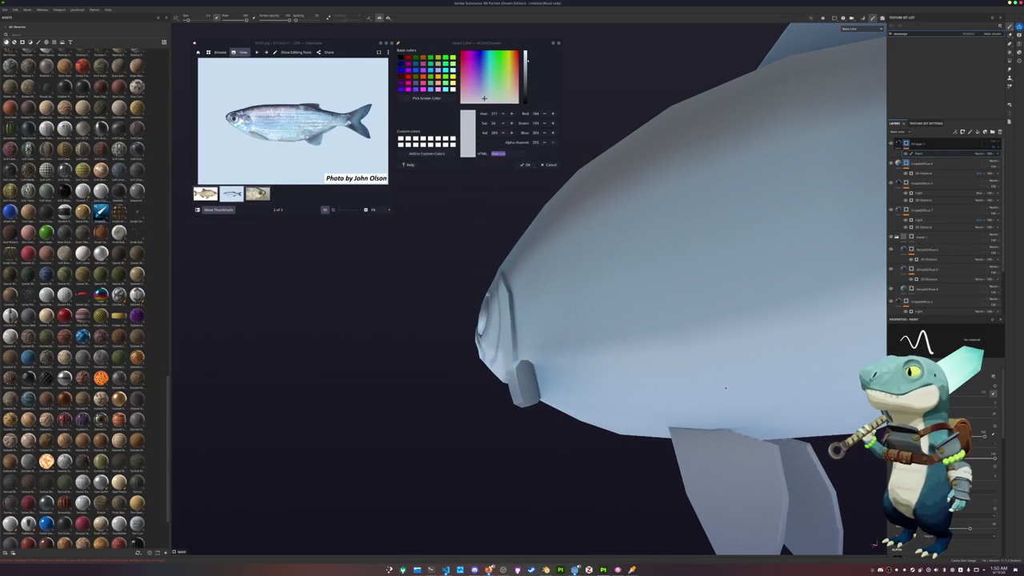
mouse_move(727, 406)
alt+mouse_down()
mouse_move(457, 403)
mouse_move(796, 377)
alt+mouse_up()
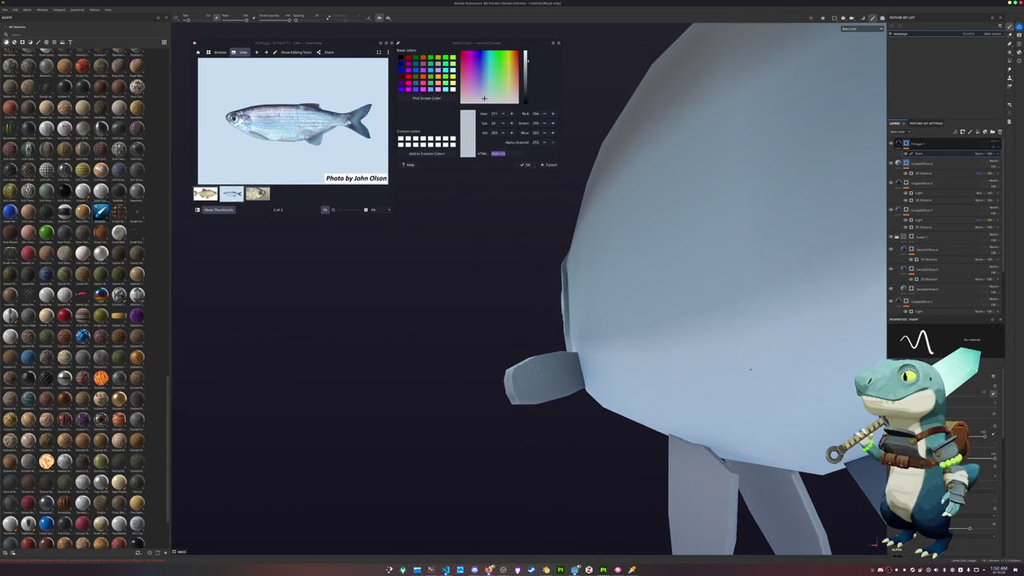
shift+click(574, 361)
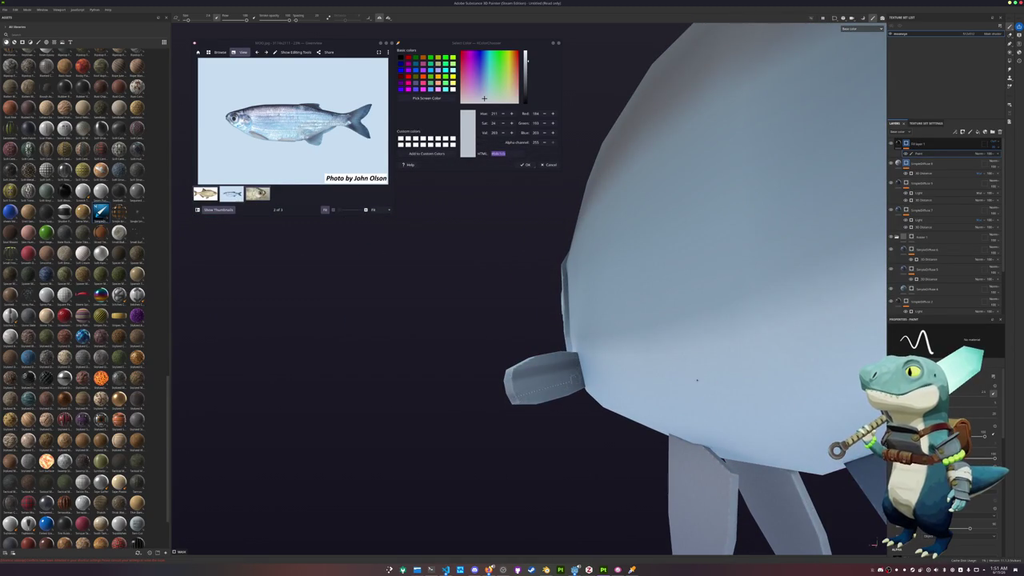
mouse_move(697, 381)
alt+mouse_down()
mouse_move(464, 438)
mouse_move(482, 386)
alt+mouse_up()
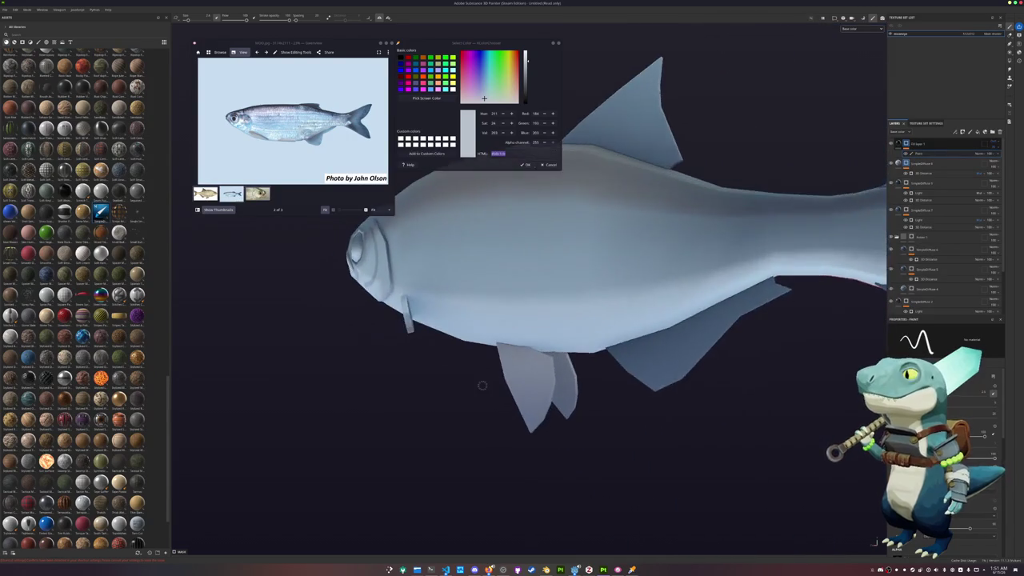
scroll(482, 385, up, 2)
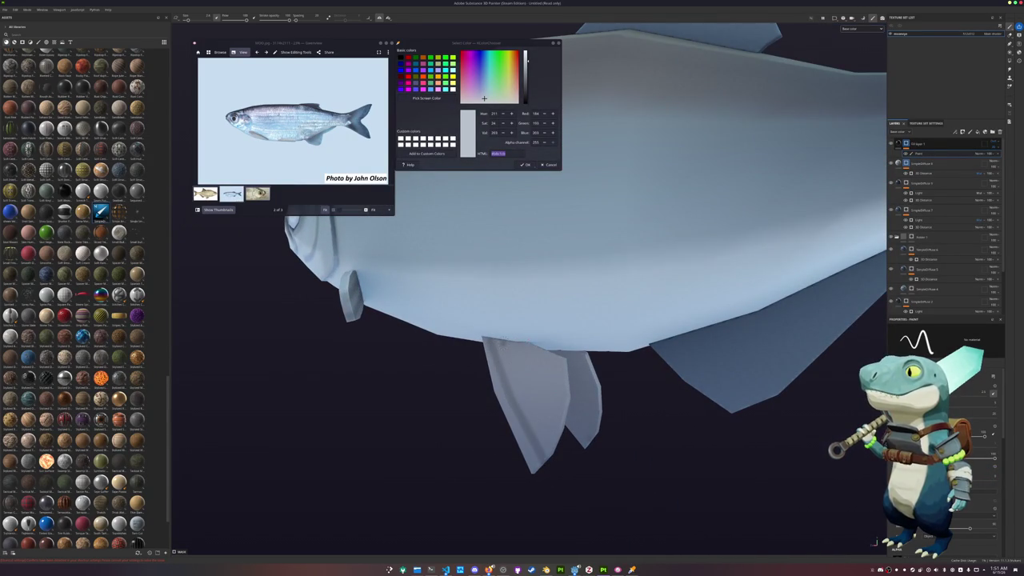
scroll(575, 386, up, 2)
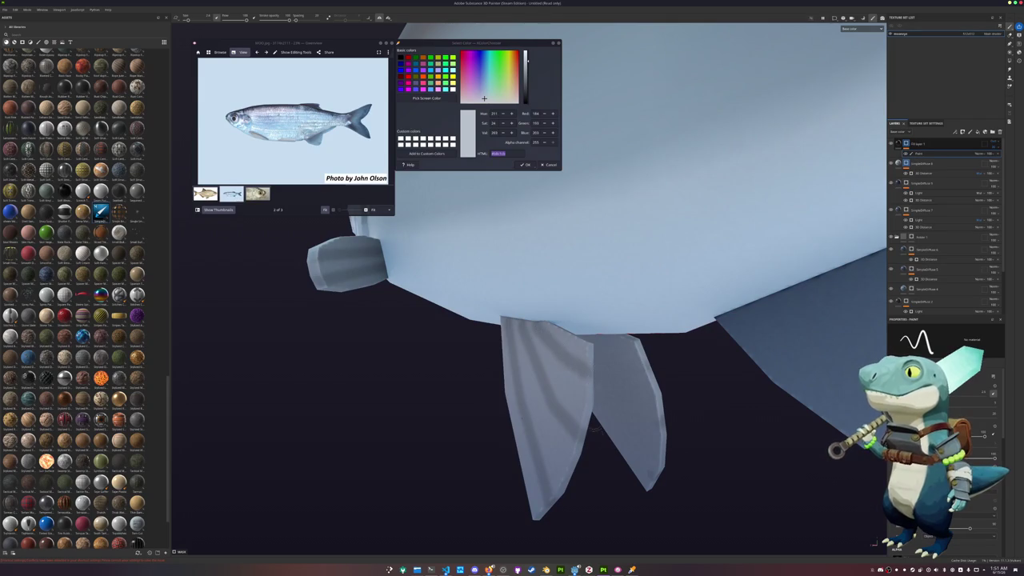
alt+drag(578, 366, 496, 377)
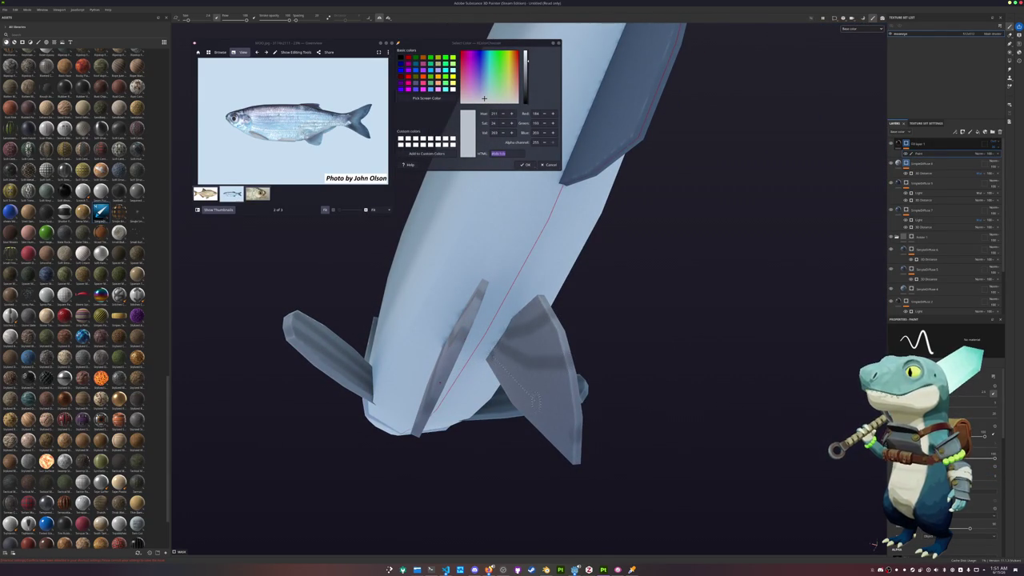
mouse_move(536, 395)
alt+mouse_down()
mouse_move(706, 379)
mouse_move(530, 405)
mouse_move(520, 356)
alt+mouse_up()
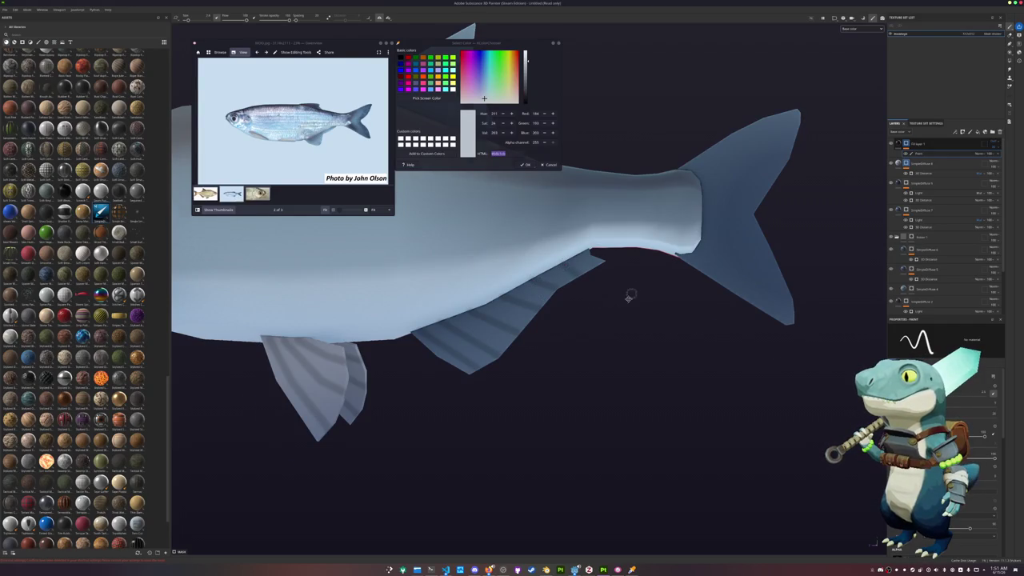
alt+middle_drag(630, 296, 507, 420)
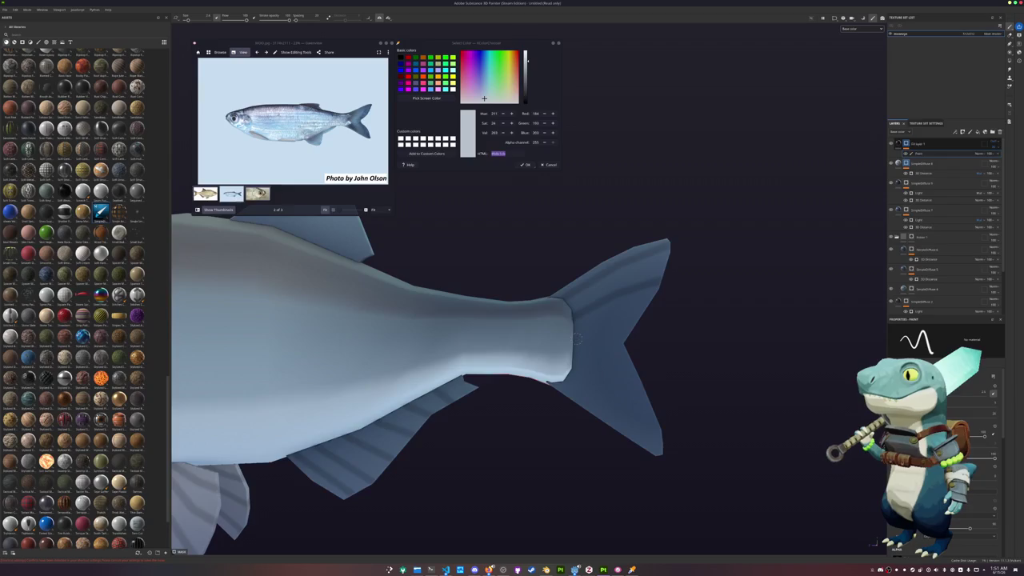
alt+middle_drag(694, 341, 564, 313)
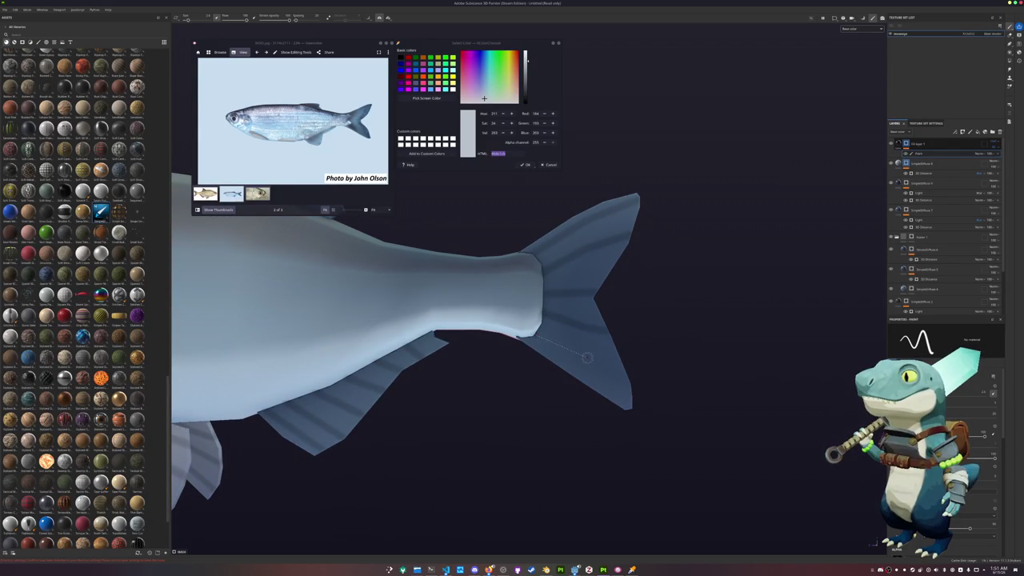
key(f)
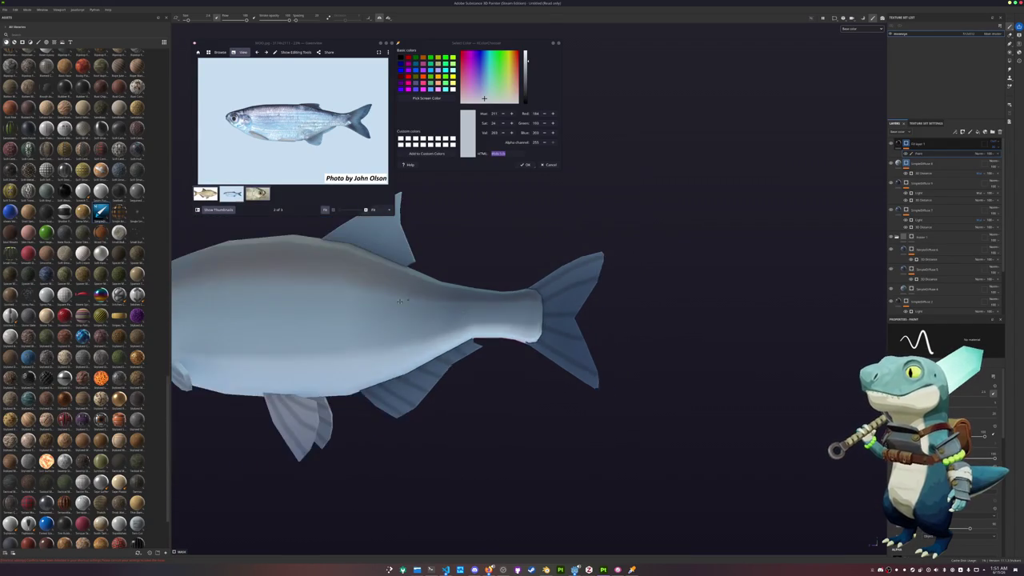
scroll(527, 331, up, 3)
scroll(527, 331, up, 1)
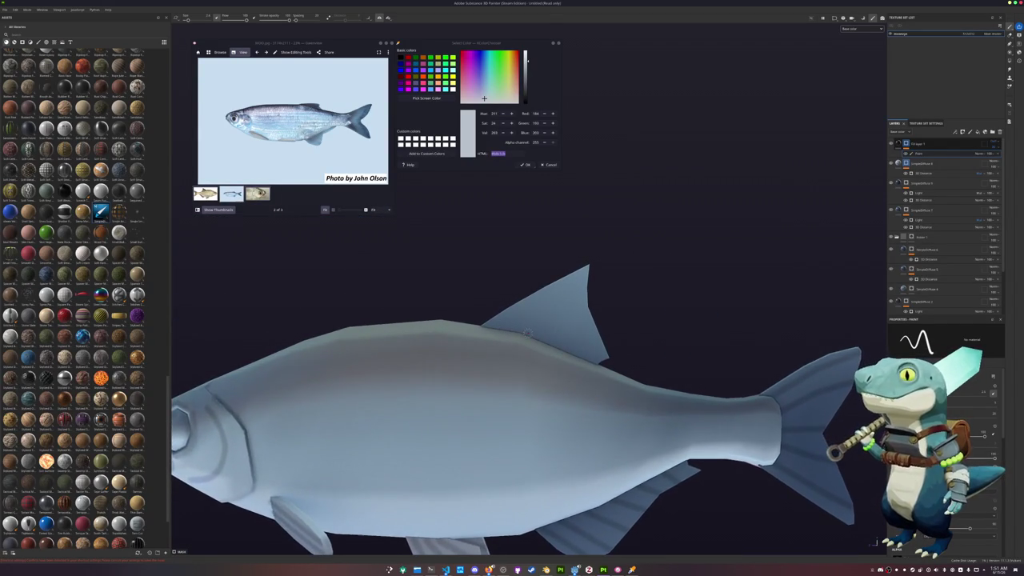
scroll(527, 332, up, 2)
middle_drag(527, 331, 464, 342)
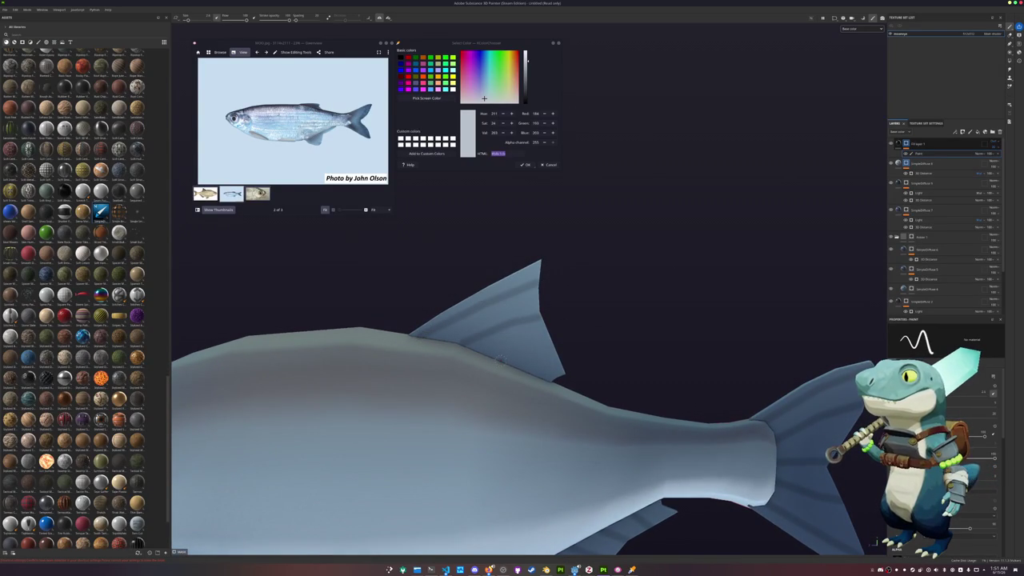
scroll(500, 359, down, 3)
scroll(520, 344, down, 2)
scroll(542, 327, down, 2)
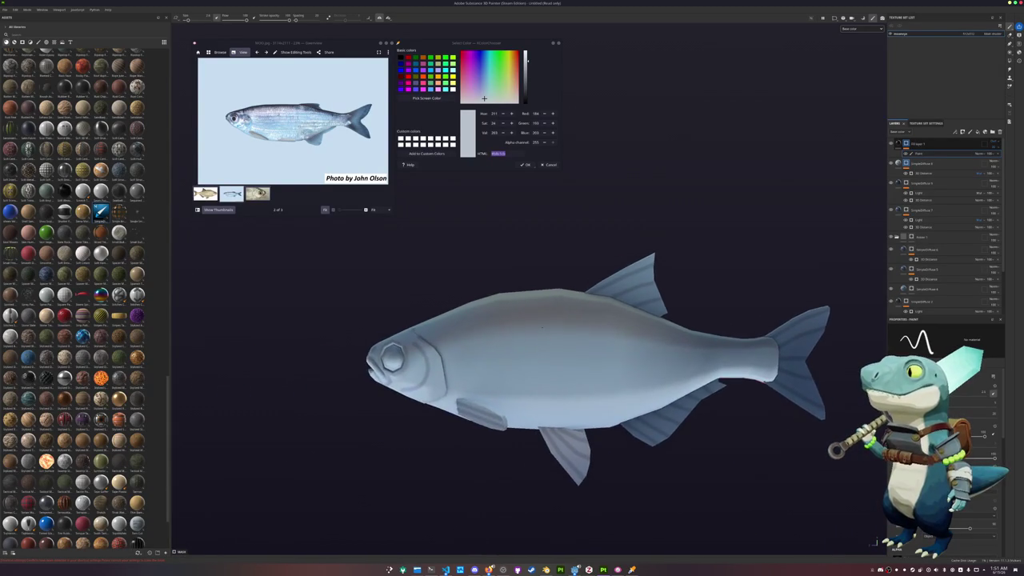
alt+drag(541, 327, 512, 328)
alt+middle_drag(512, 328, 400, 324)
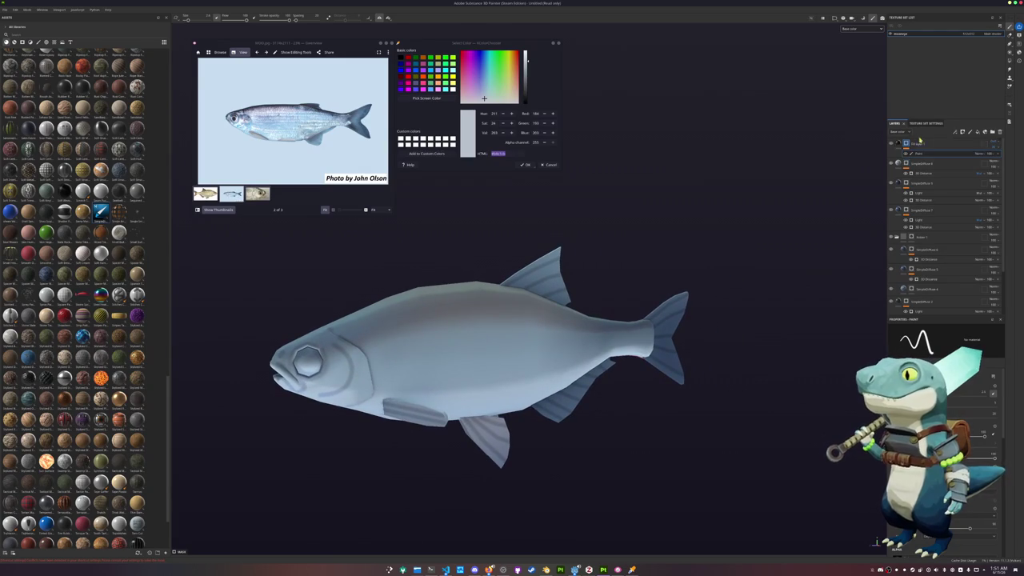
- Duplicate the top fill layer, delete its paint effect, and add a fill effect
key(ctrl+d)
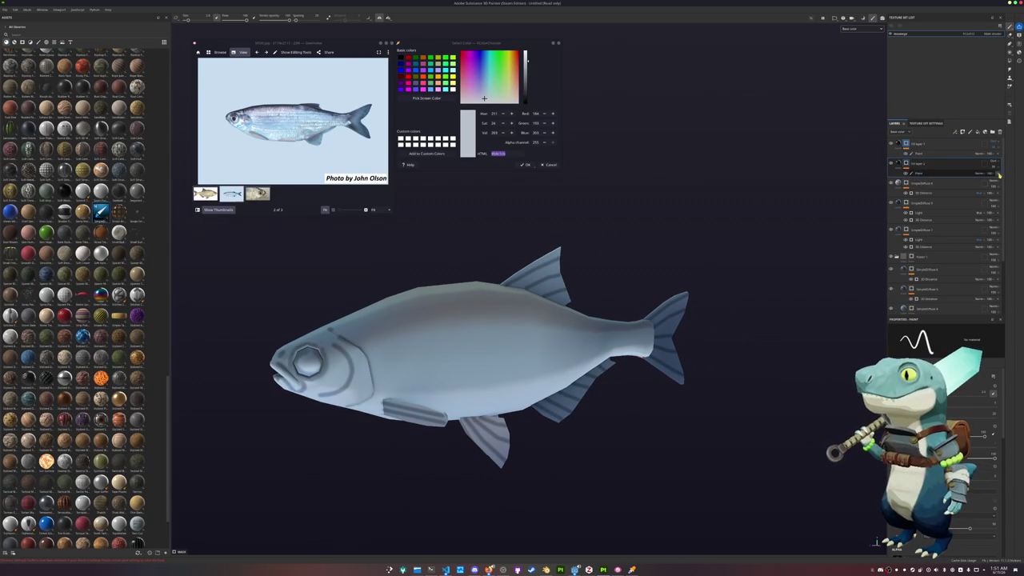
key(Delete)
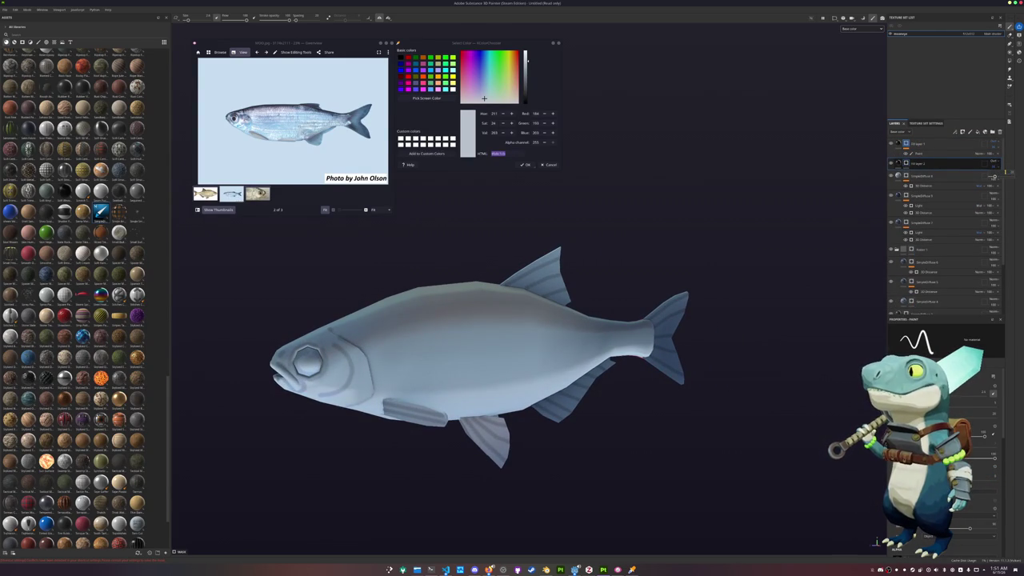
right_click(906, 163)
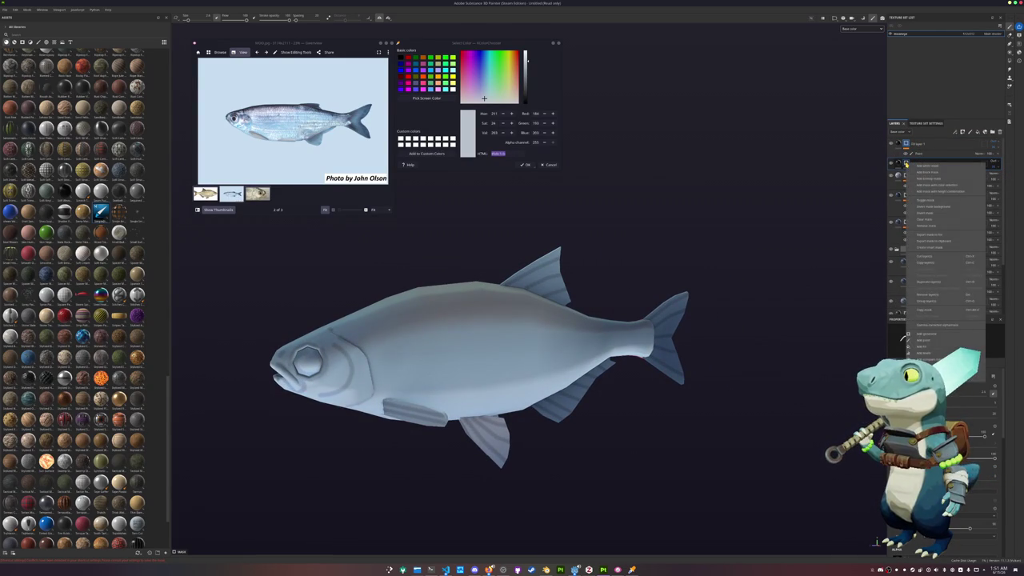
click(932, 349)
- Use the grid pattern as the fill's grayscale map with Triplanar projection
click(941, 351)
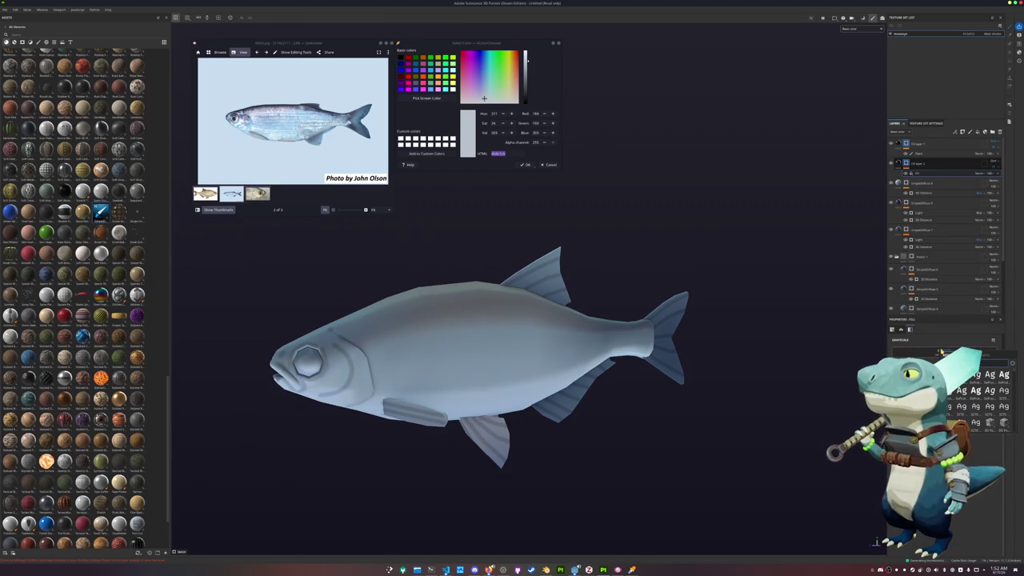
click(962, 389)
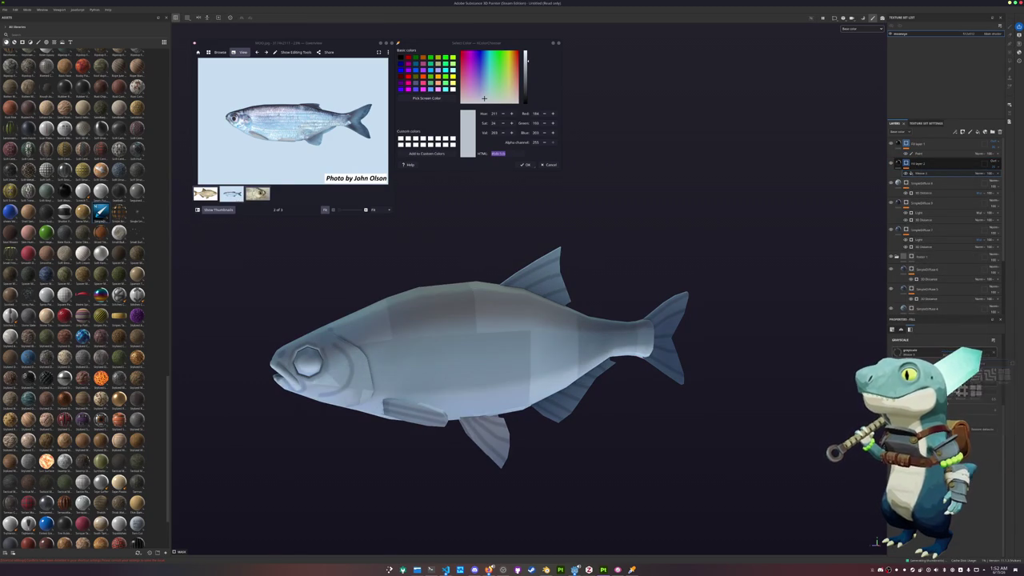
click(995, 167)
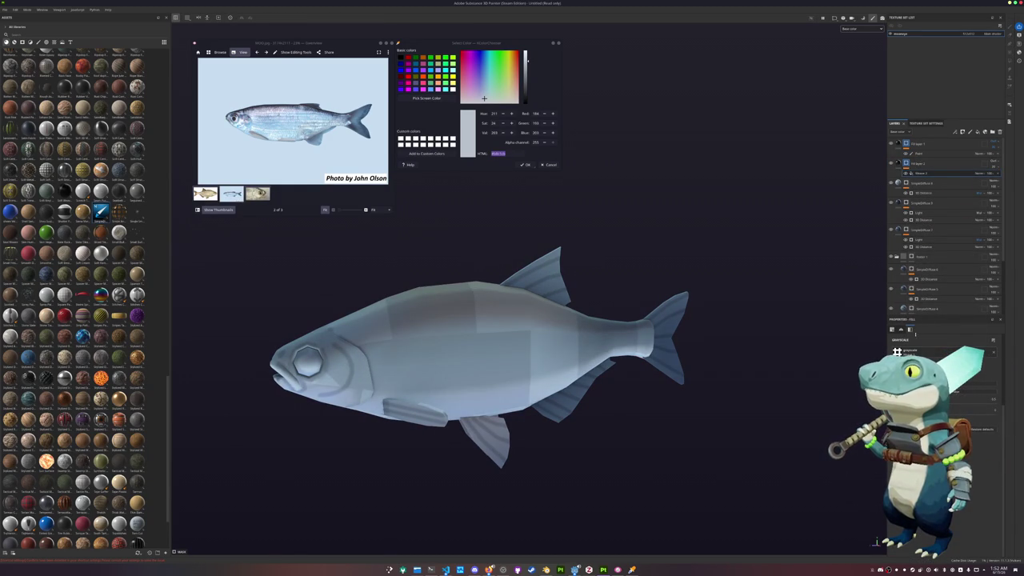
scroll(960, 350, down, 1)
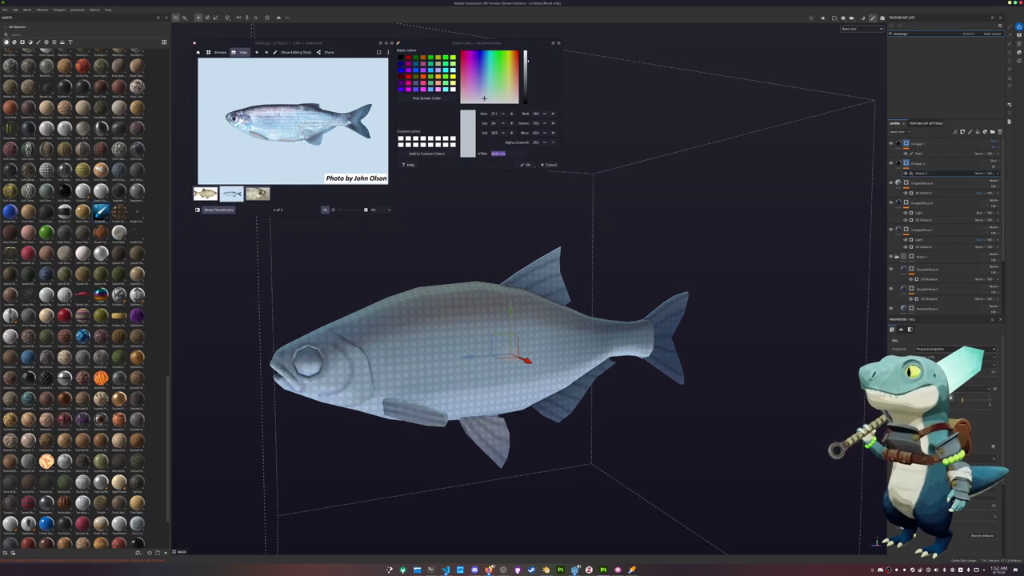
scroll(944, 400, down, 3)
scroll(944, 400, up, 3)
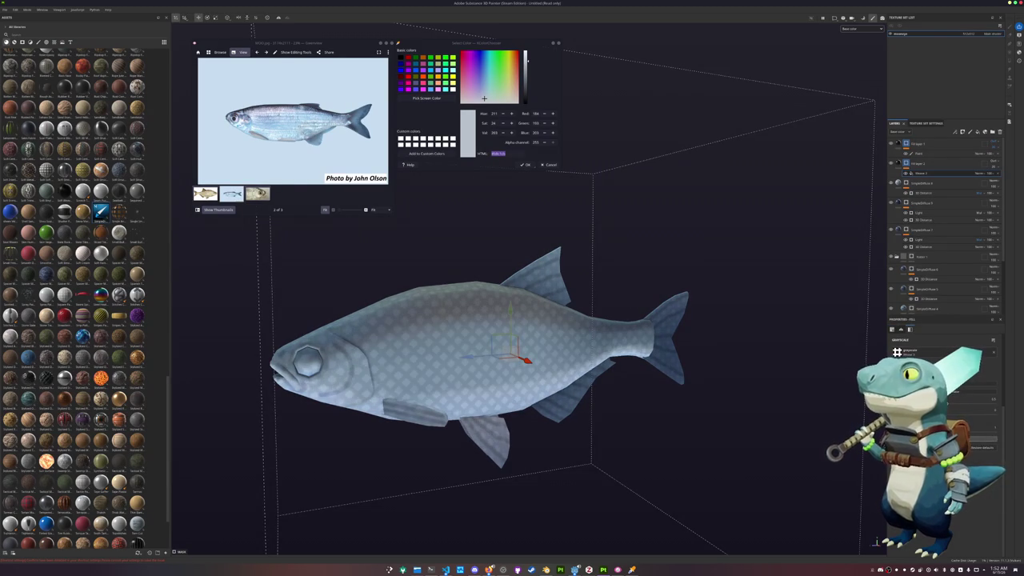
alt+drag(800, 332, 664, 359)
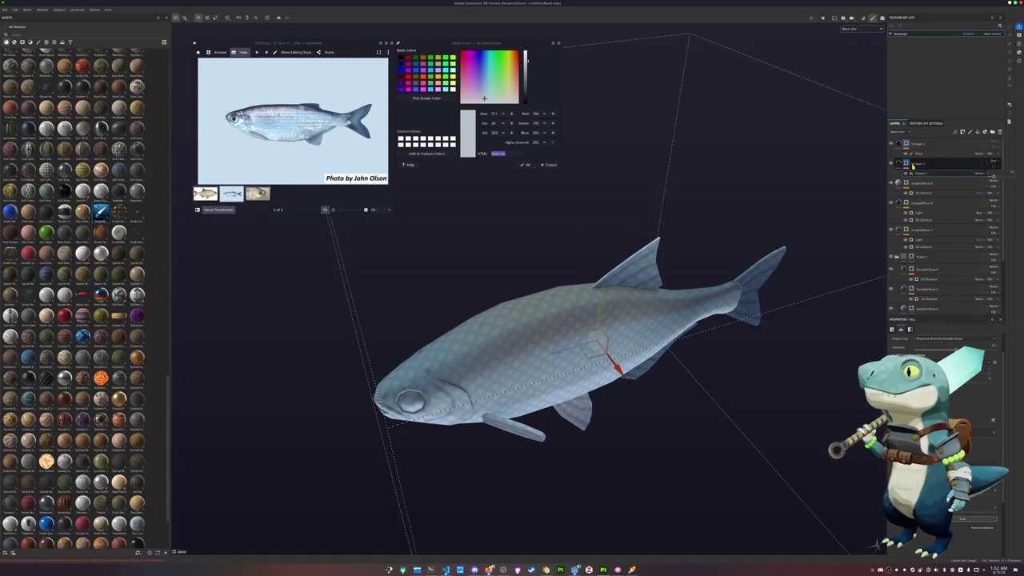
- Add a paint effect to the layer's mask and paint the pattern off the gill area
click(912, 164)
right_click(911, 164)
click(932, 170)
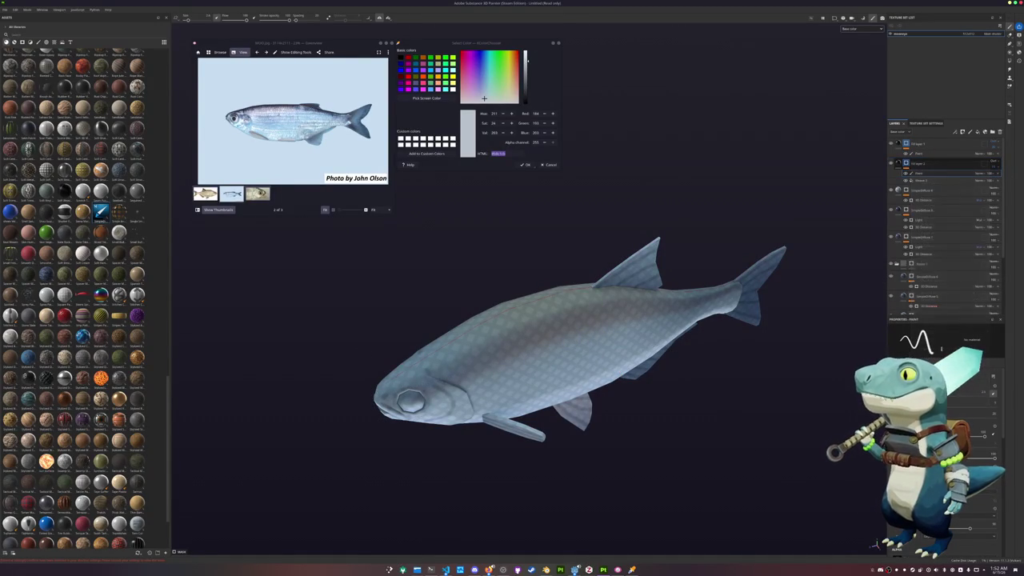
alt+drag(559, 367, 480, 368)
alt+middle_drag(559, 367, 560, 384)
scroll(410, 374, up, 2)
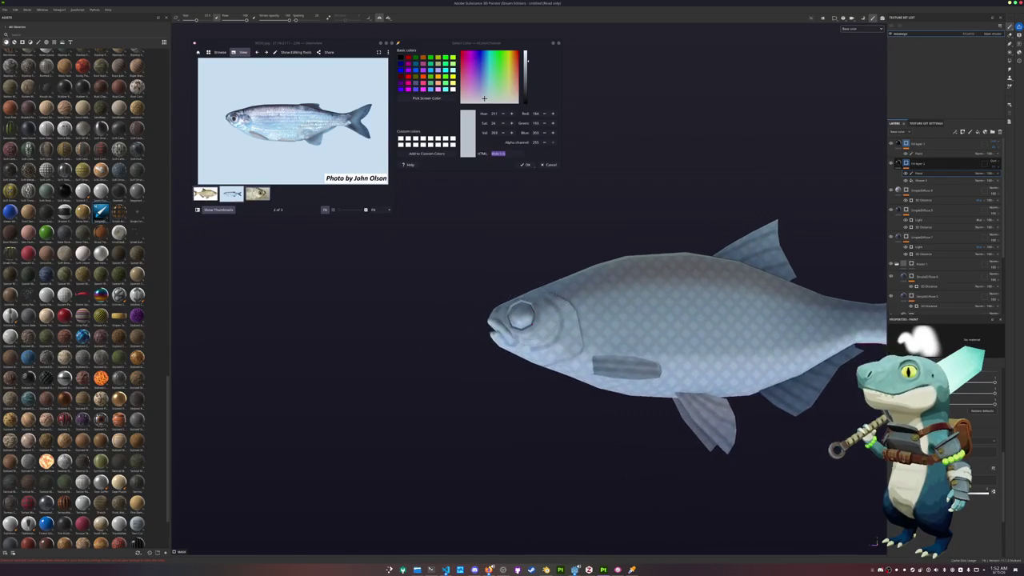
drag(528, 375, 564, 328)
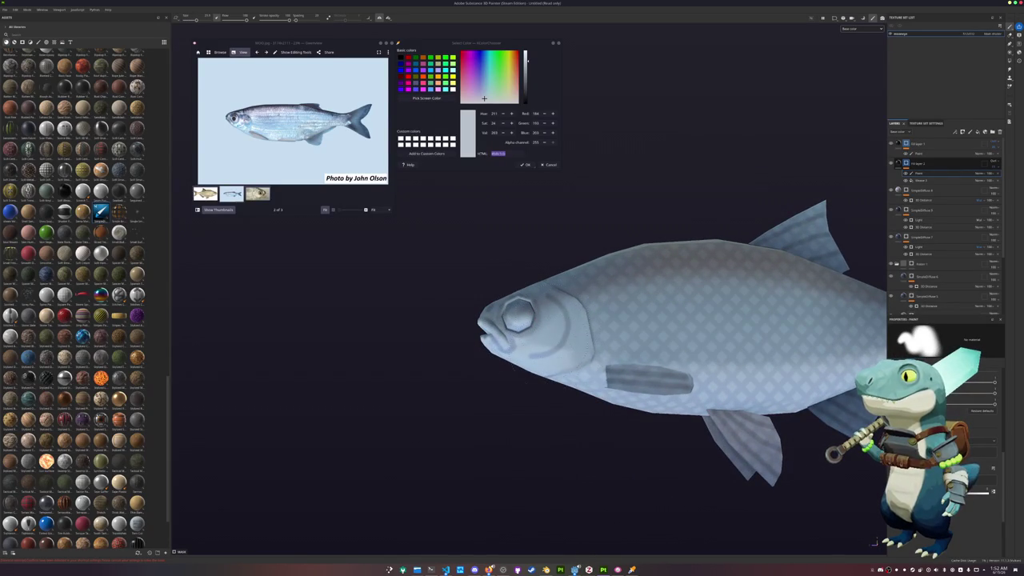
- Mask the pattern over the tail region with Polygon Fill, then select another fill layer
alt+drag(528, 276, 475, 289)
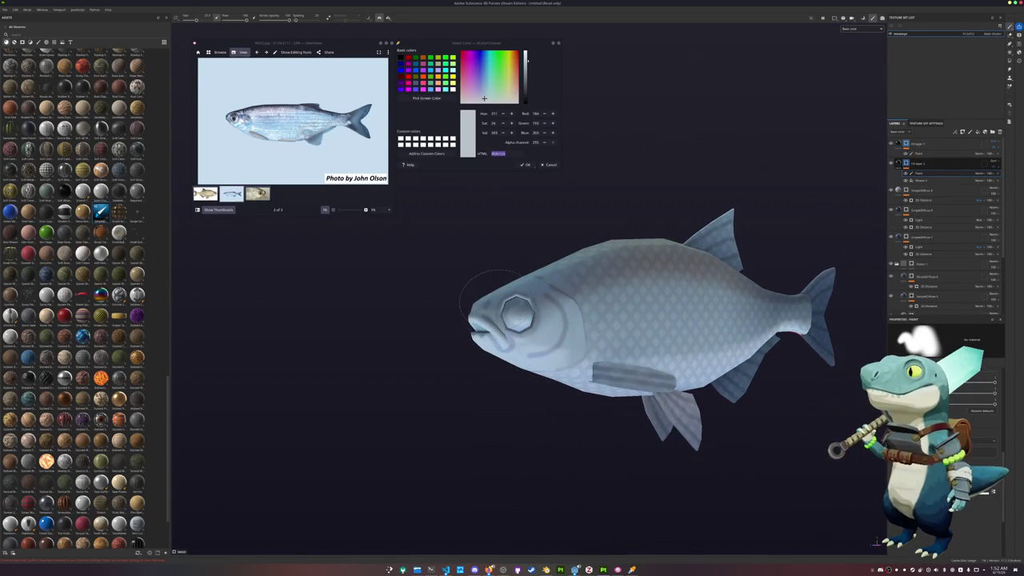
mouse_move(504, 355)
alt+mouse_down()
mouse_move(450, 354)
mouse_move(576, 355)
alt+mouse_up()
scroll(451, 355, down, 2)
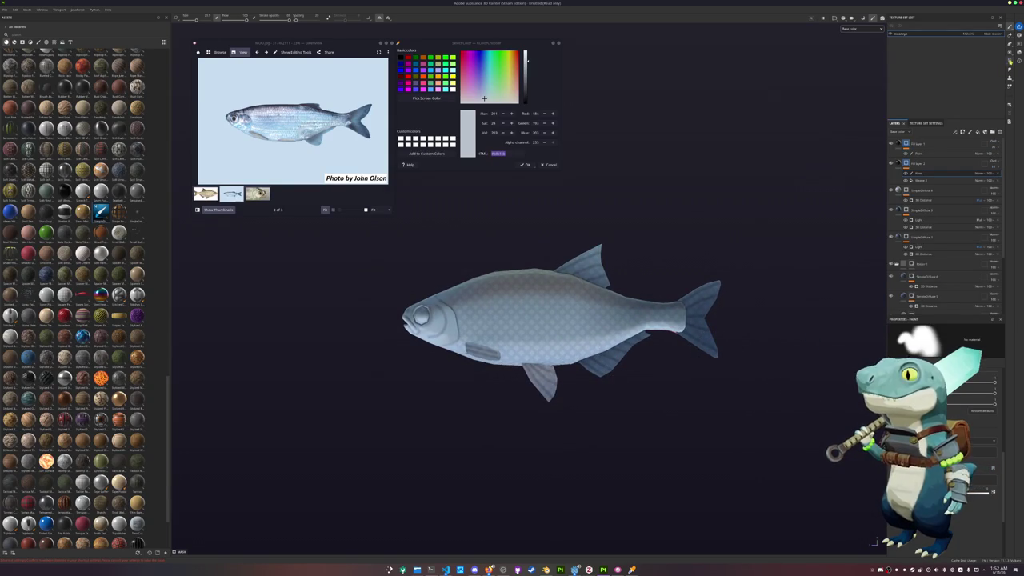
key(4)
drag(749, 376, 699, 288)
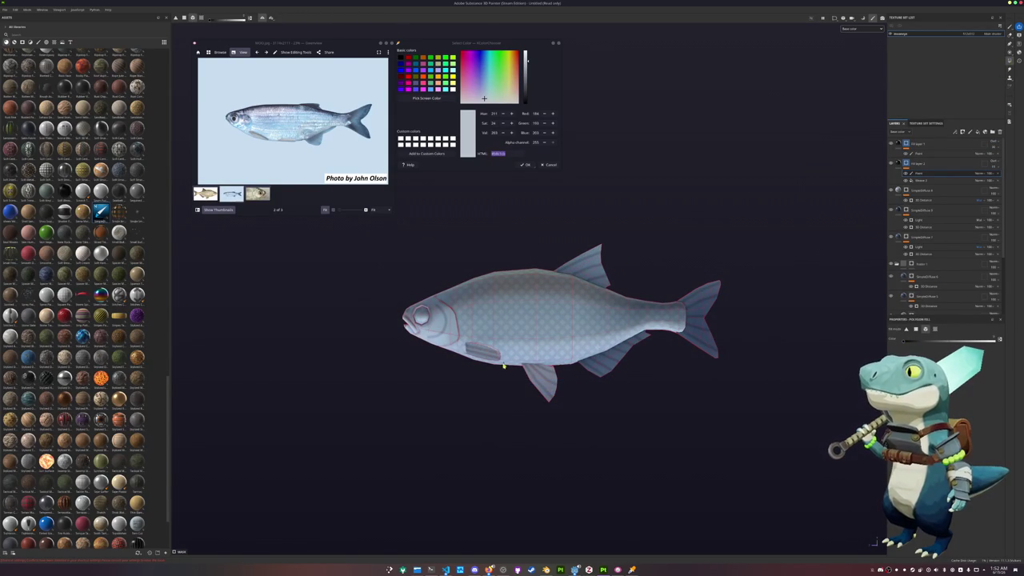
alt+drag(505, 365, 665, 379)
click(920, 164)
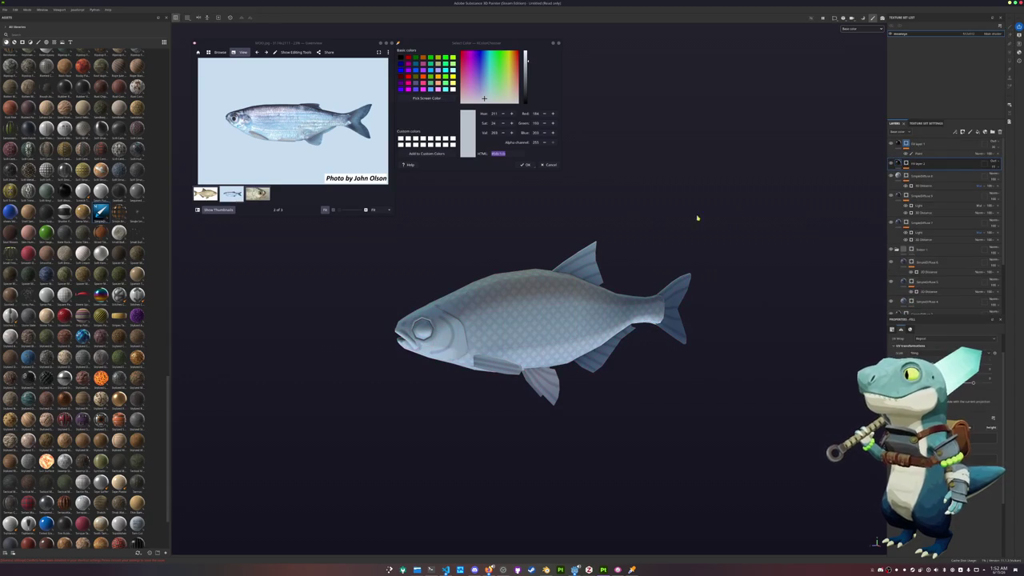
mouse_move(560, 320)
alt+mouse_down()
mouse_move(624, 226)
mouse_move(656, 234)
alt+mouse_up()
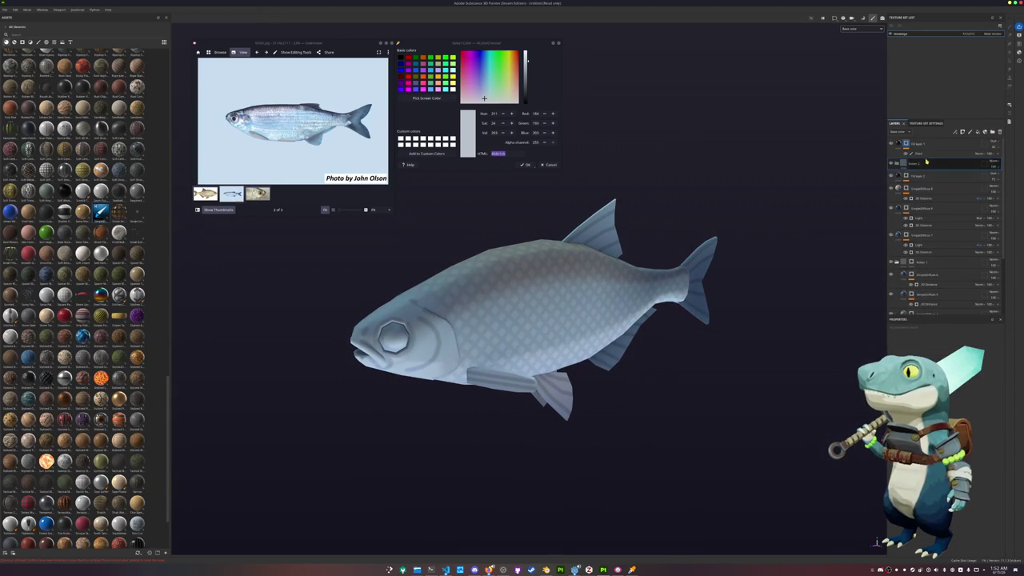
- Group the fill layers into Folder 2 and give the folder a mask
click(992, 132)
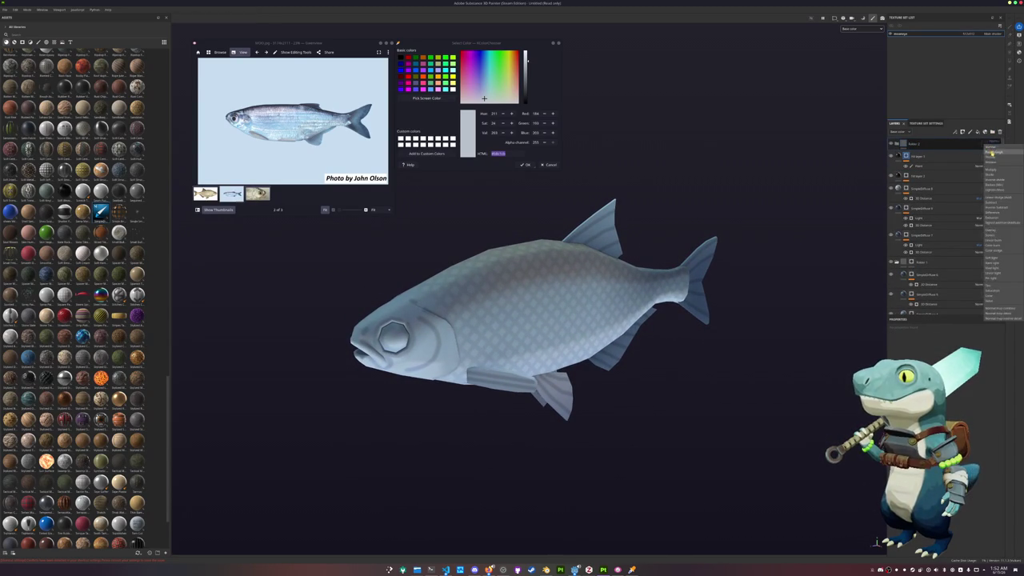
right_click(992, 143)
click(968, 371)
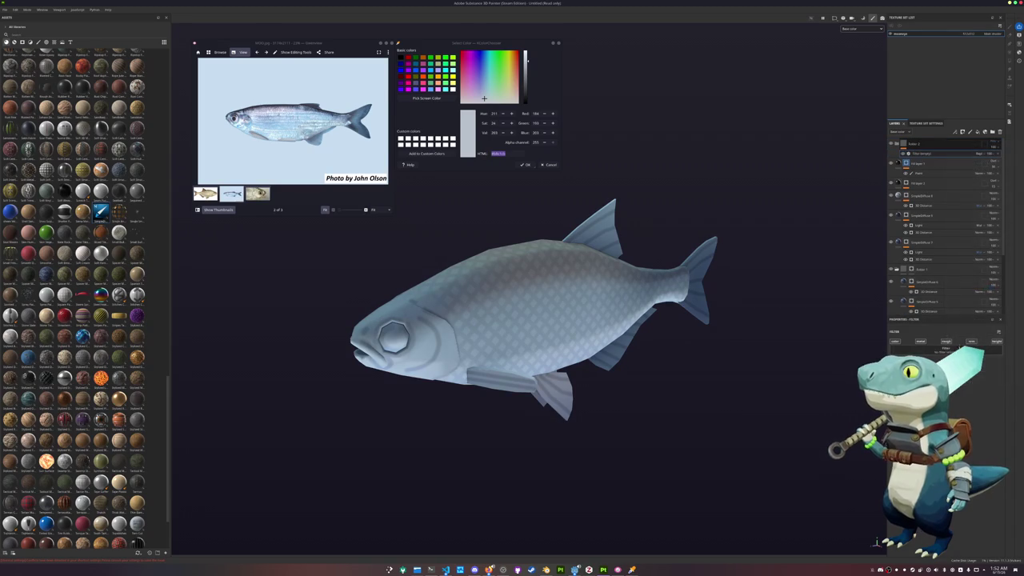
alt+drag(738, 373, 768, 389)
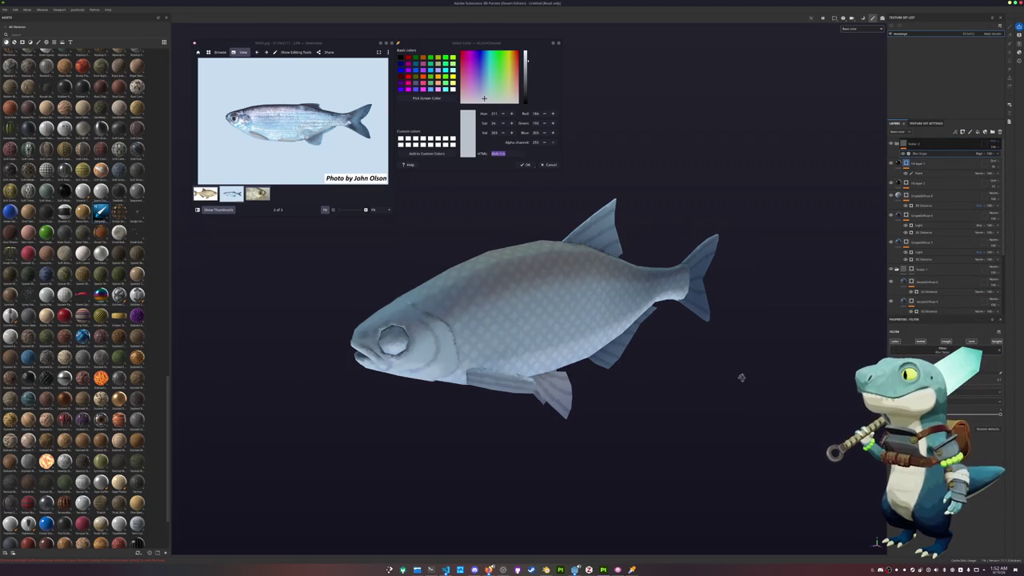
right_click(901, 149)
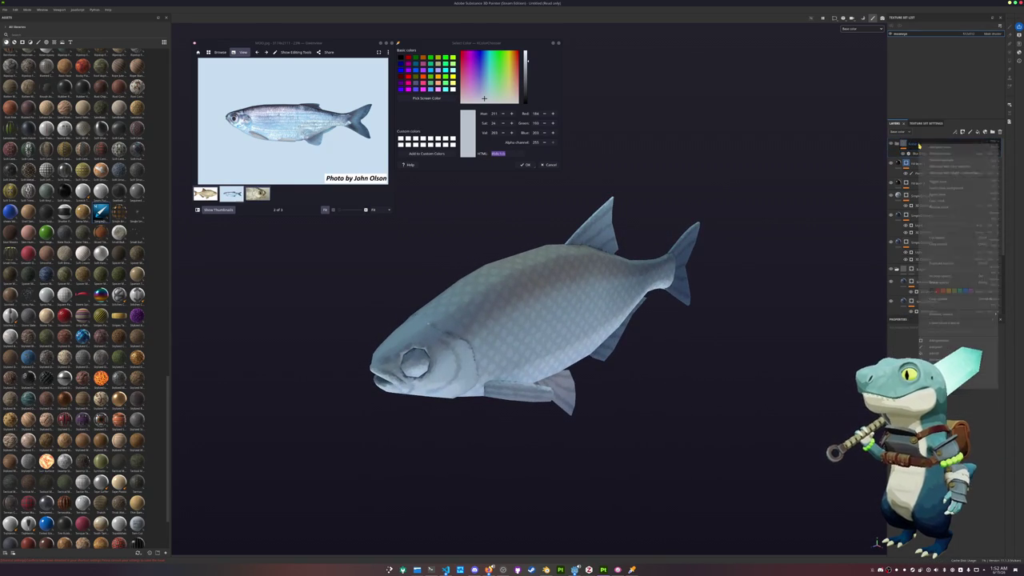
click(919, 156)
scroll(539, 360, up, 3)
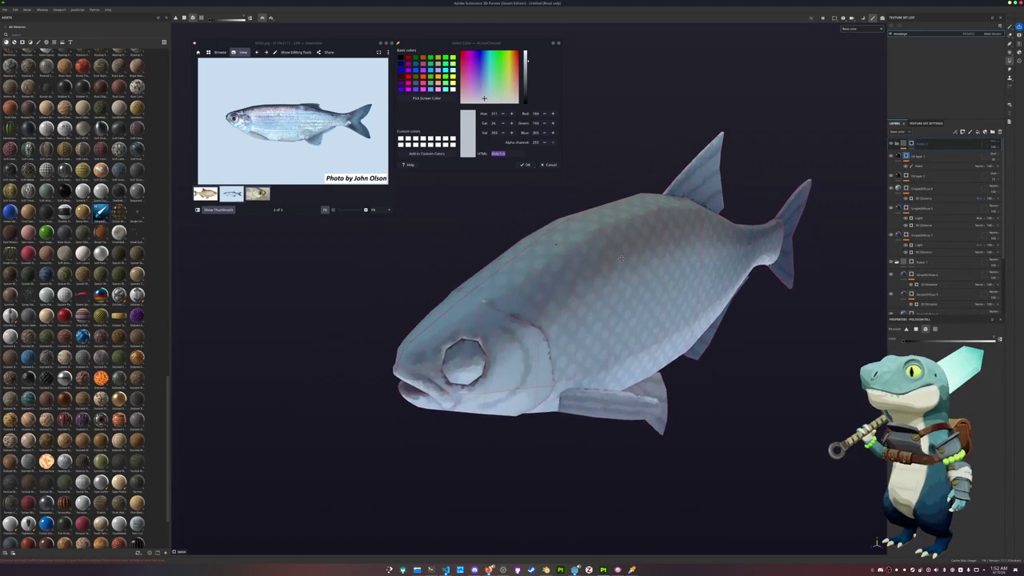
key(1)
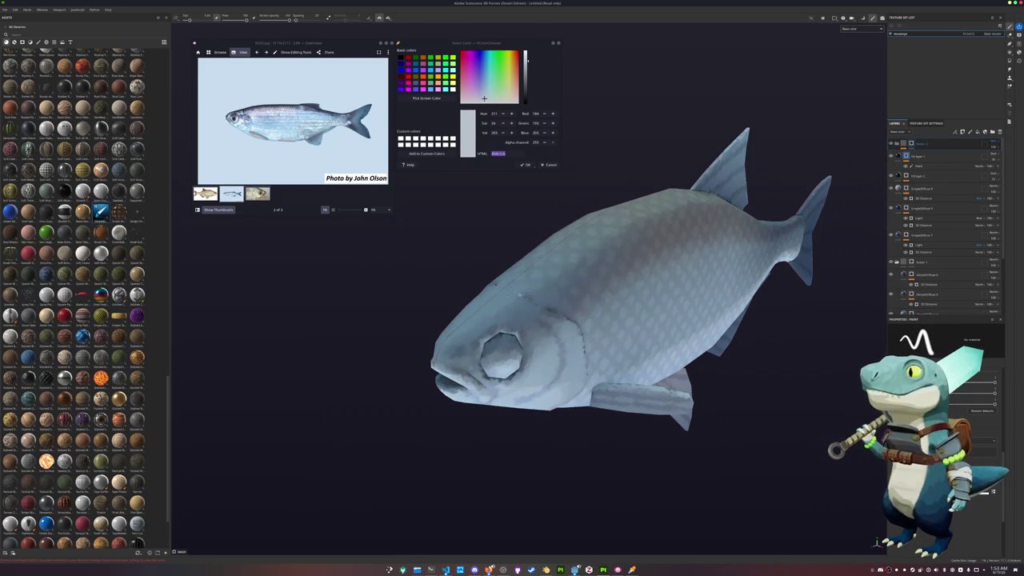
- Inspect the scale pattern from head-on, underside and side views of the fish
alt+drag(719, 304, 584, 324)
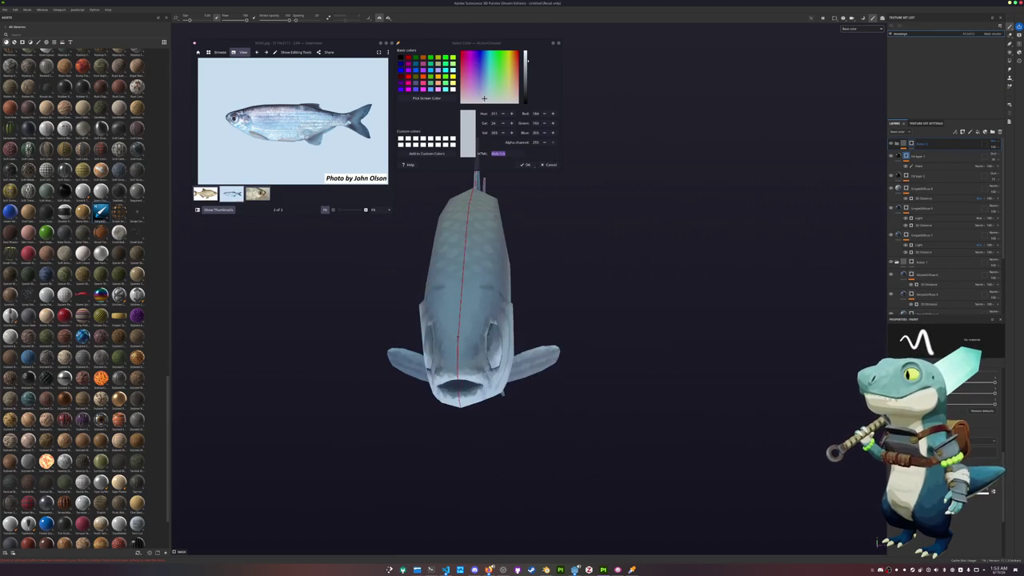
mouse_move(403, 389)
alt+mouse_down()
mouse_move(533, 323)
mouse_move(498, 231)
alt+mouse_up()
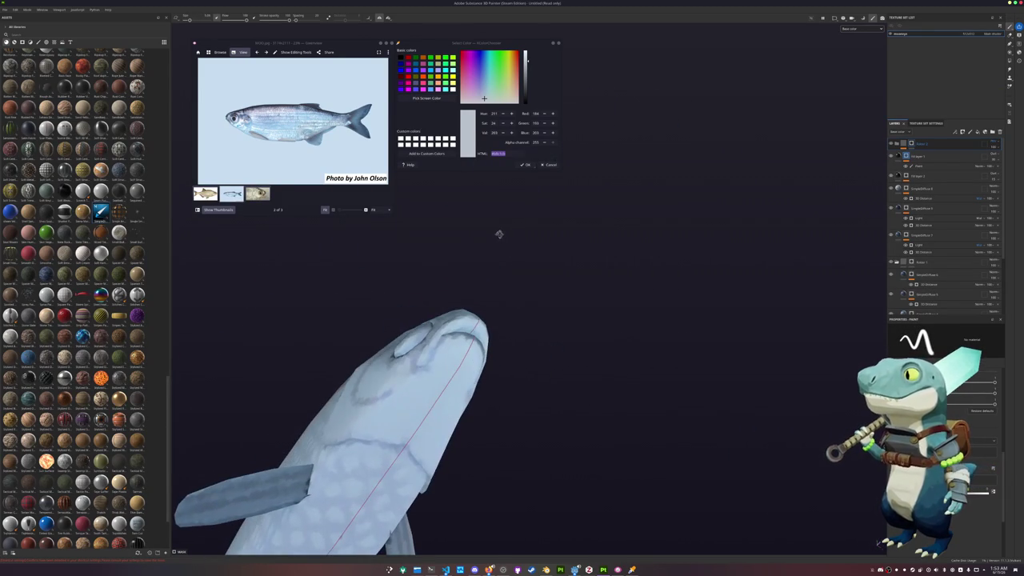
mouse_move(575, 387)
alt+mouse_down()
mouse_move(304, 411)
mouse_move(376, 376)
alt+mouse_up()
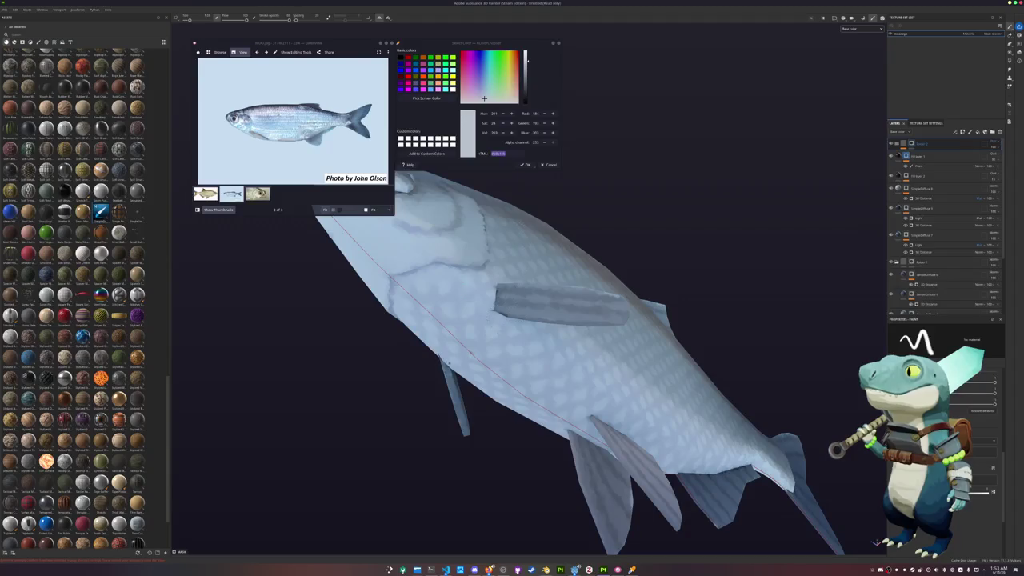
mouse_move(469, 352)
alt+mouse_down()
mouse_move(436, 315)
mouse_move(495, 252)
mouse_move(448, 305)
mouse_move(434, 350)
mouse_move(496, 347)
mouse_move(542, 384)
mouse_move(512, 359)
mouse_move(559, 343)
alt+mouse_up()
scroll(512, 360, down, 3)
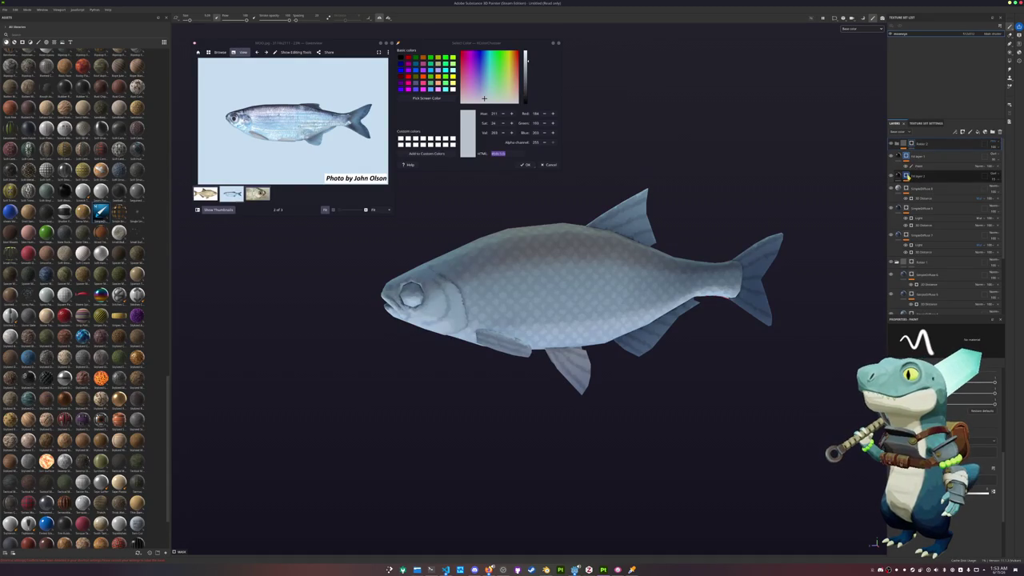
right_click(906, 156)
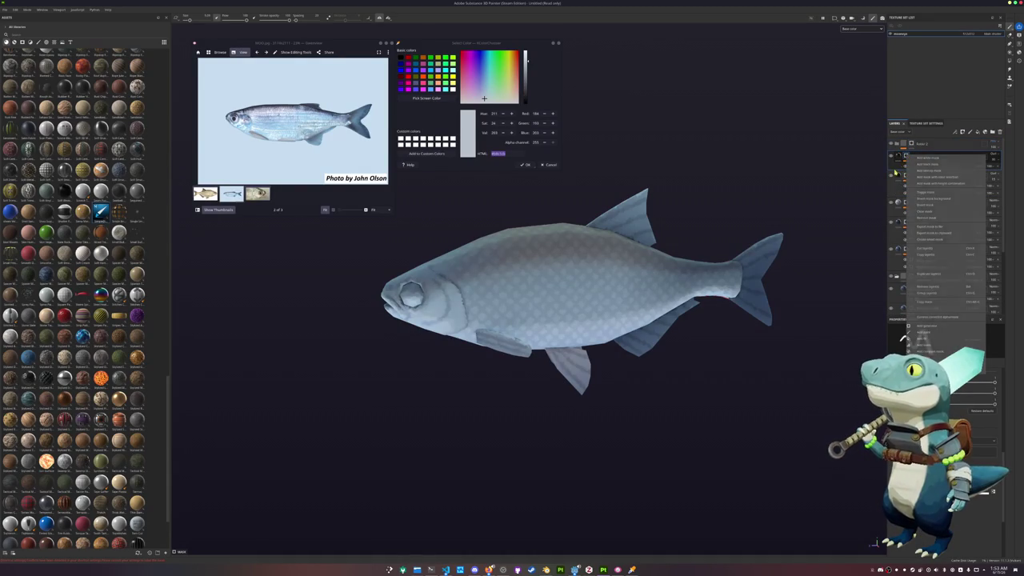
click(895, 172)
right_click(906, 175)
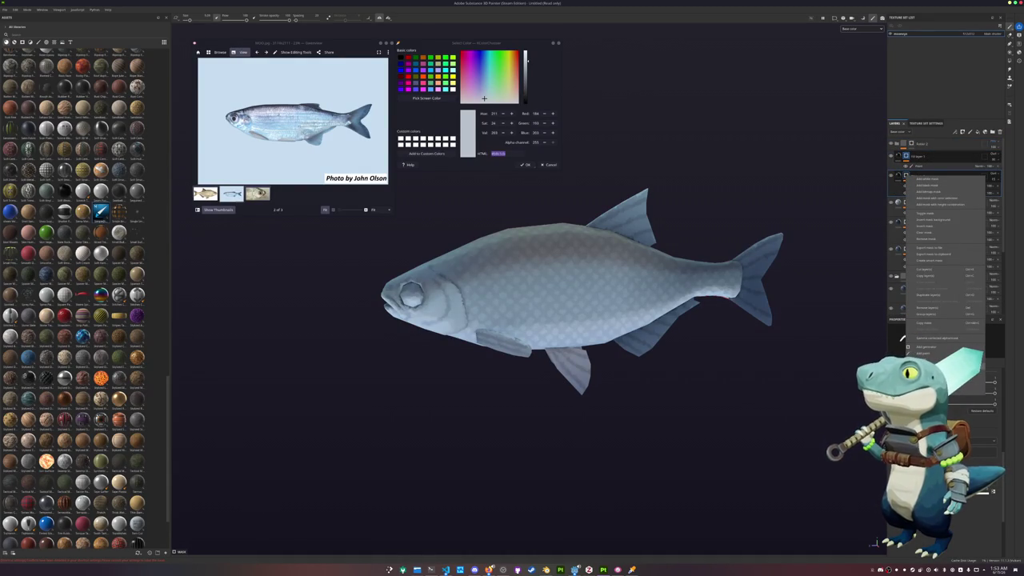
- Add a Light generator with an adjusted blend mode to the fill layer, undoing a stray filter
click(920, 359)
click(946, 345)
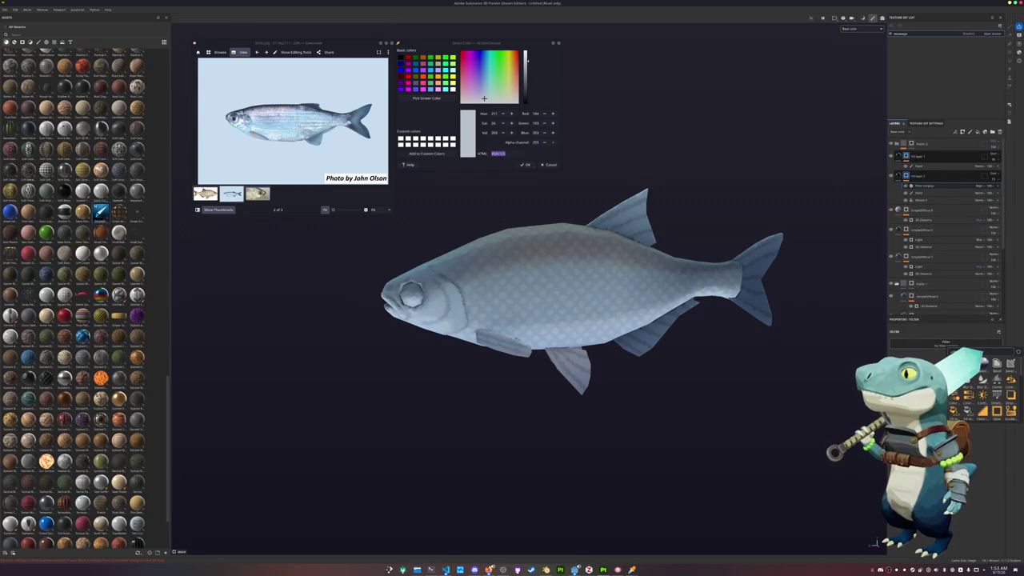
key(ctrl+z)
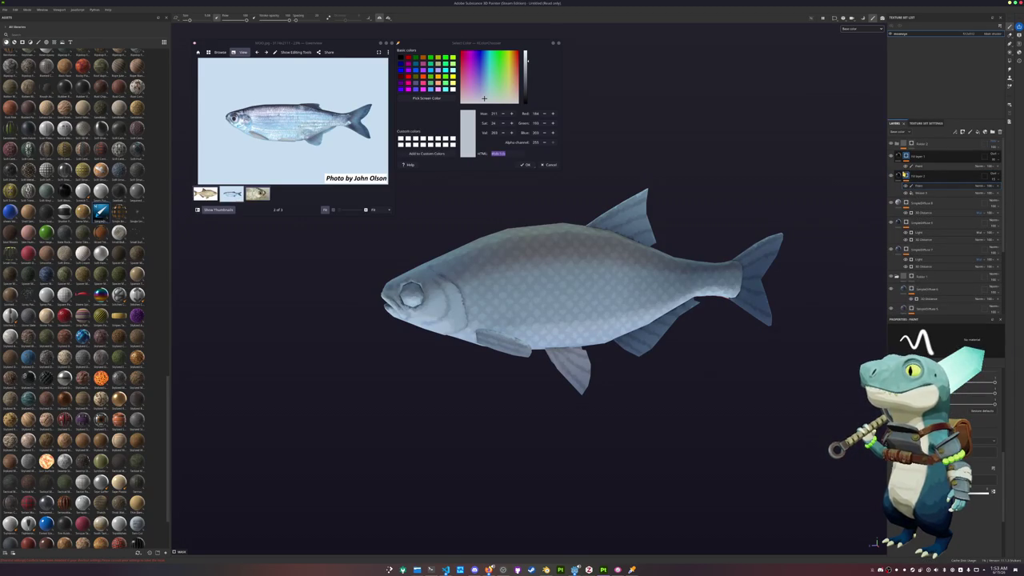
right_click(907, 175)
click(934, 338)
click(979, 186)
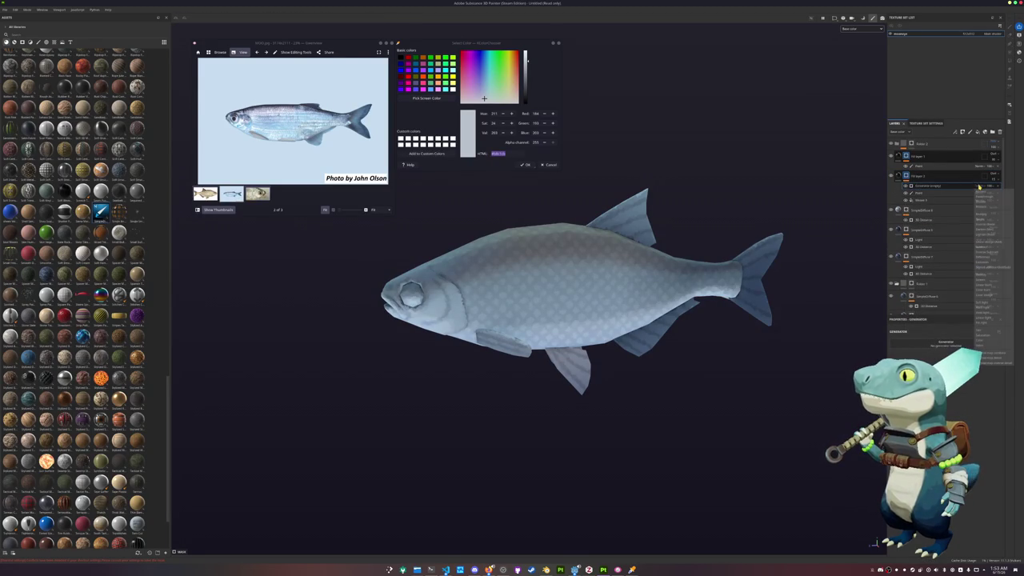
click(984, 215)
click(952, 345)
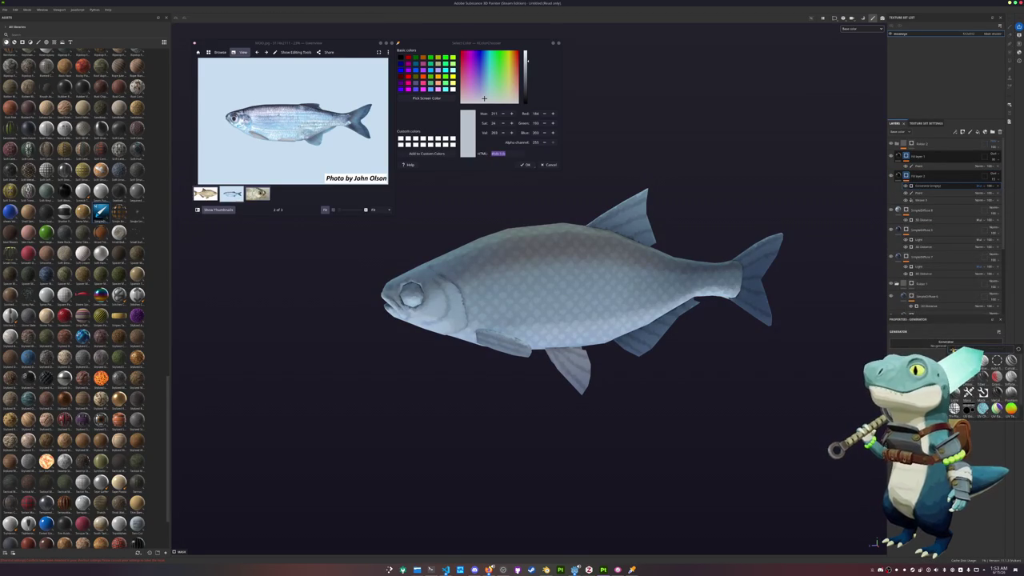
click(982, 392)
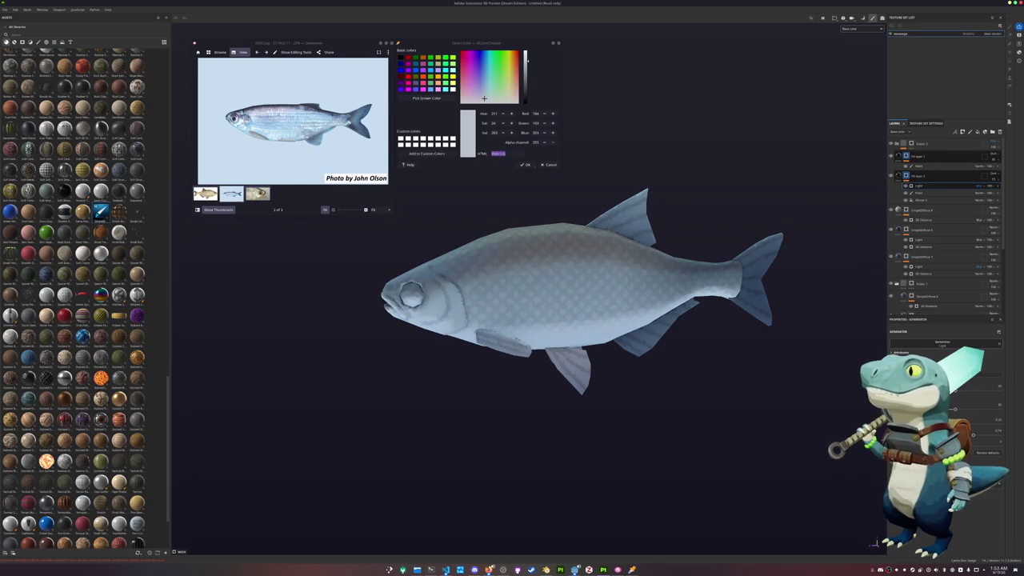
- Check the new top-down shading on the head and save the project with Ctrl+S
mouse_move(485, 293)
alt+mouse_down()
mouse_move(697, 393)
mouse_move(512, 272)
alt+mouse_up()
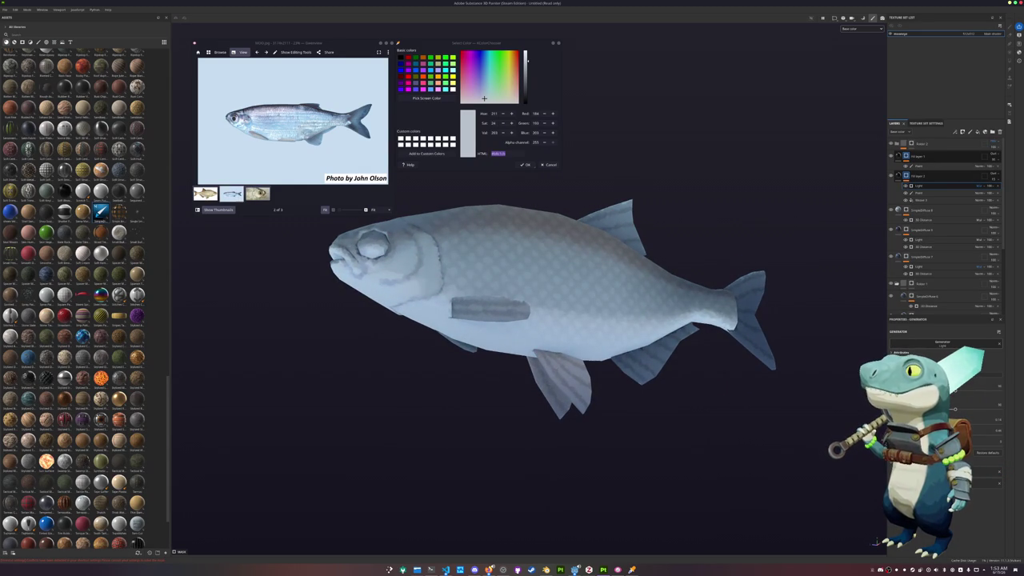
alt+drag(576, 276, 711, 423)
key(ctrl+s)
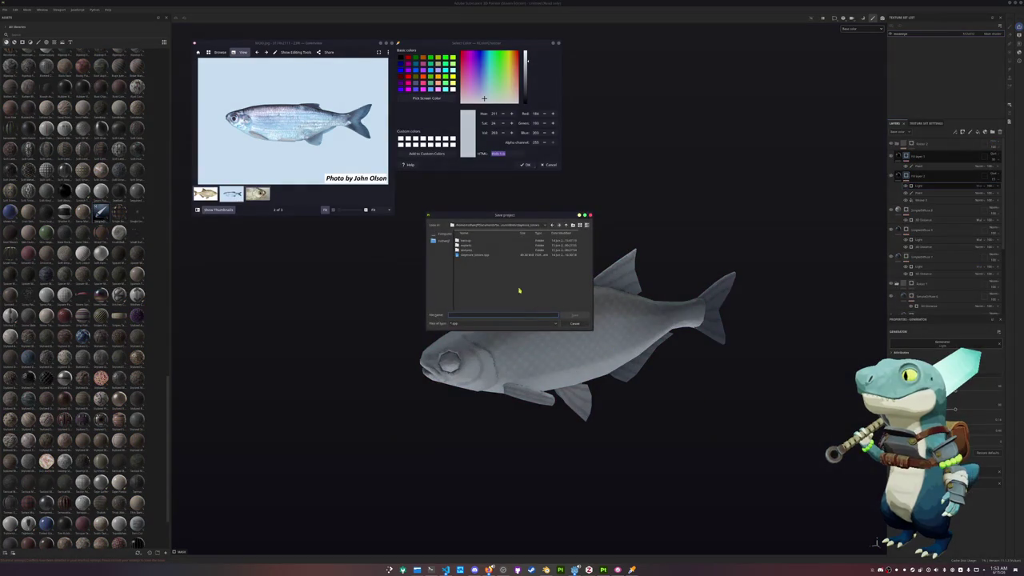
- Cancel the save and add a new fill layer above Folder 2 with a black mask
key(Escape)
click(920, 156)
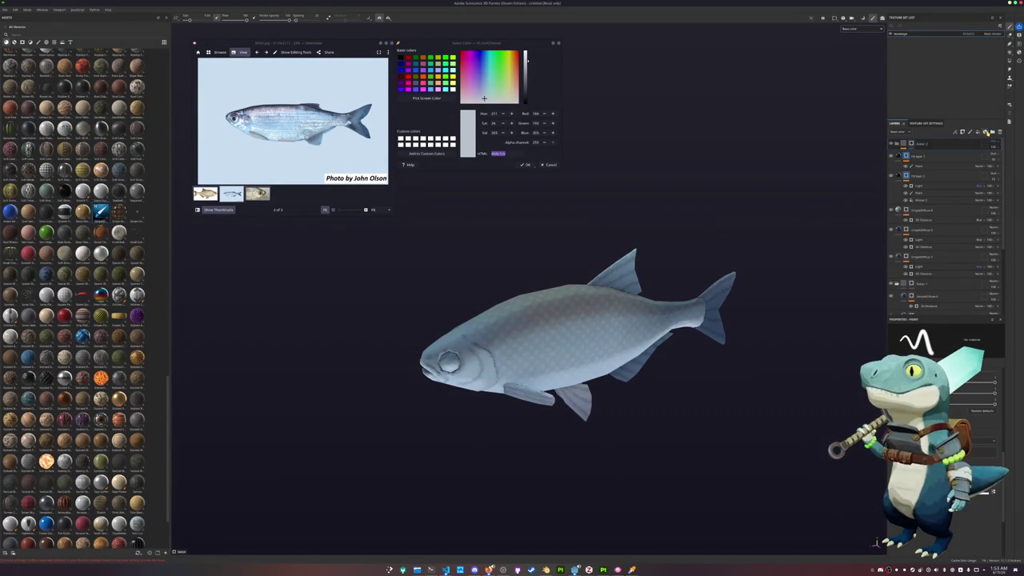
click(977, 133)
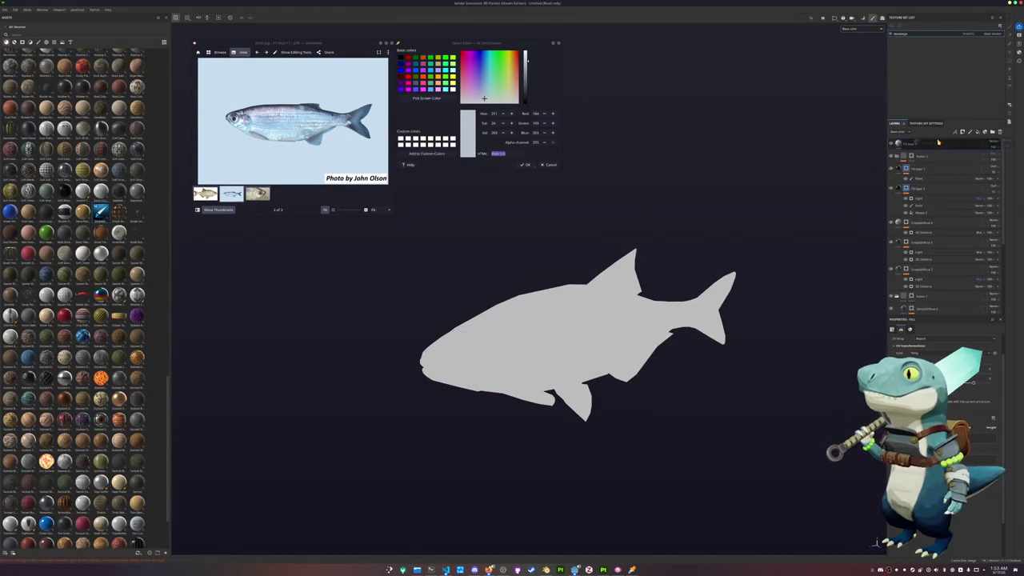
scroll(273, 135, up, 2)
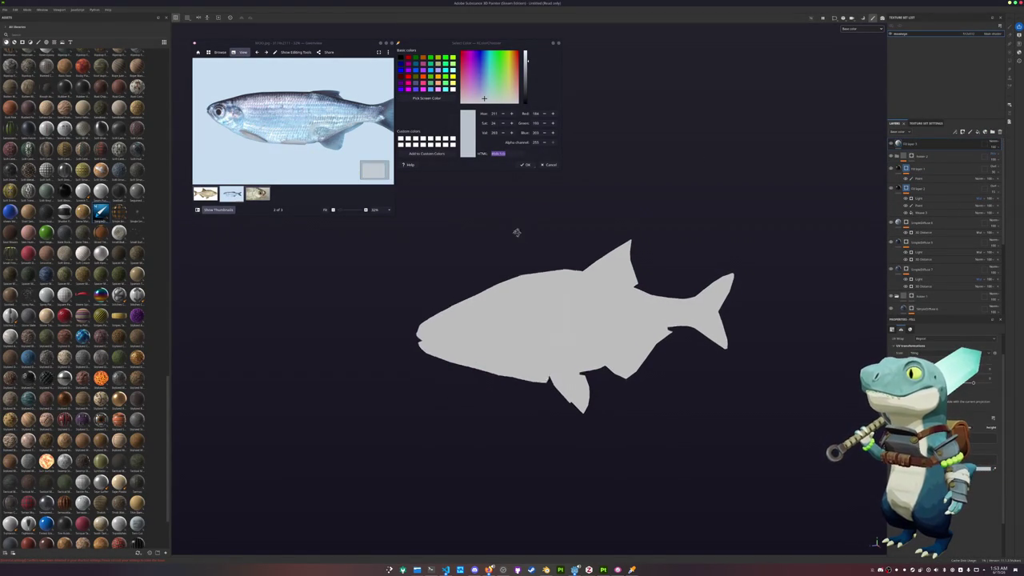
alt+drag(515, 230, 576, 413)
right_click(916, 143)
click(932, 149)
- Reveal the fill as a pale disc in the fish's eye and open its Base Color
scroll(566, 239, up, 2)
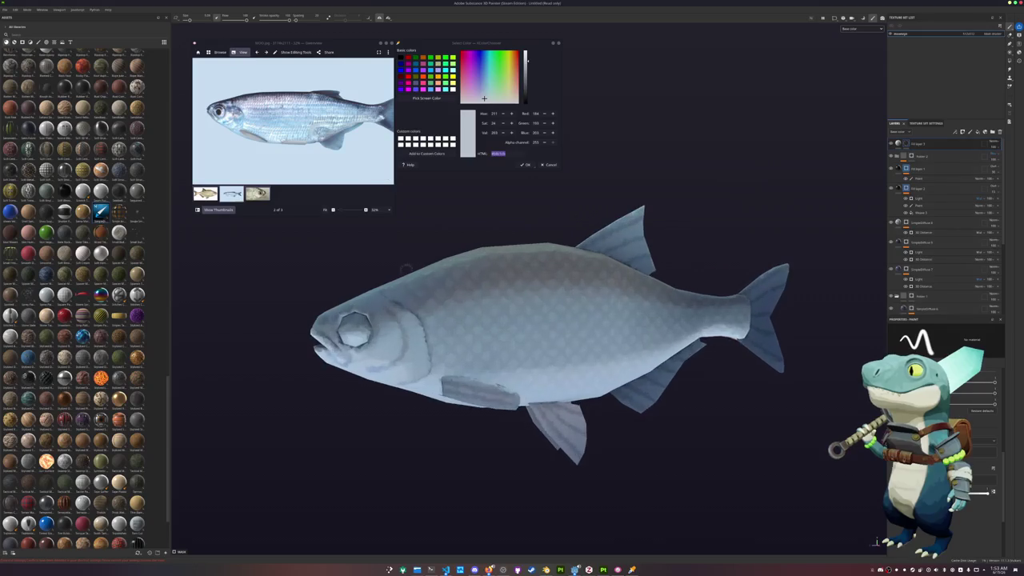
scroll(566, 238, up, 2)
scroll(567, 238, up, 2)
scroll(566, 238, up, 2)
scroll(560, 272, up, 1)
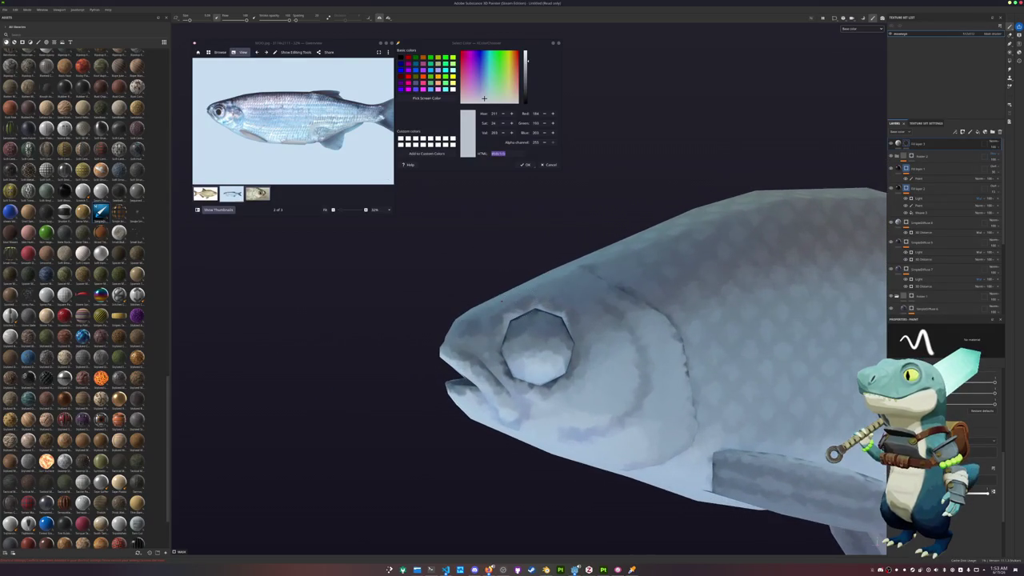
scroll(544, 352, up, 2)
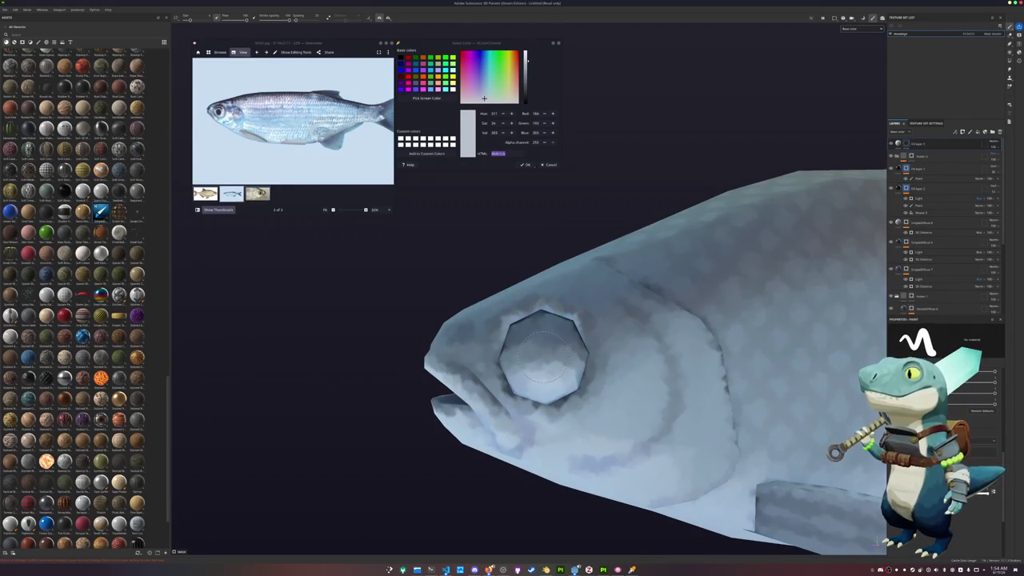
click(544, 356)
click(912, 144)
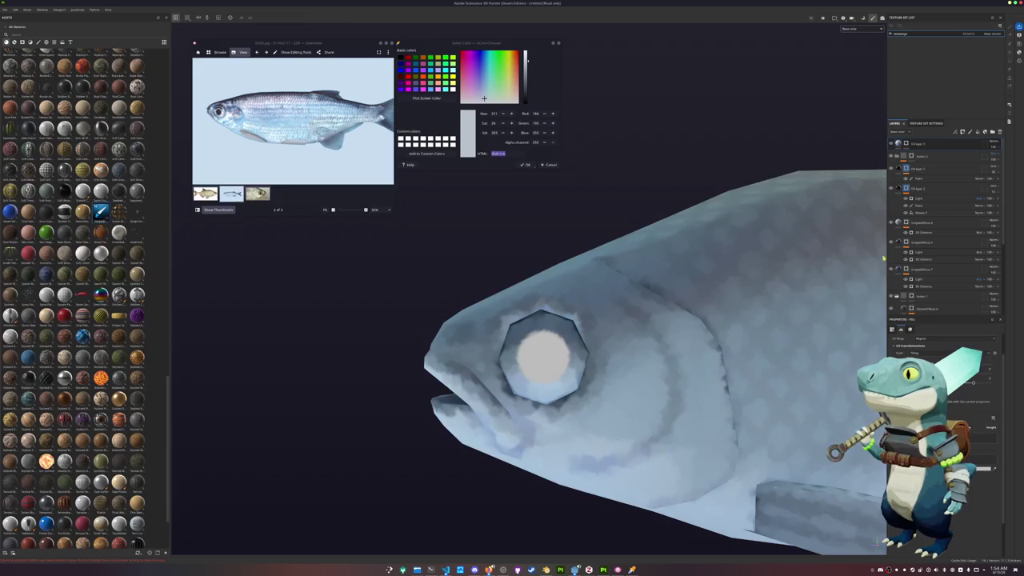
click(968, 467)
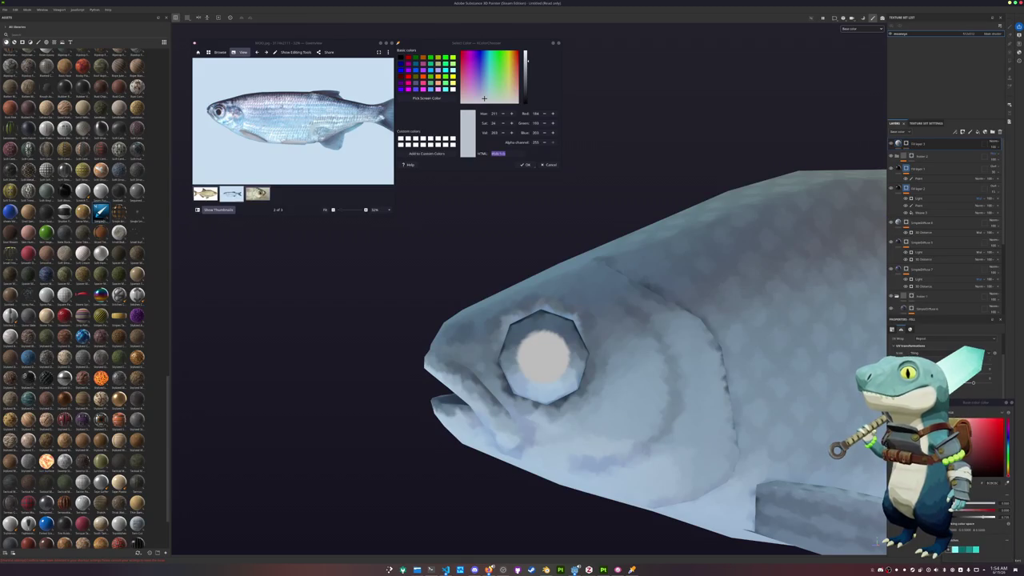
scroll(759, 408, down, 5)
alt+drag(807, 412, 723, 410)
- Save the Substance project into the project folder
click(553, 229)
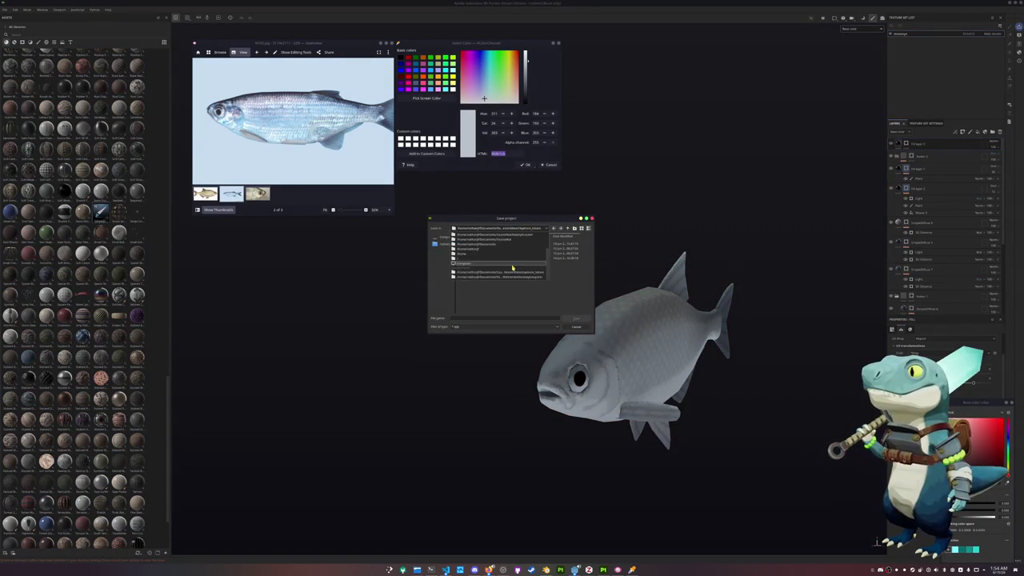
click(568, 228)
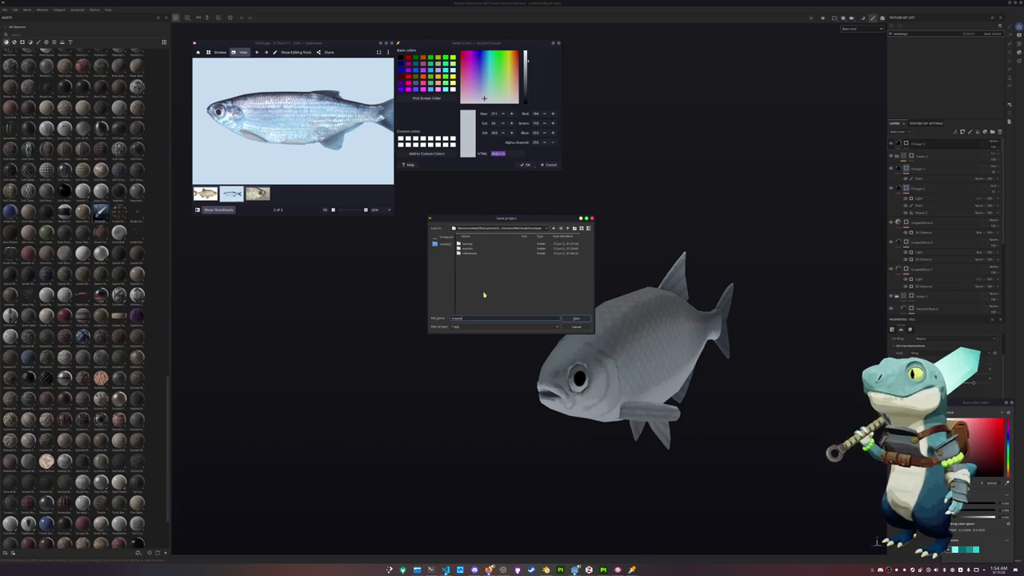
key(Return)
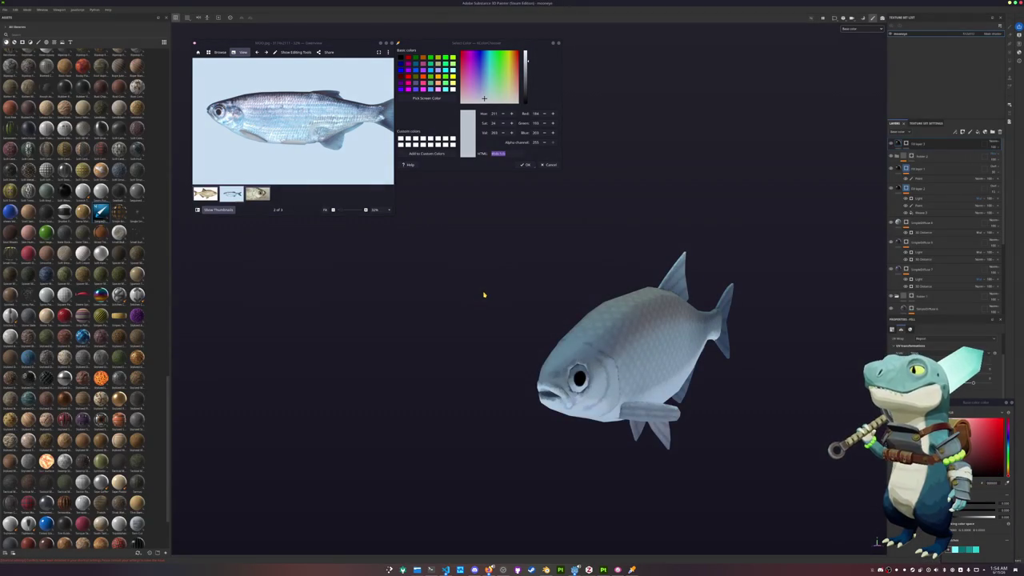
- Export the fish textures into a newly created textures folder with Global settings shown
key(ctrl+shift+e)
drag(577, 182, 509, 279)
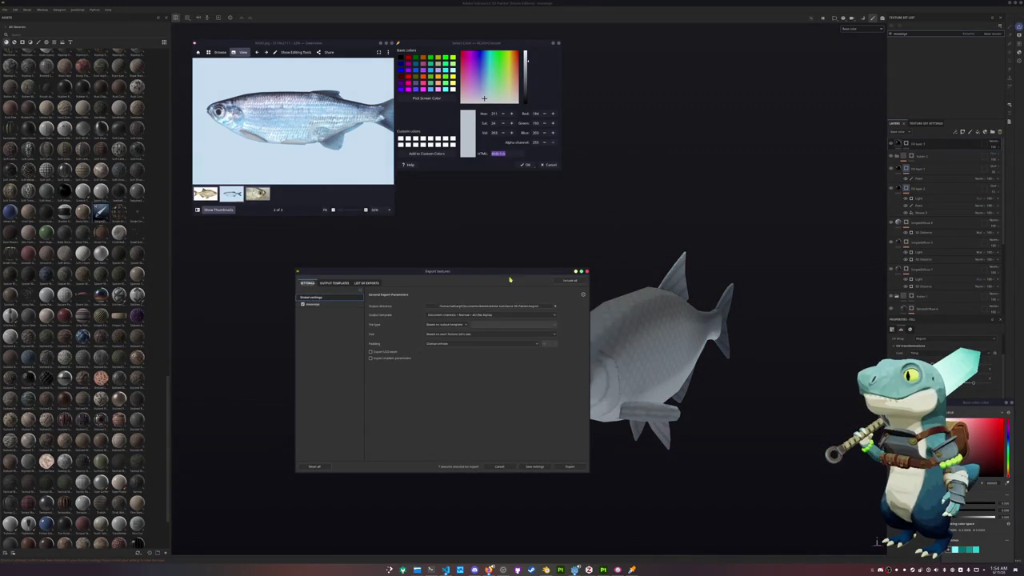
click(499, 307)
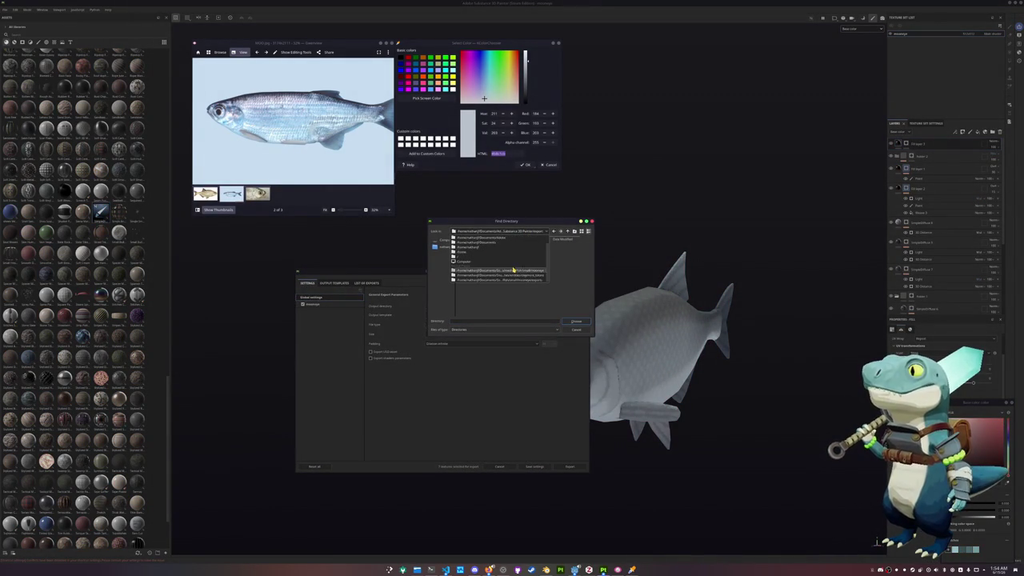
click(574, 231)
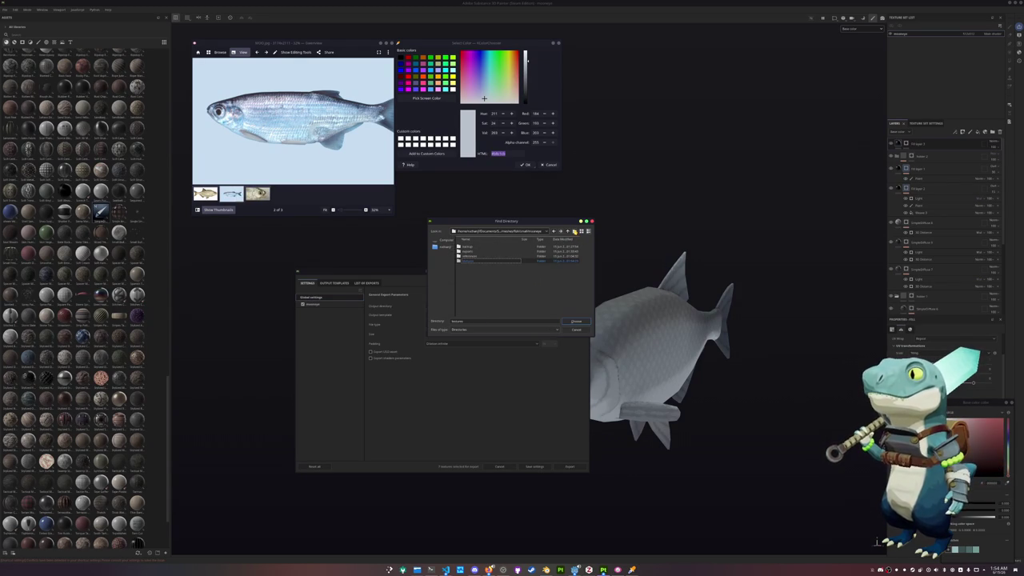
double_click(500, 260)
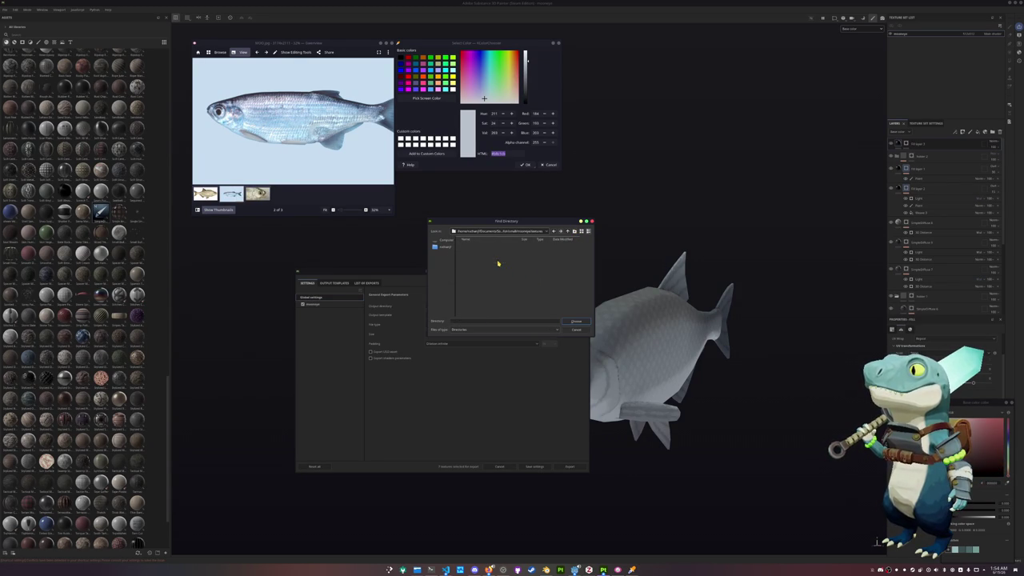
click(575, 322)
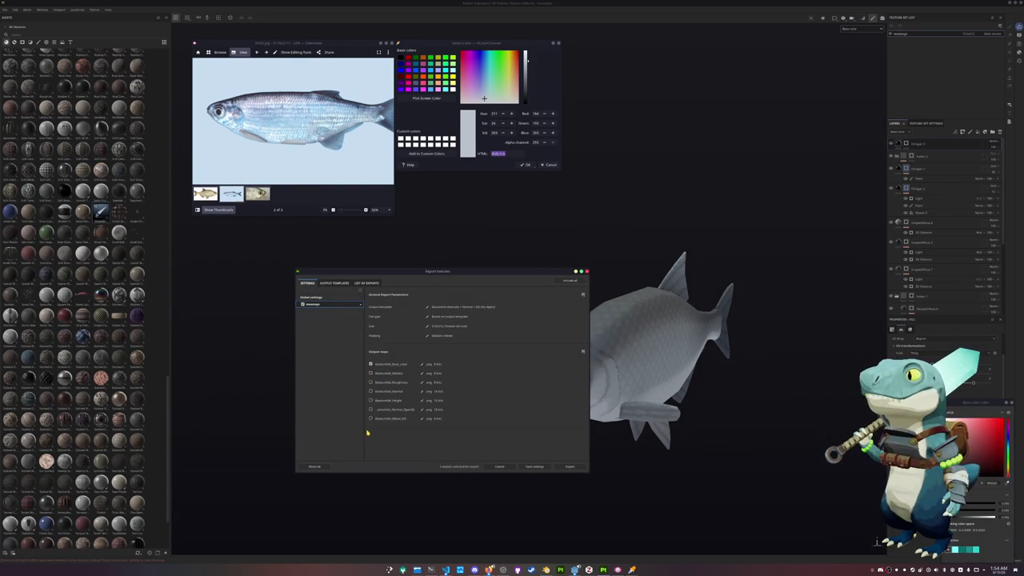
click(354, 299)
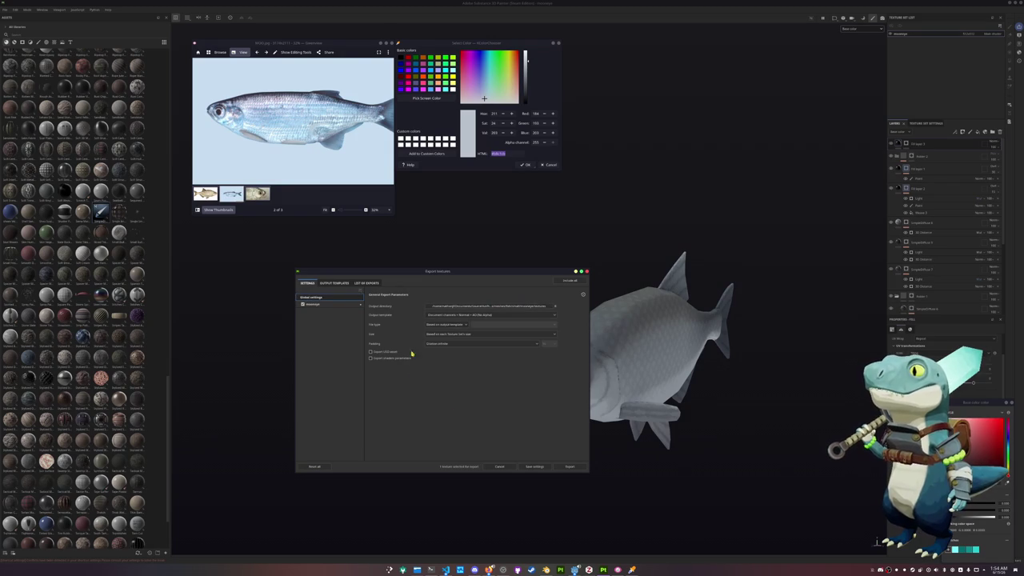
click(568, 466)
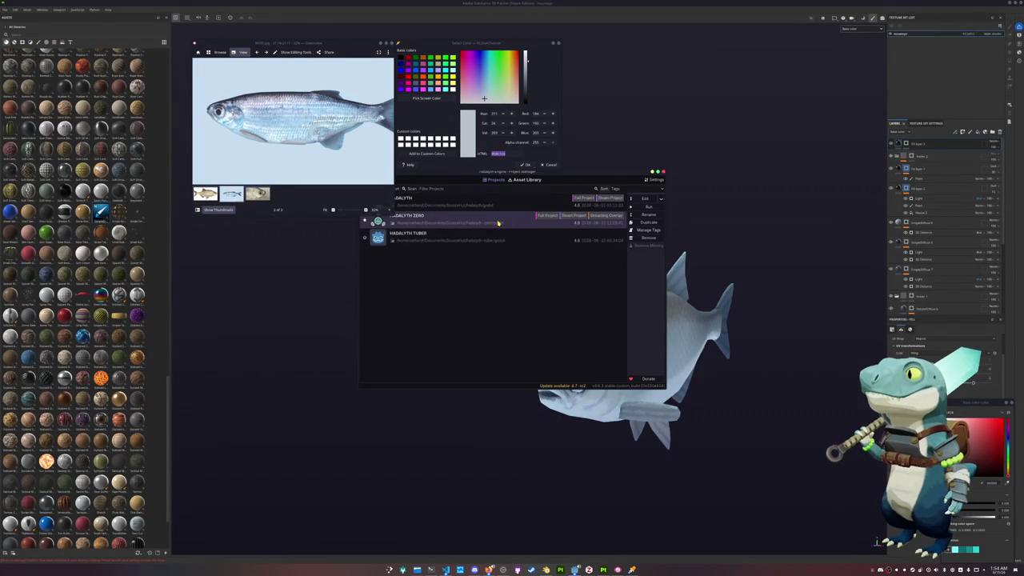
- Open the HADALYTH ZERO project and export the fish model file from Blender's File > Export
click(653, 202)
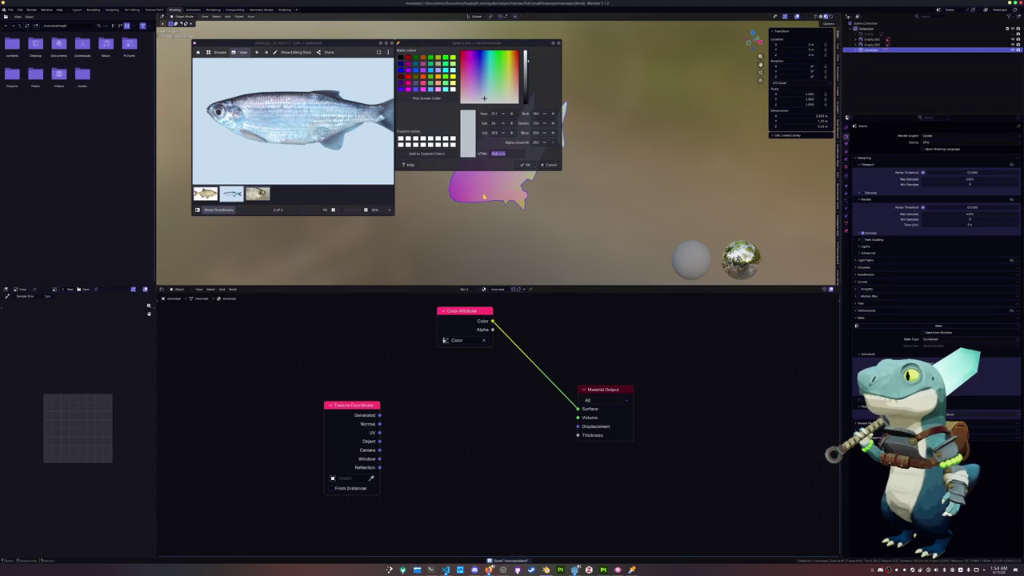
click(10, 10)
mouse_move(20, 96)
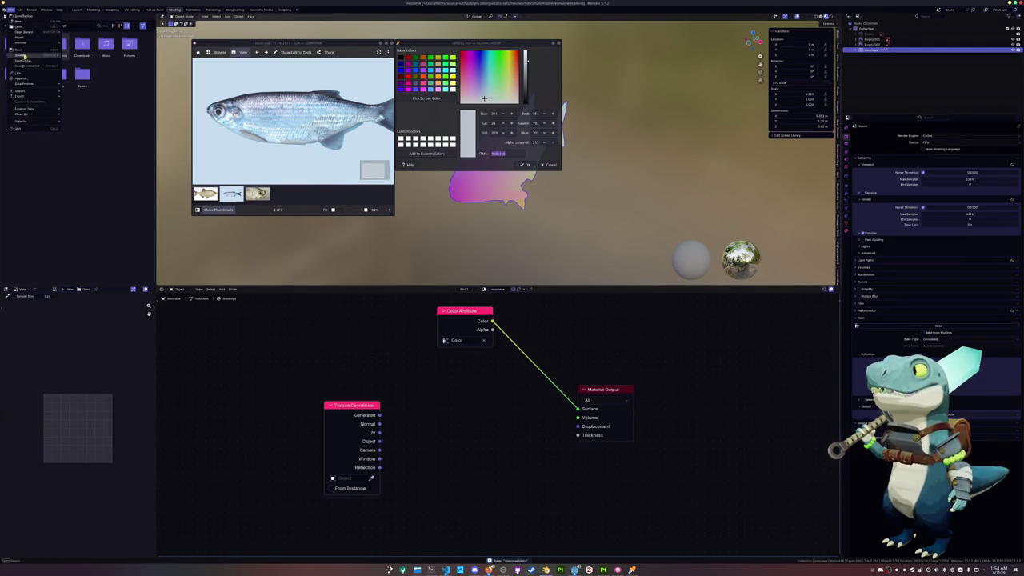
click(86, 117)
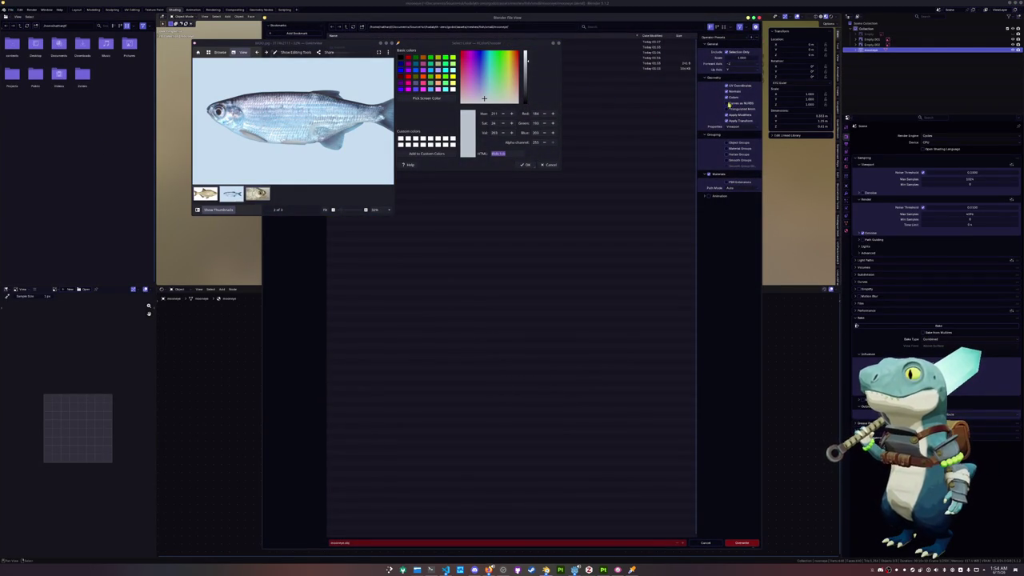
click(741, 543)
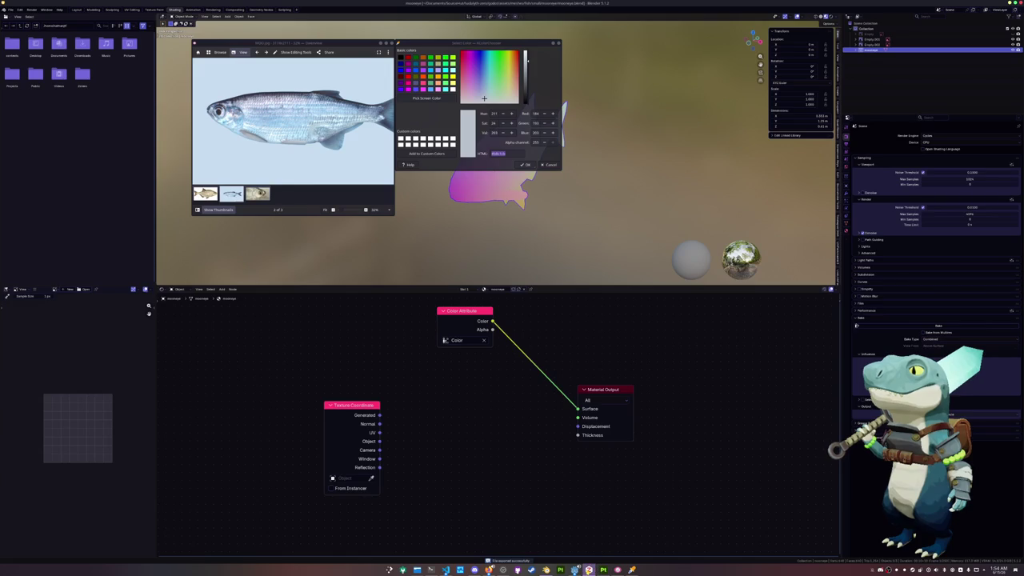
- Bring the Godot editor to the front and dismiss the leftover colour picker and reference image
click(574, 569)
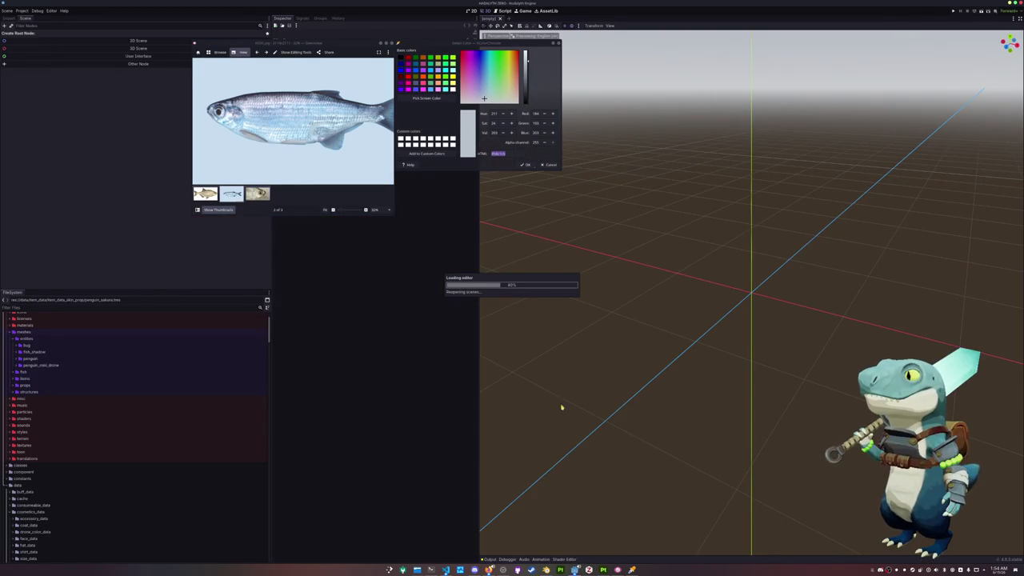
click(539, 165)
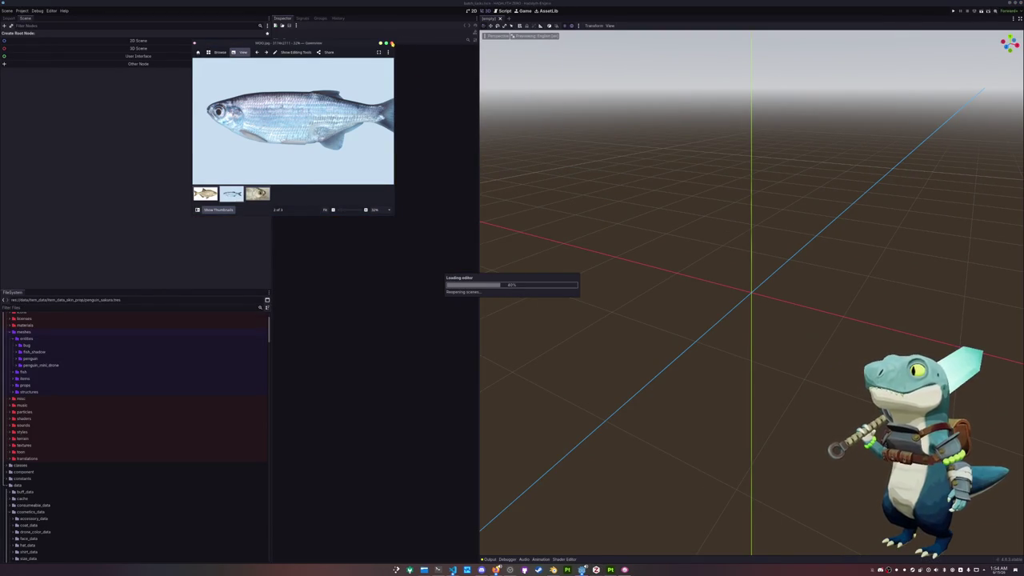
click(416, 237)
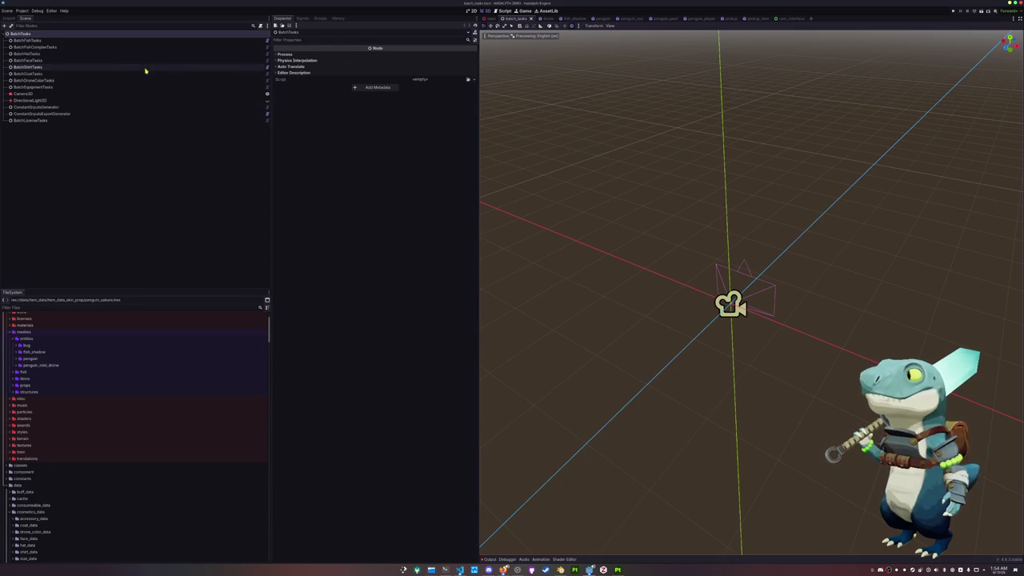
- Select the BatchFishTasks node and regenerate the fish icons and fish data from the Inspector
click(95, 55)
click(96, 40)
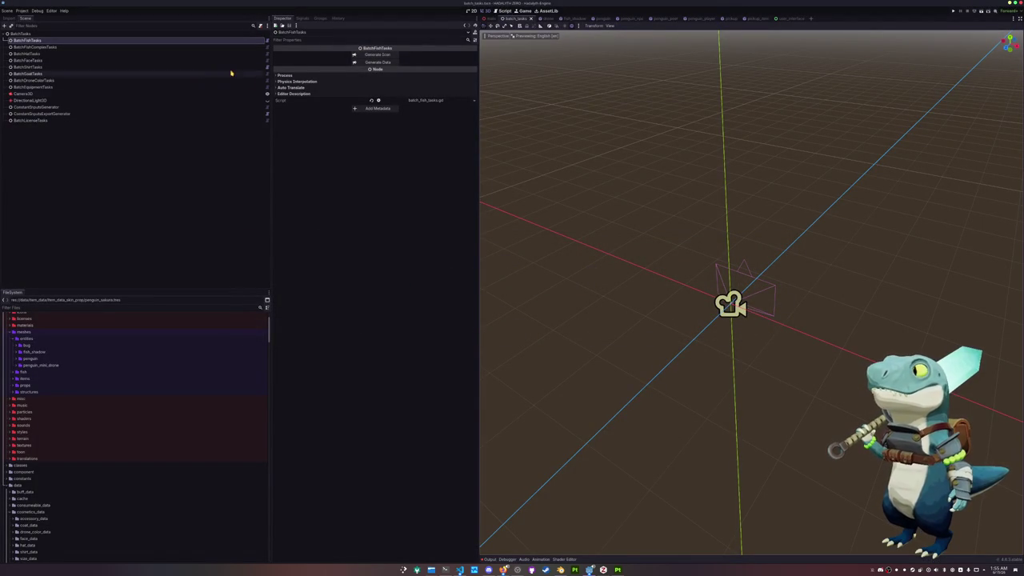
click(96, 54)
click(98, 40)
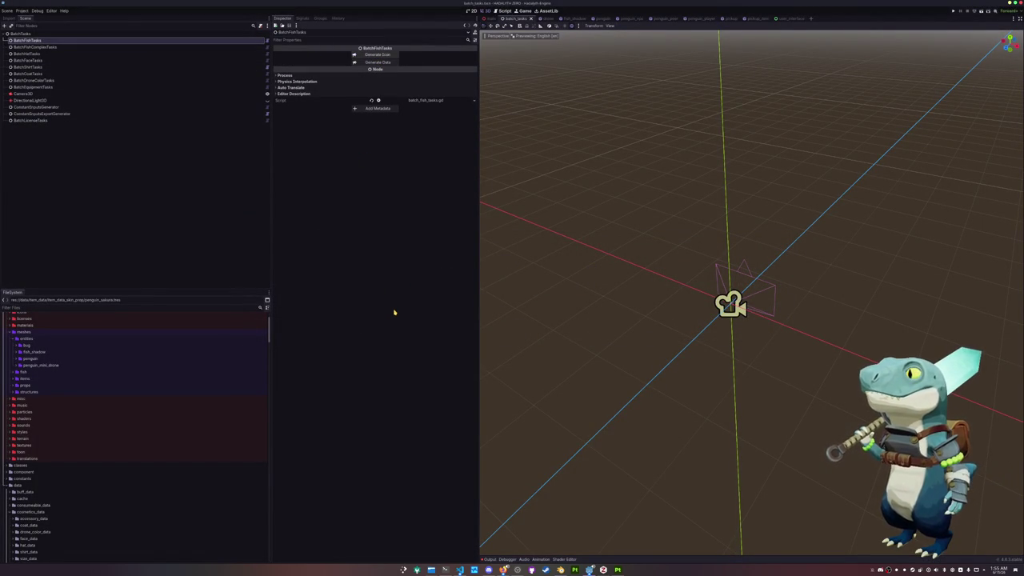
key(alt+Tab)
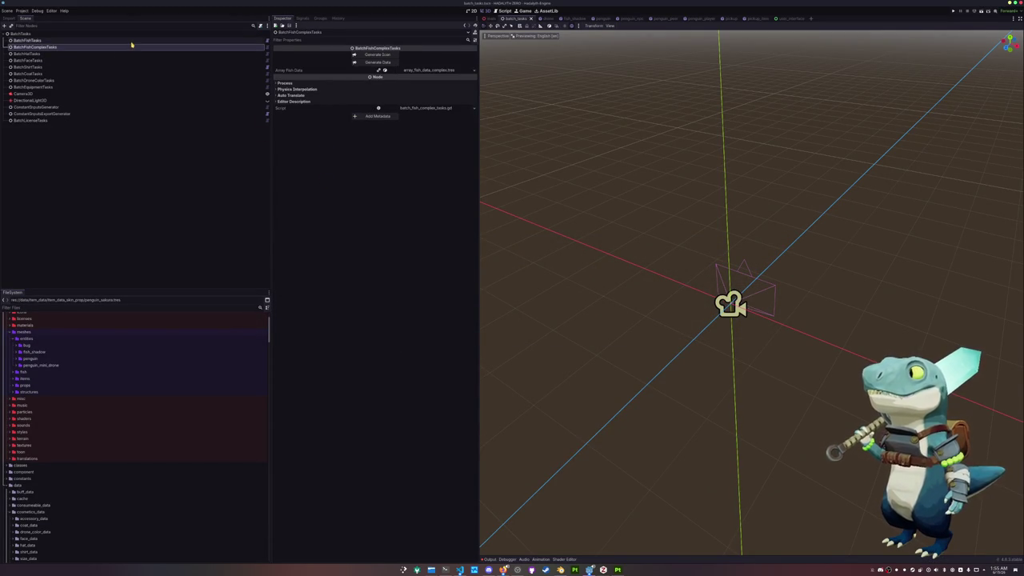
click(376, 64)
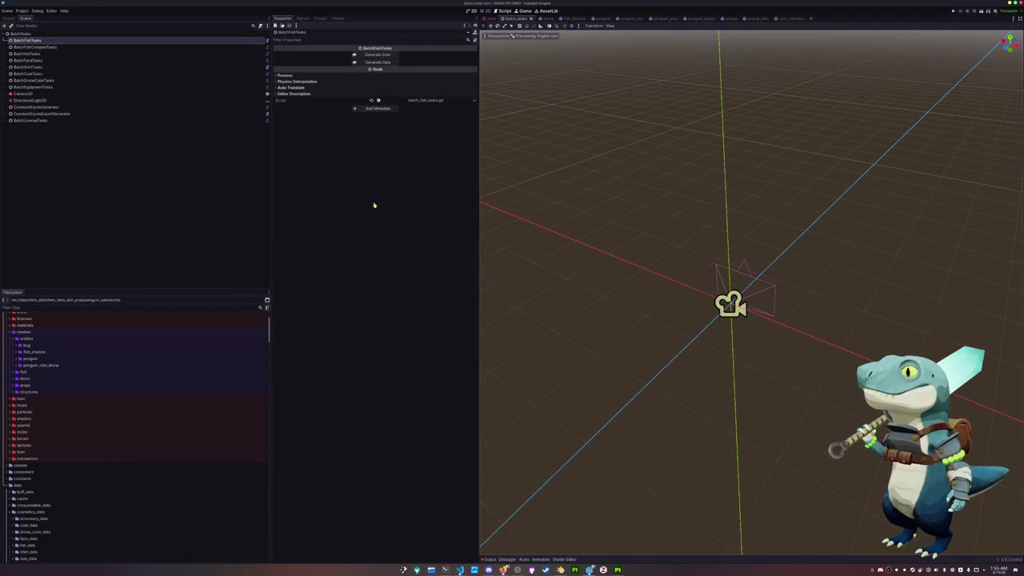
click(137, 47)
click(142, 40)
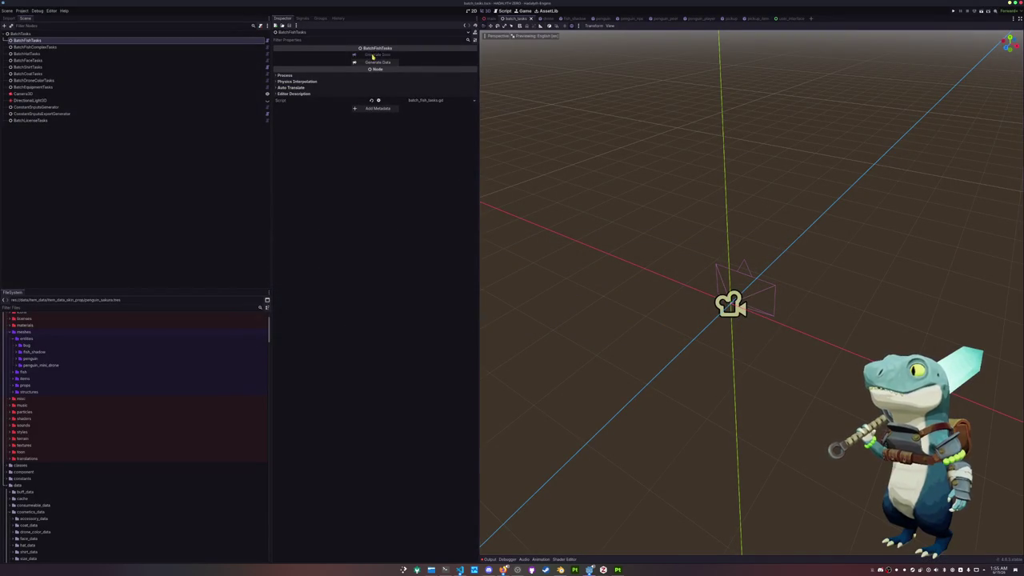
key(alt+Tab)
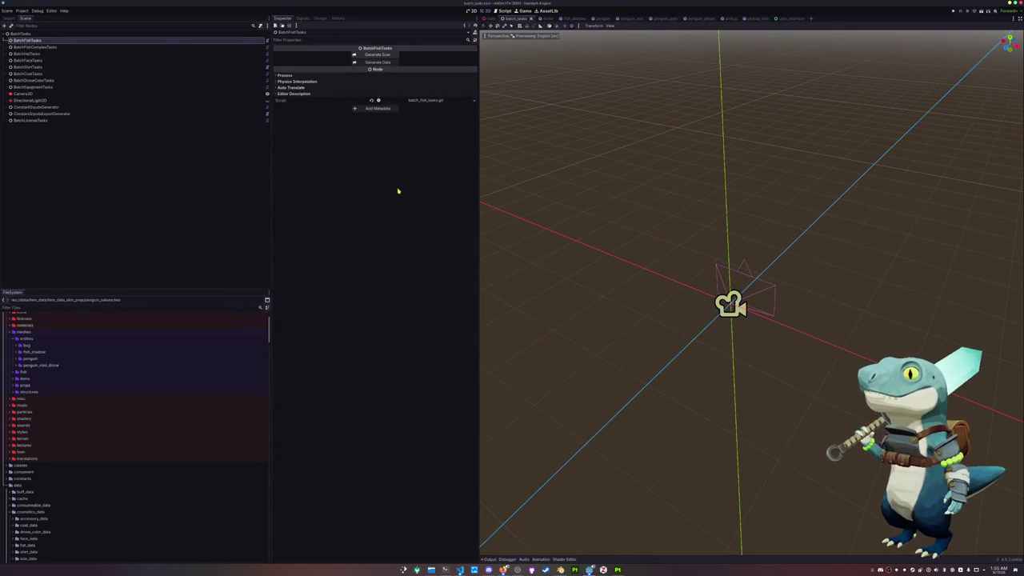
- Run the project and choose Singleplayer on the HADALYTH ZERO title menu
click(207, 100)
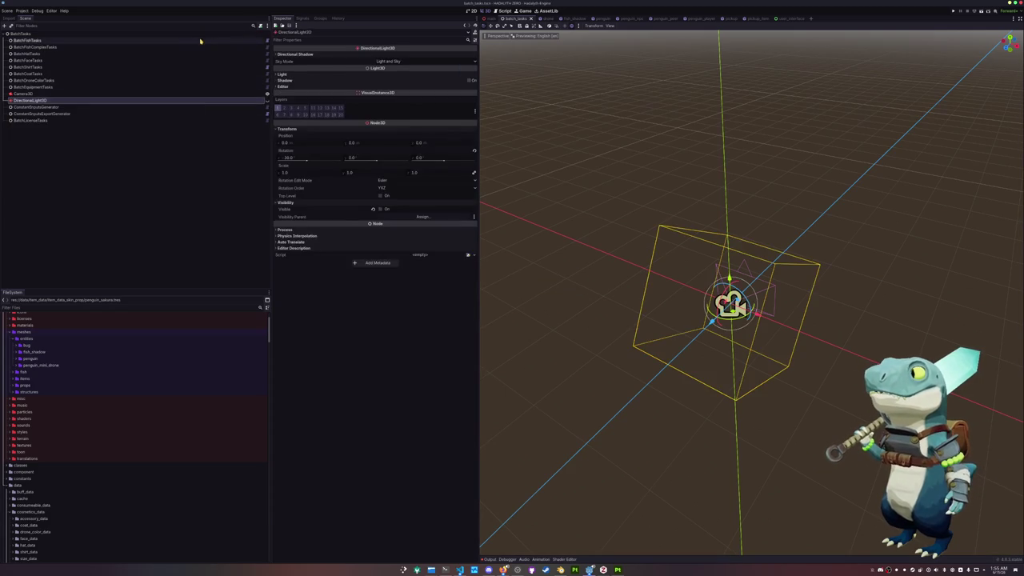
click(200, 40)
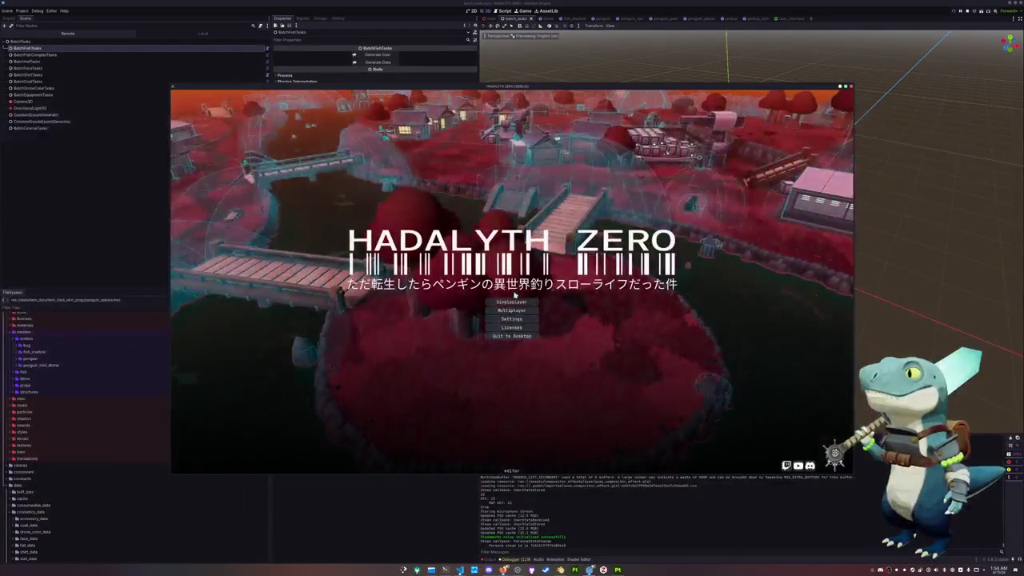
click(512, 302)
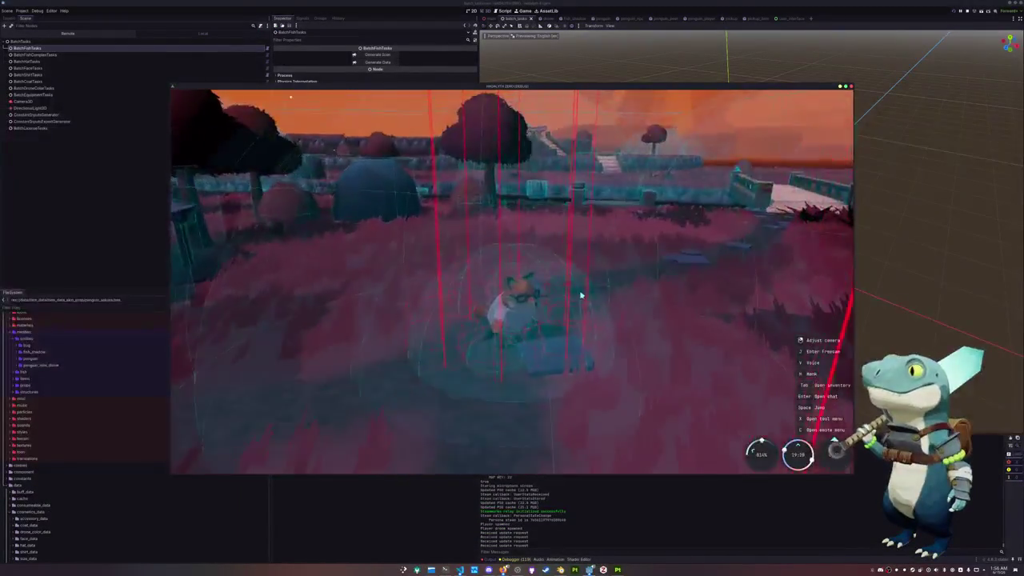
- Open the inventory's Penguin page and switch the penguin to the skeleton skin
key(Tab)
click(490, 137)
key(e)
key(e)
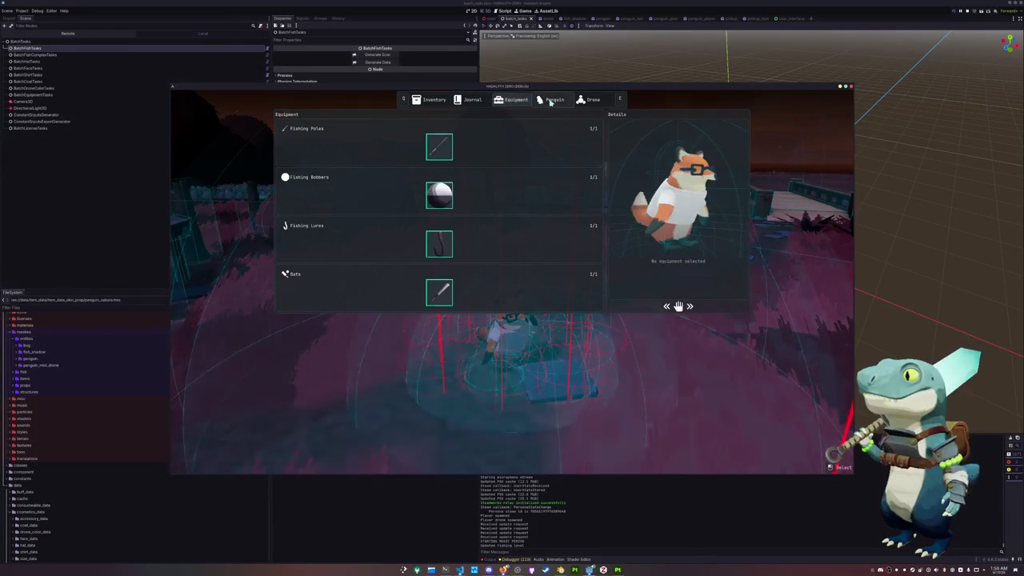
key(e)
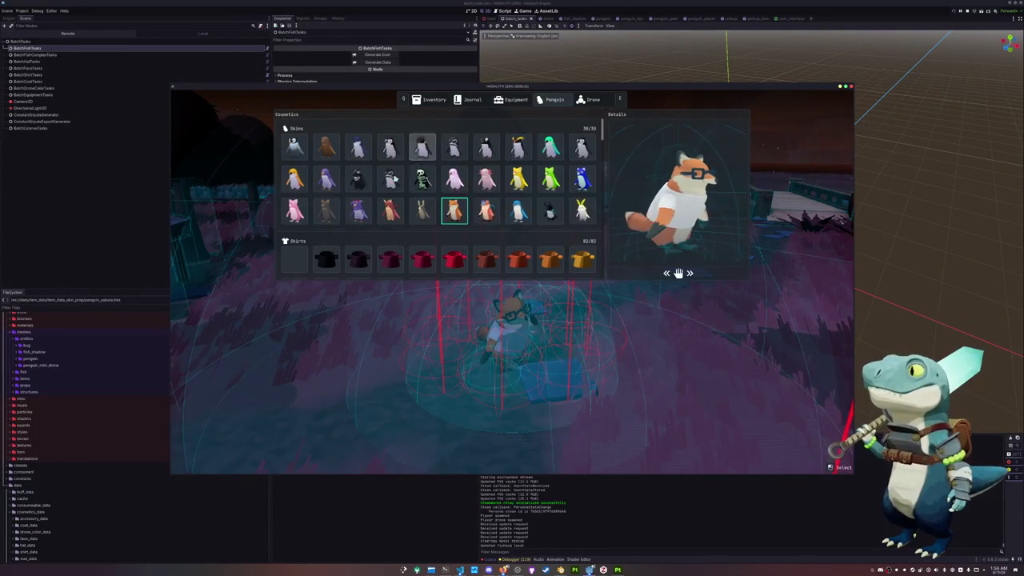
scroll(360, 208, down, 5)
scroll(413, 204, down, 1)
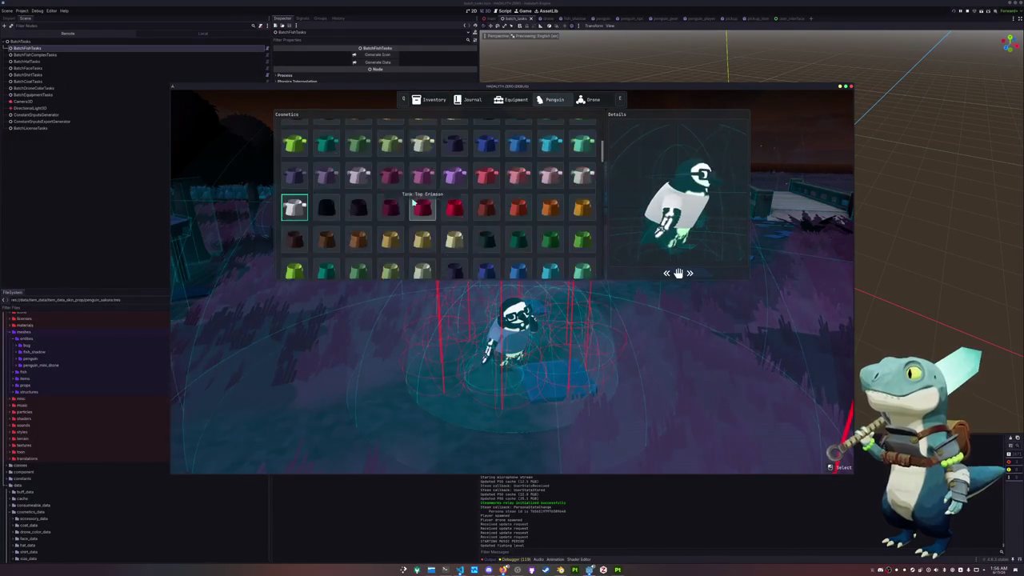
scroll(296, 206, up, 2)
scroll(296, 206, up, 2)
click(293, 138)
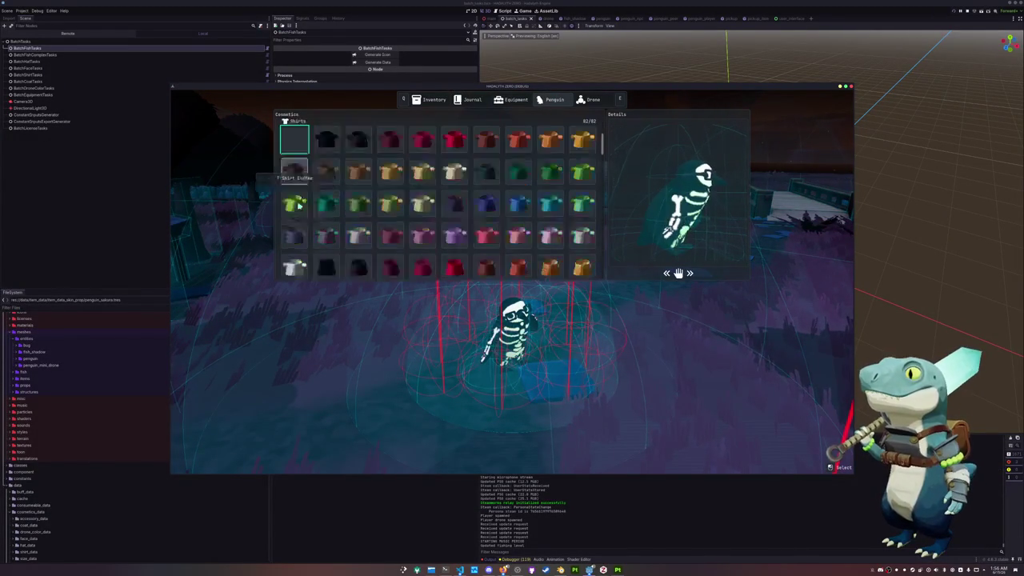
- Set the penguin's Faces item to None
scroll(296, 207, down, 3)
scroll(296, 206, down, 3)
scroll(296, 206, down, 3)
scroll(297, 208, down, 2)
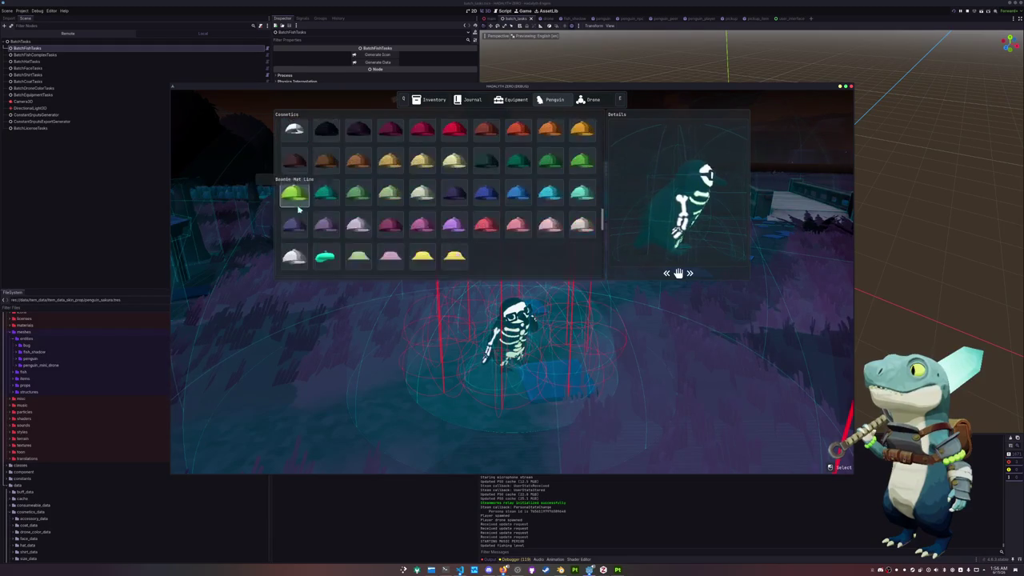
scroll(299, 210, down, 3)
scroll(298, 210, up, 1)
scroll(300, 200, up, 2)
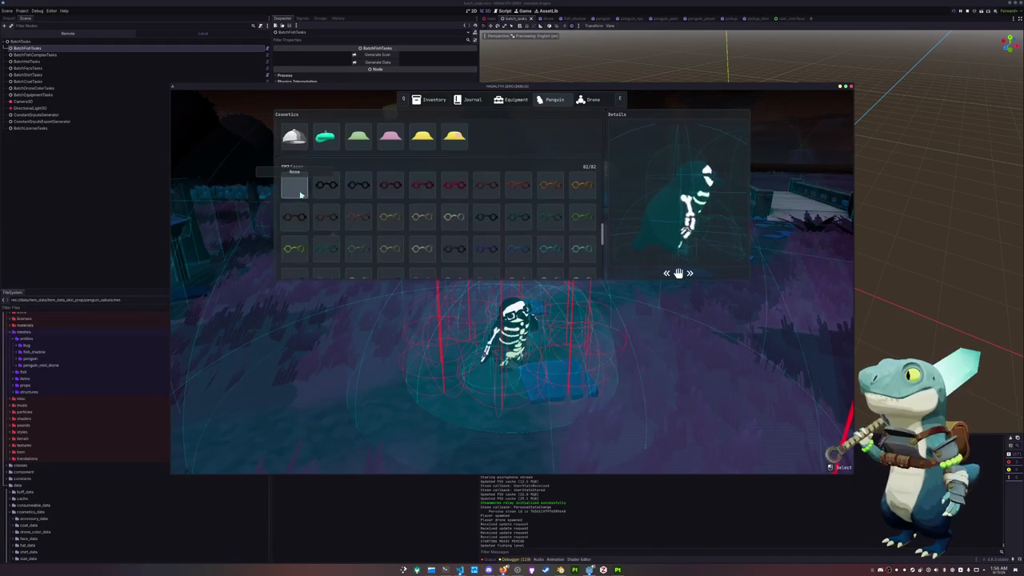
click(301, 195)
scroll(301, 194, down, 2)
scroll(301, 194, down, 2)
scroll(301, 195, down, 1)
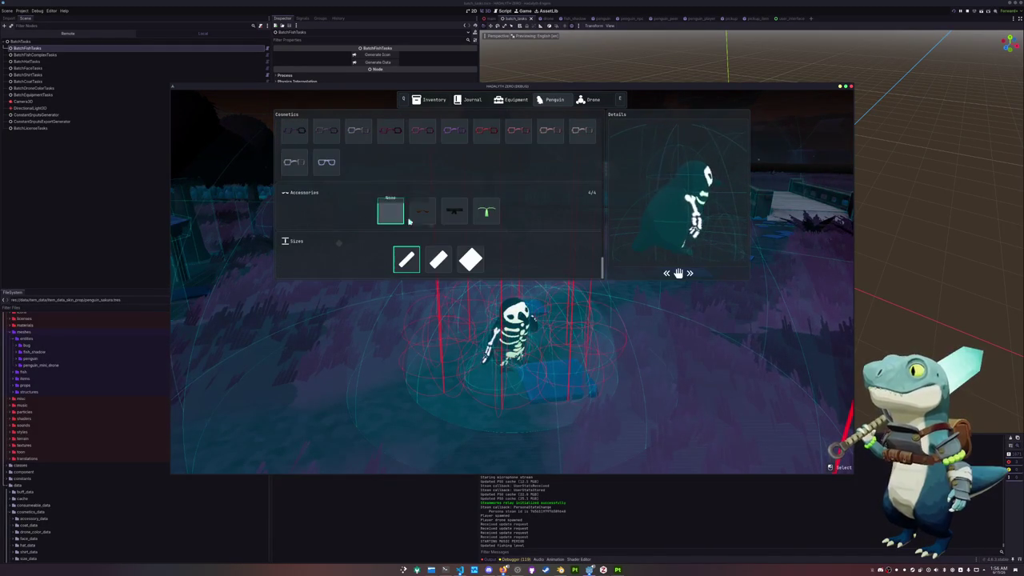
- Look through the fish journal, close it, and walk the penguin across the village
click(469, 99)
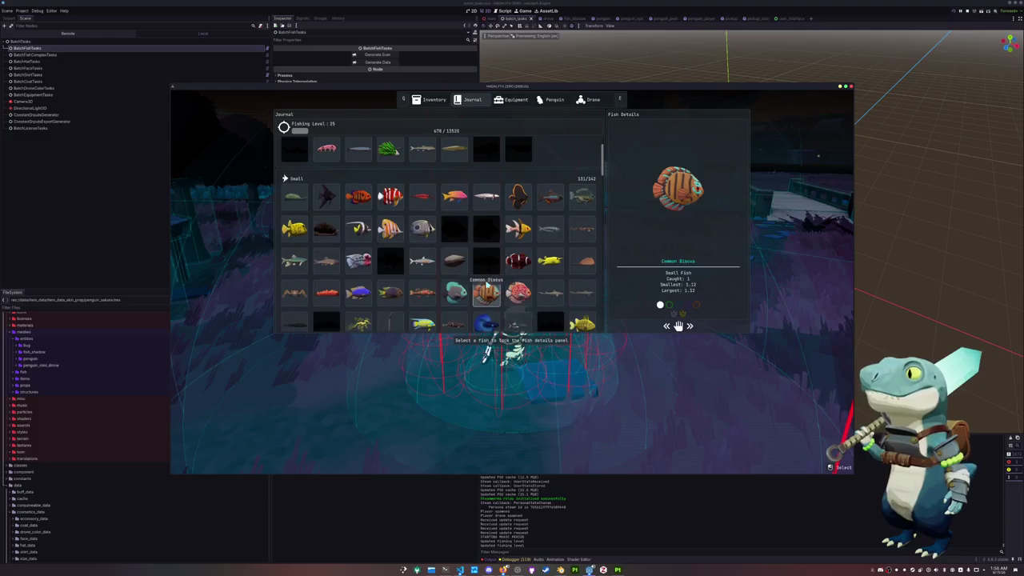
scroll(480, 270, down, 1)
scroll(480, 267, down, 1)
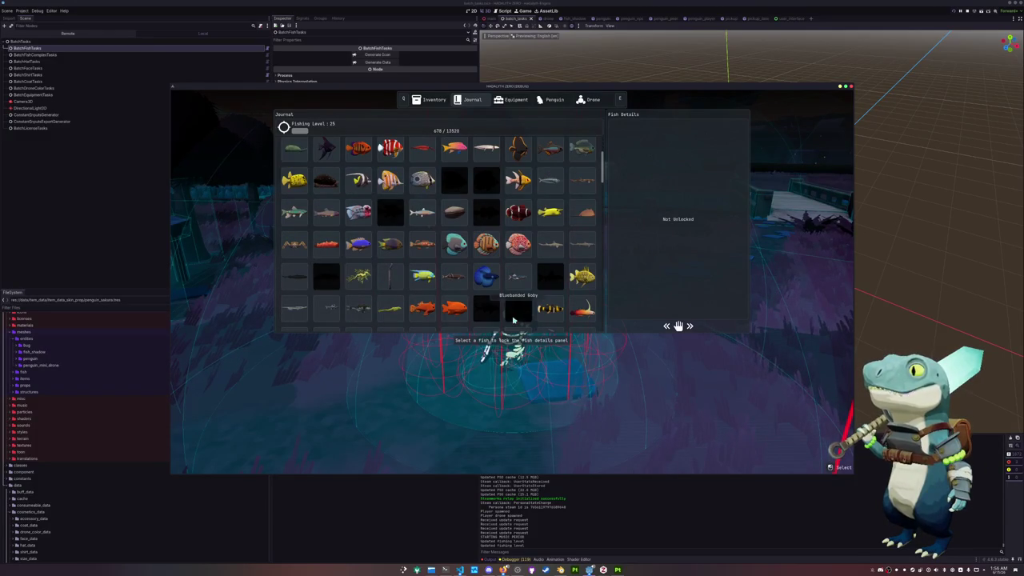
scroll(536, 280, down, 2)
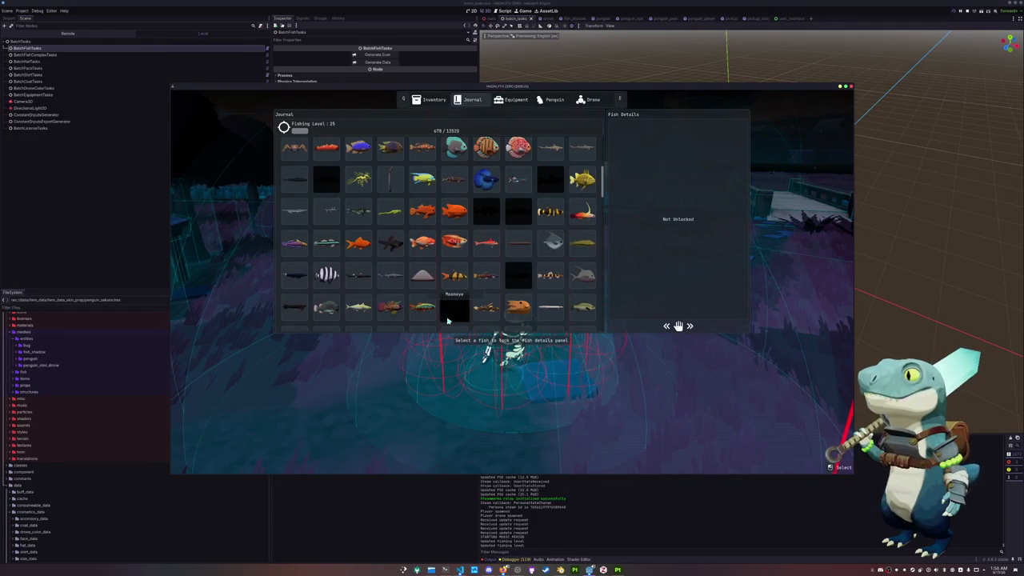
key(Tab)
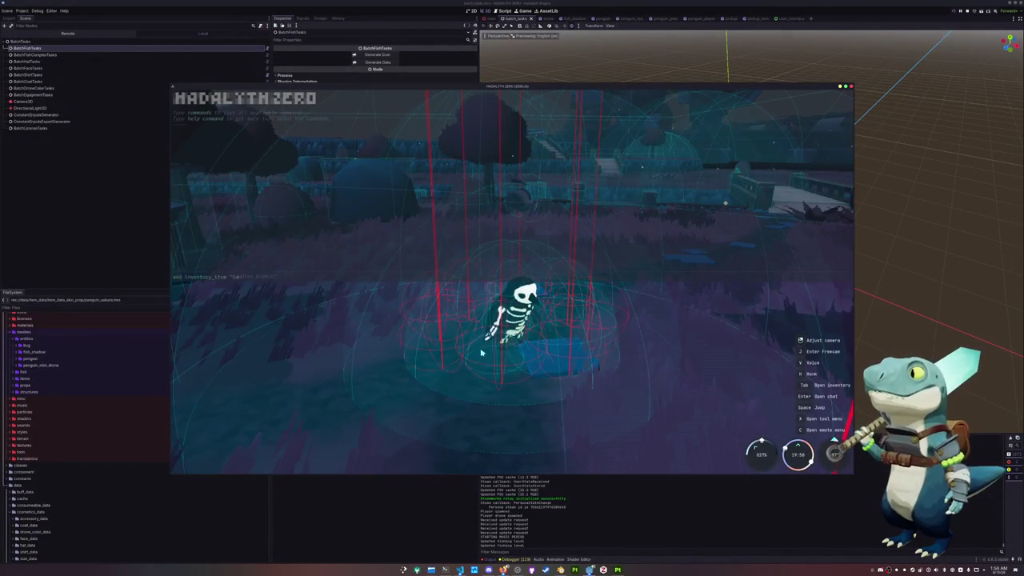
key(d)
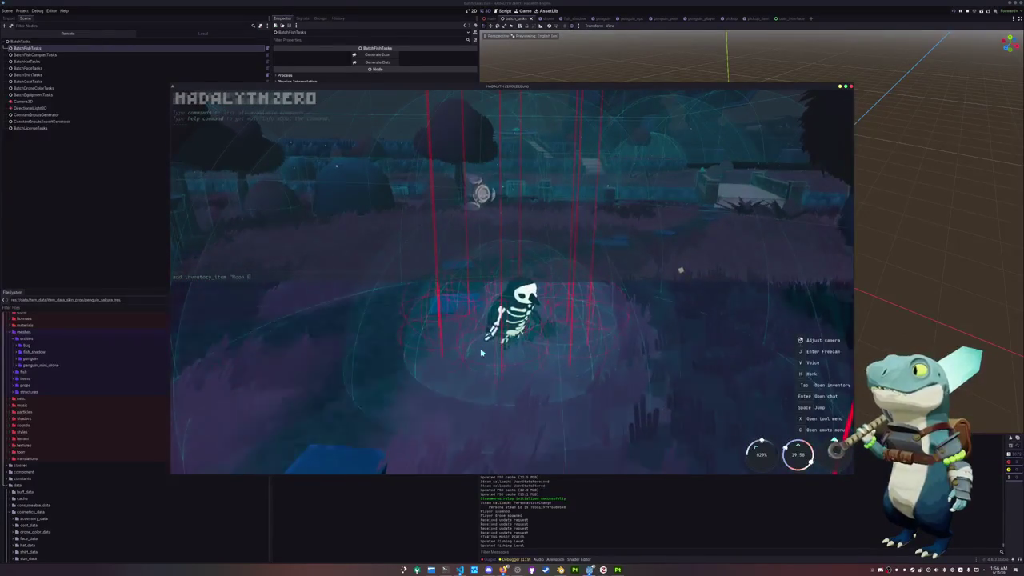
- Run add inventory_item "Mooneye" and check the Mooneye icon in the inventory
text(eye")
key(Return)
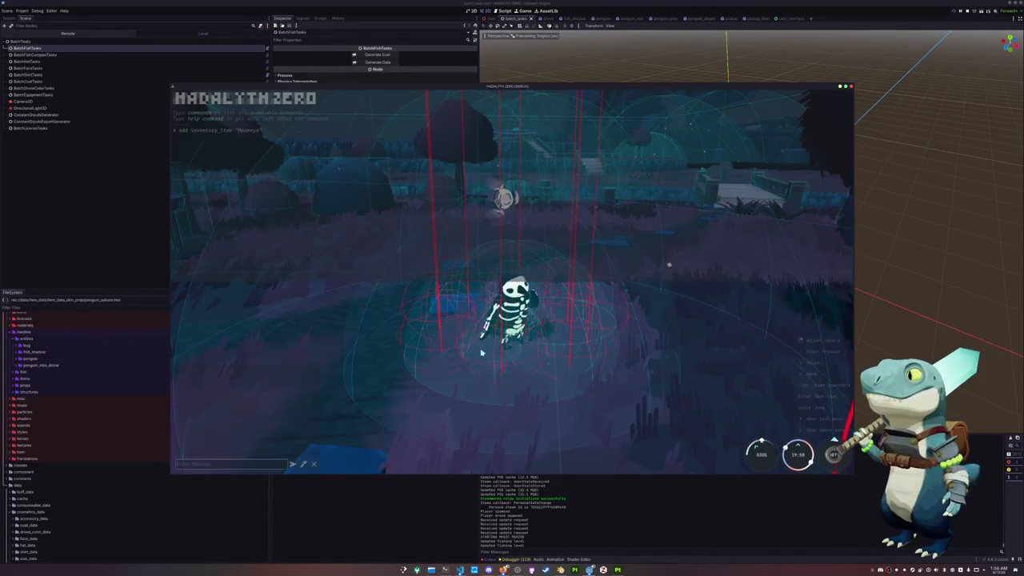
key(Tab)
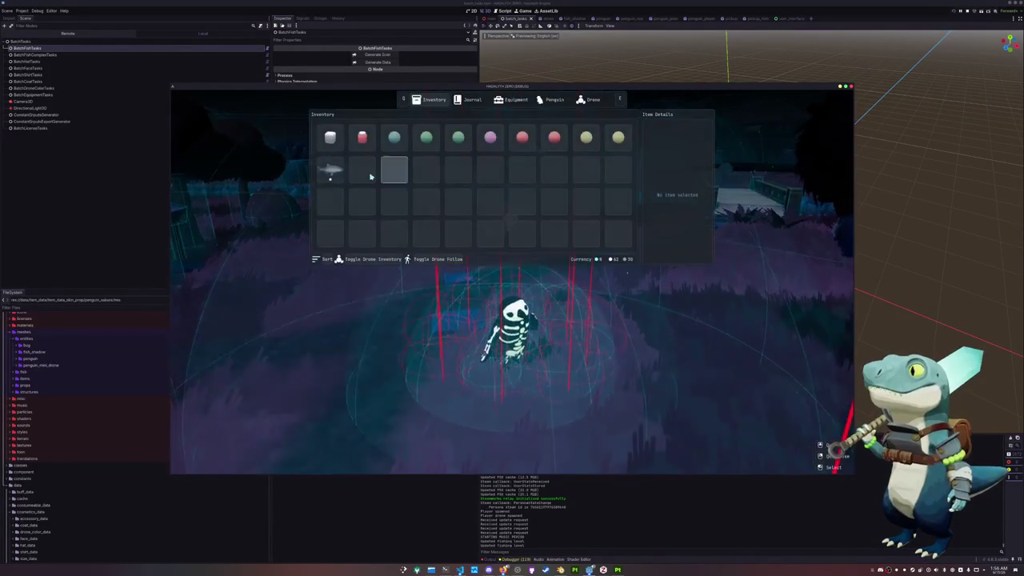
key(Tab)
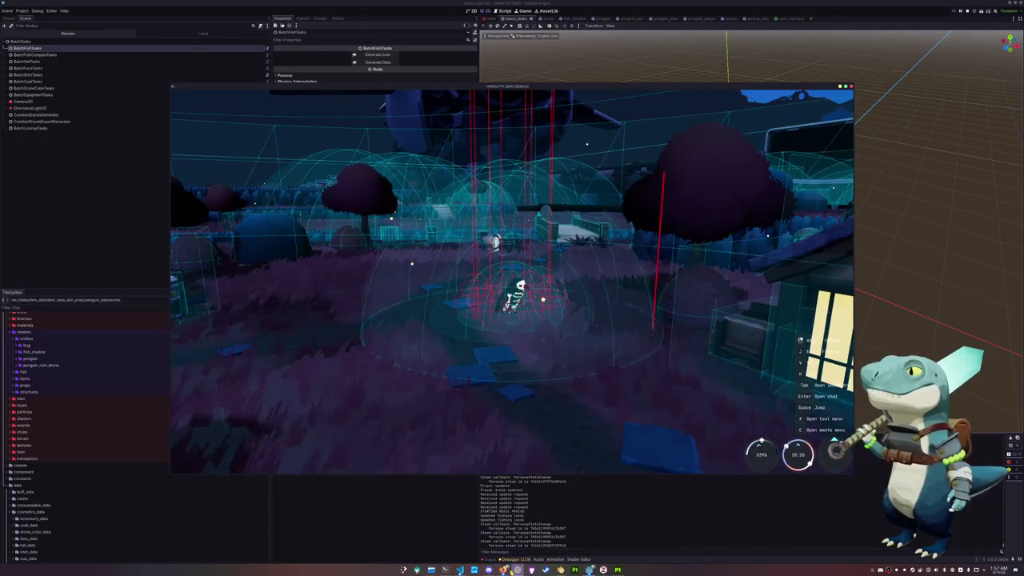
- In OBS, delete the finished first task line and its blank line from the Task text source
click(517, 570)
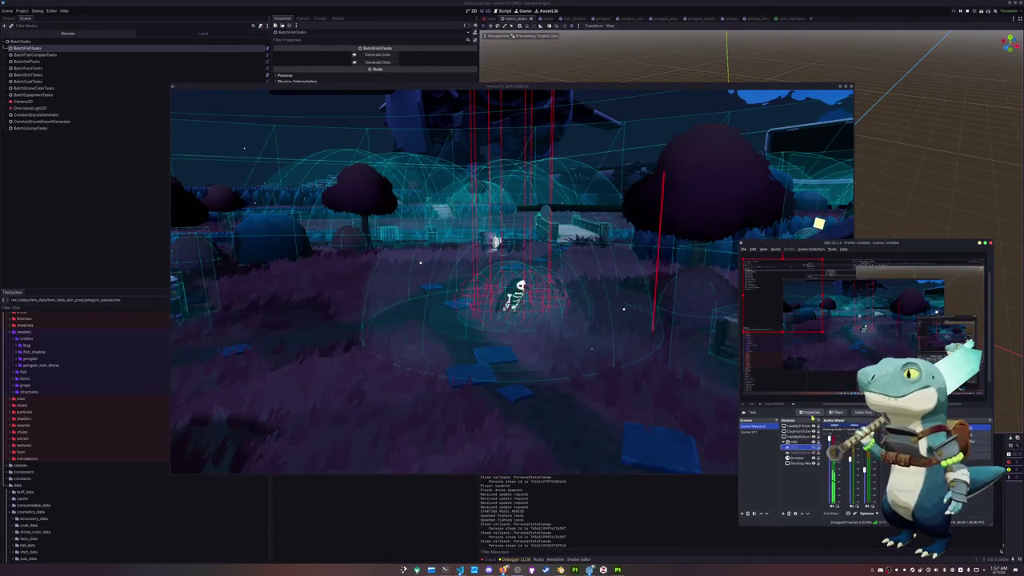
click(811, 412)
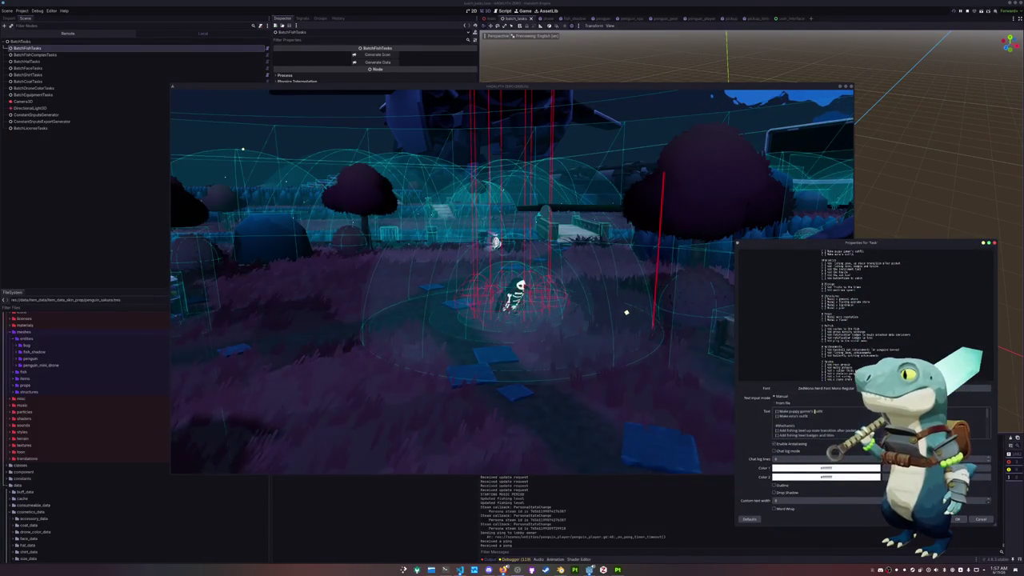
triple_click(814, 411)
key(BackSpace)
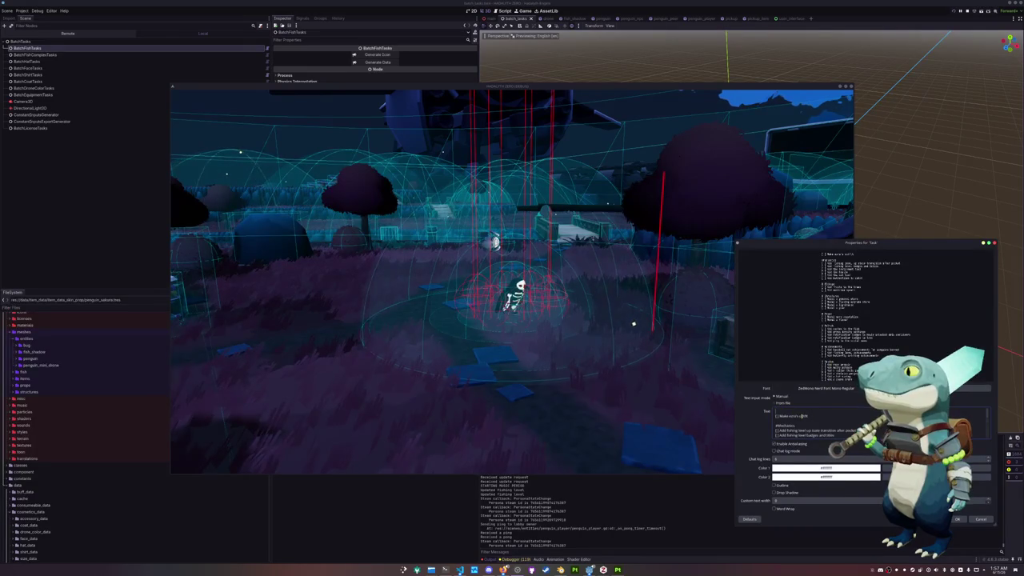
key(Delete)
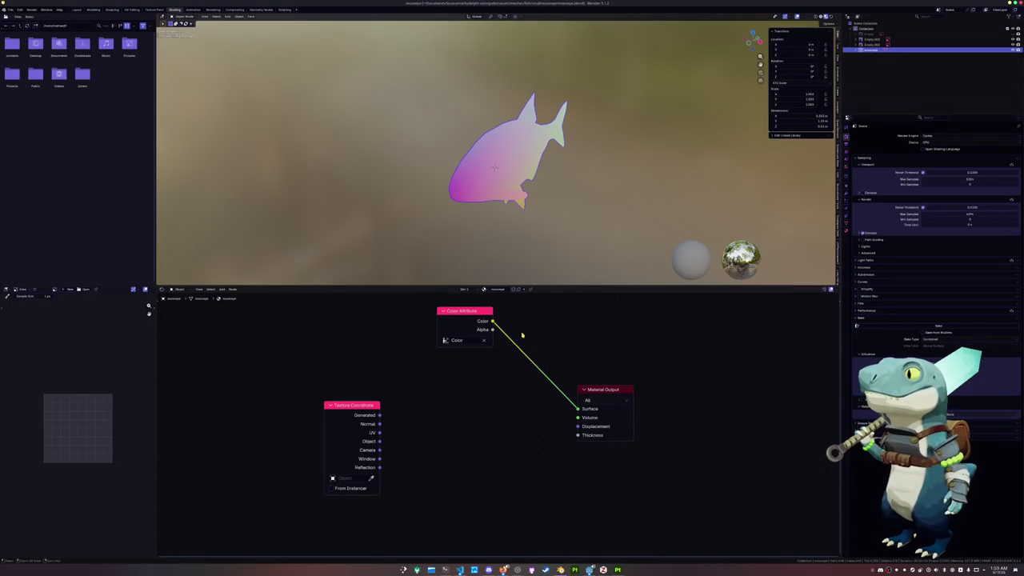
- Open penguin.blend from recent files, hide penguin_sakura_ears, and save
click(11, 9)
mouse_move(24, 32)
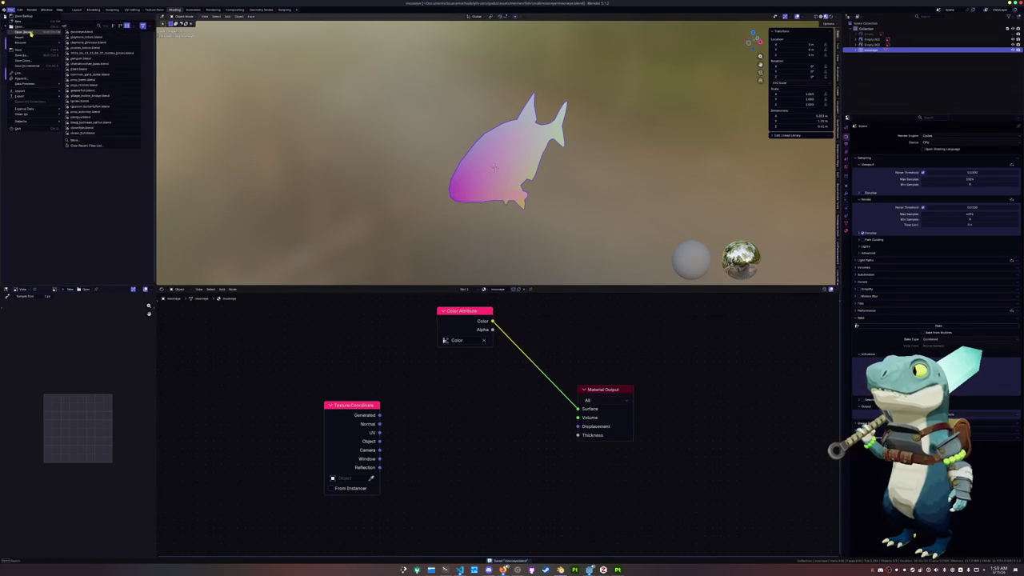
click(90, 59)
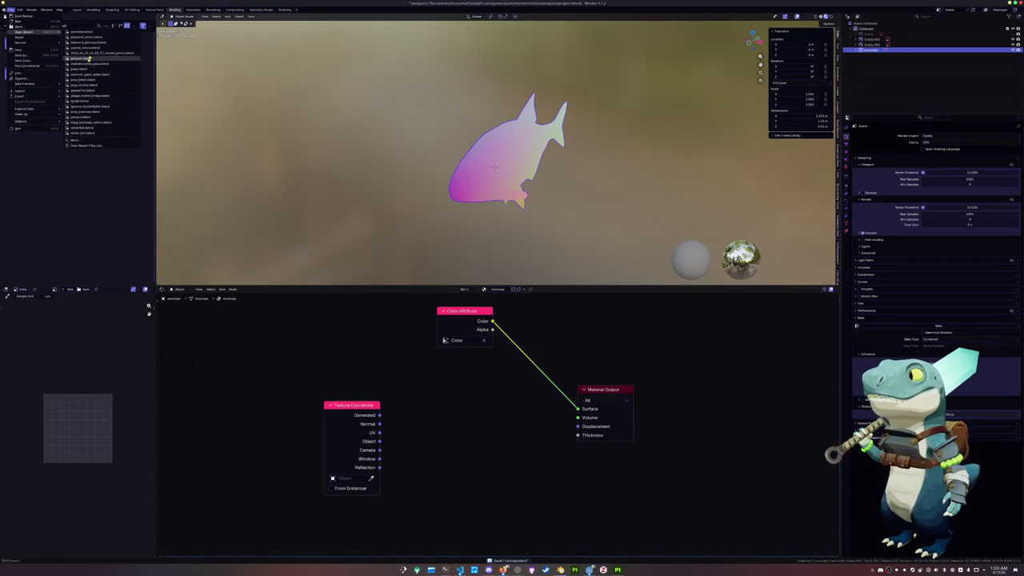
click(482, 160)
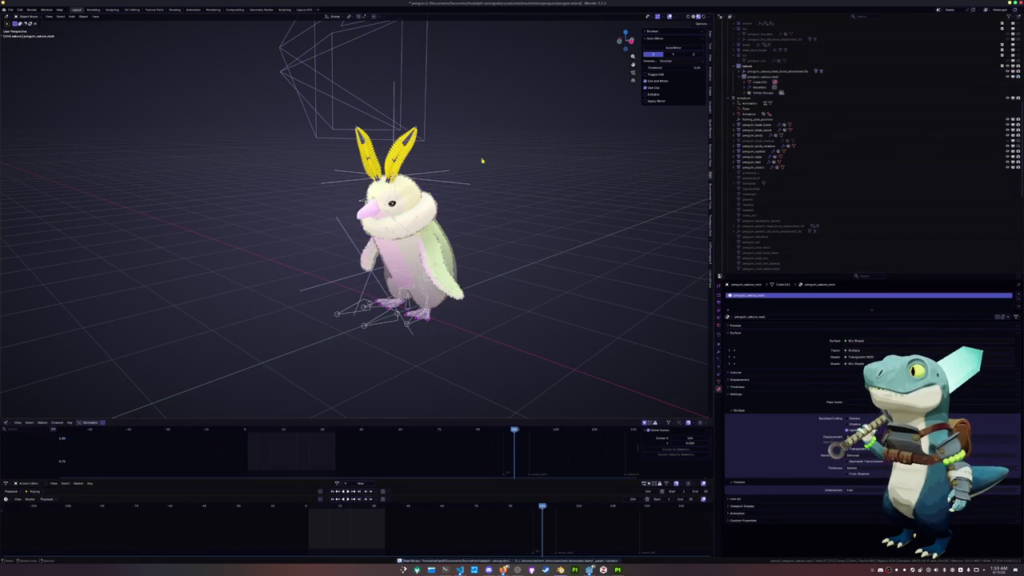
click(777, 95)
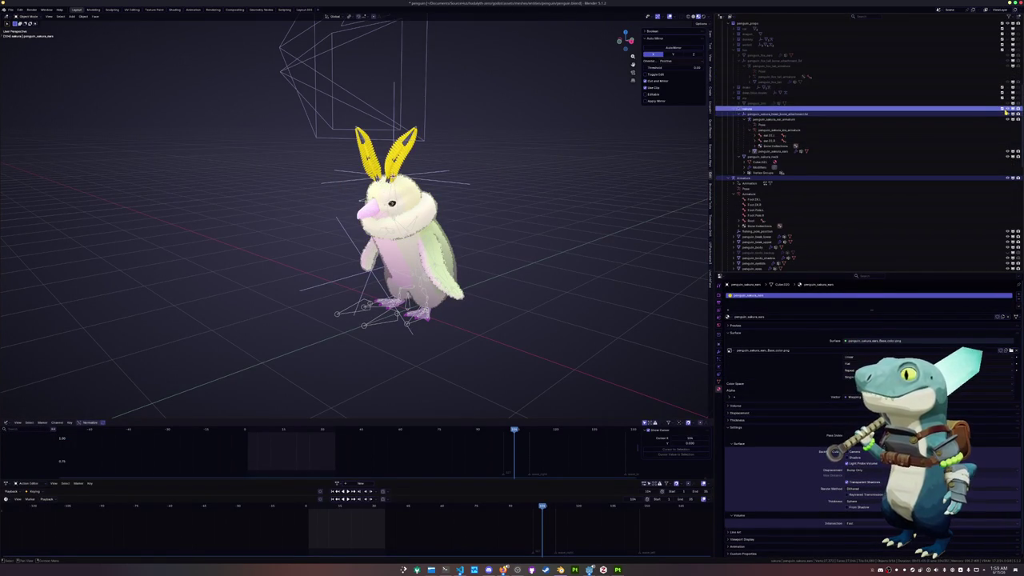
click(1006, 111)
key(ctrl+s)
- Select the penguin_body object in the Outliner and switch to the Shading workspace
scroll(768, 144, up, 3)
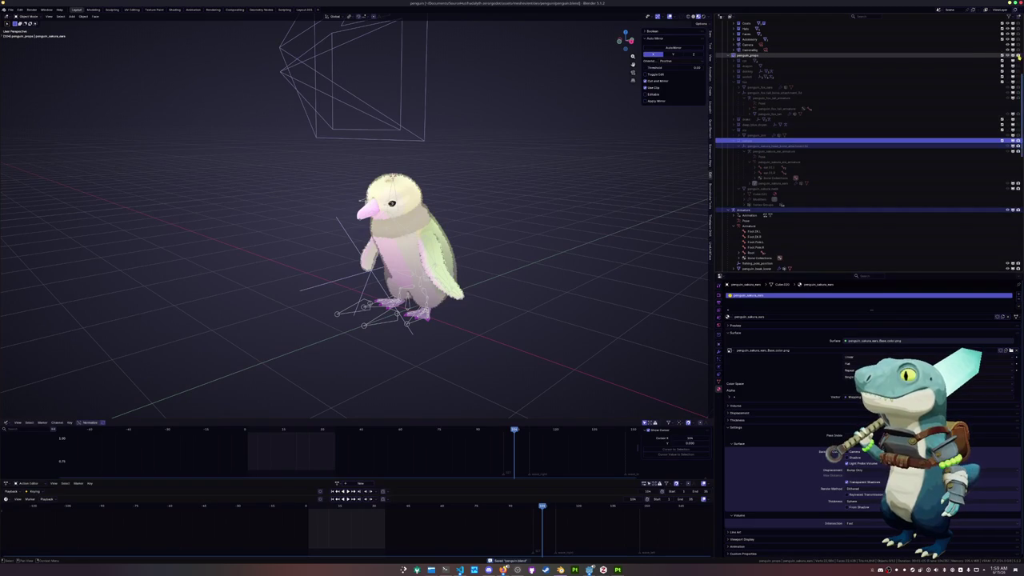
click(919, 97)
scroll(920, 98, up, 5)
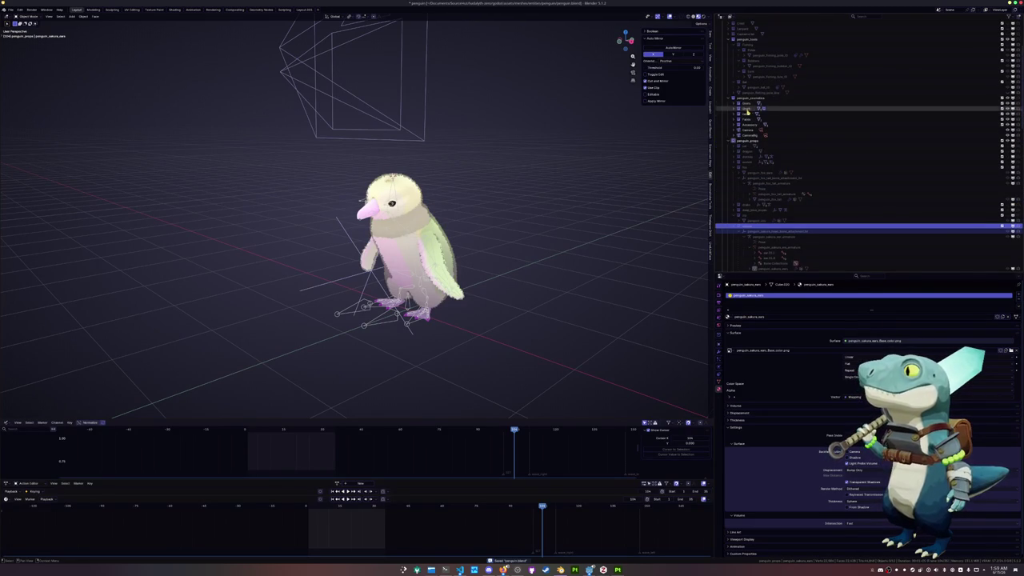
click(734, 114)
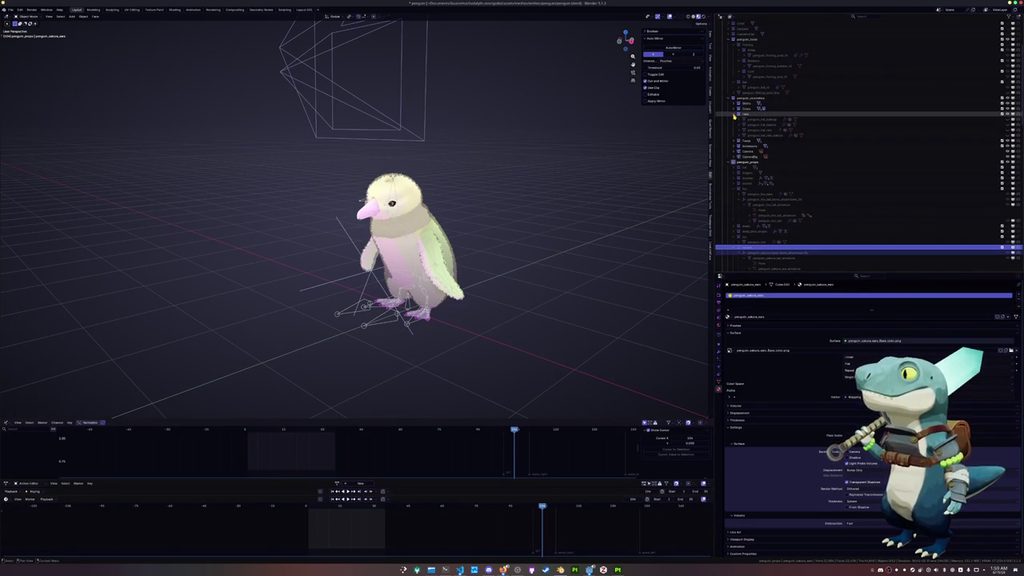
scroll(738, 140, down, 1)
scroll(741, 168, down, 2)
scroll(744, 196, down, 2)
scroll(747, 222, down, 1)
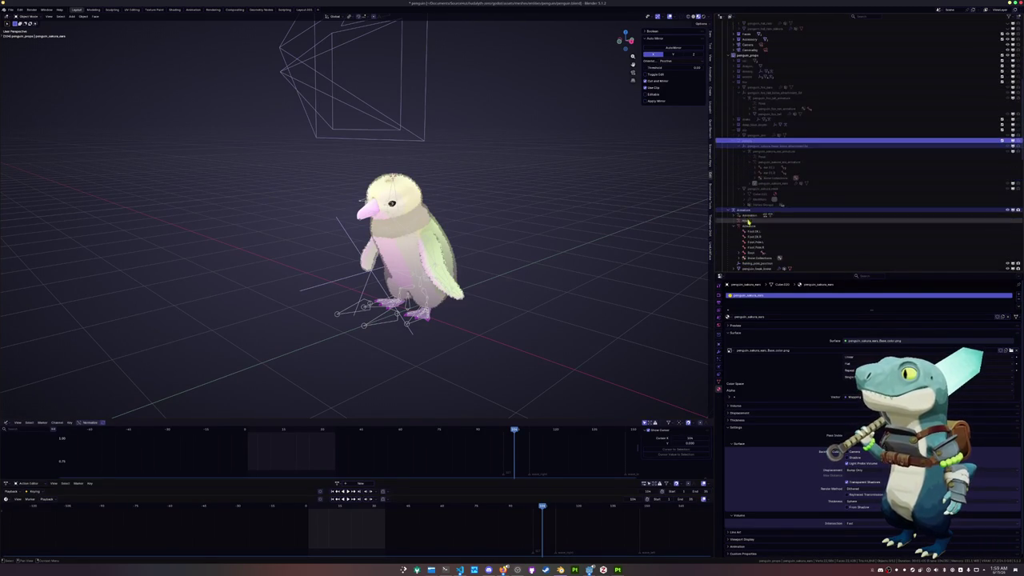
scroll(748, 221, down, 2)
scroll(748, 221, down, 2)
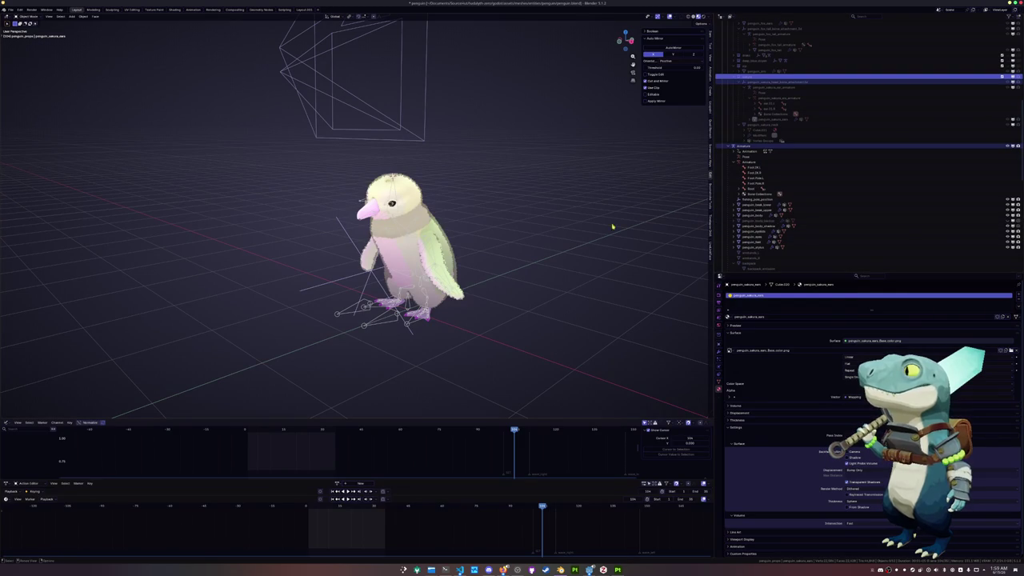
click(400, 248)
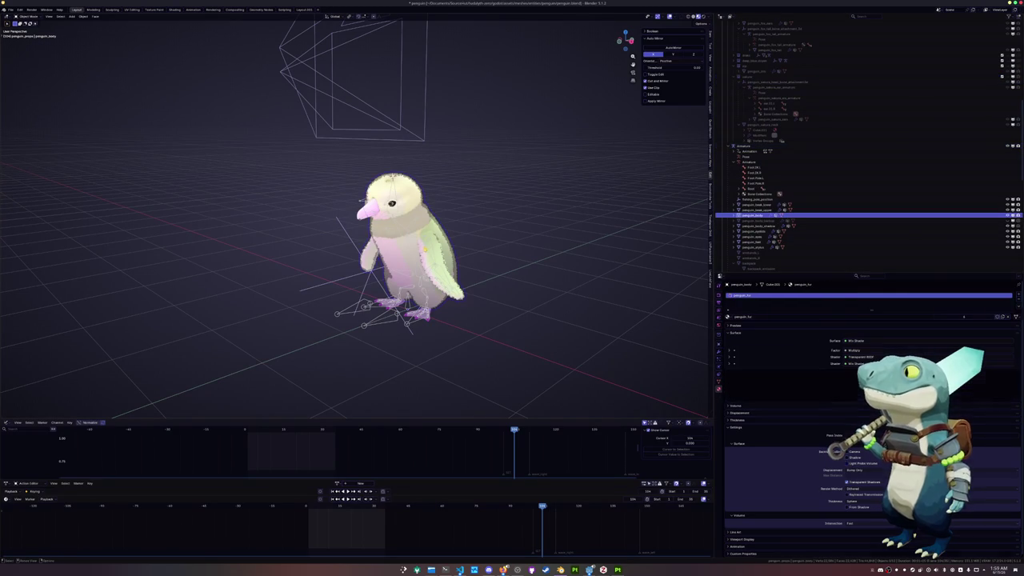
click(176, 10)
- Relink the penguin body's image texture to the fur colour texture in textures/baby
click(515, 382)
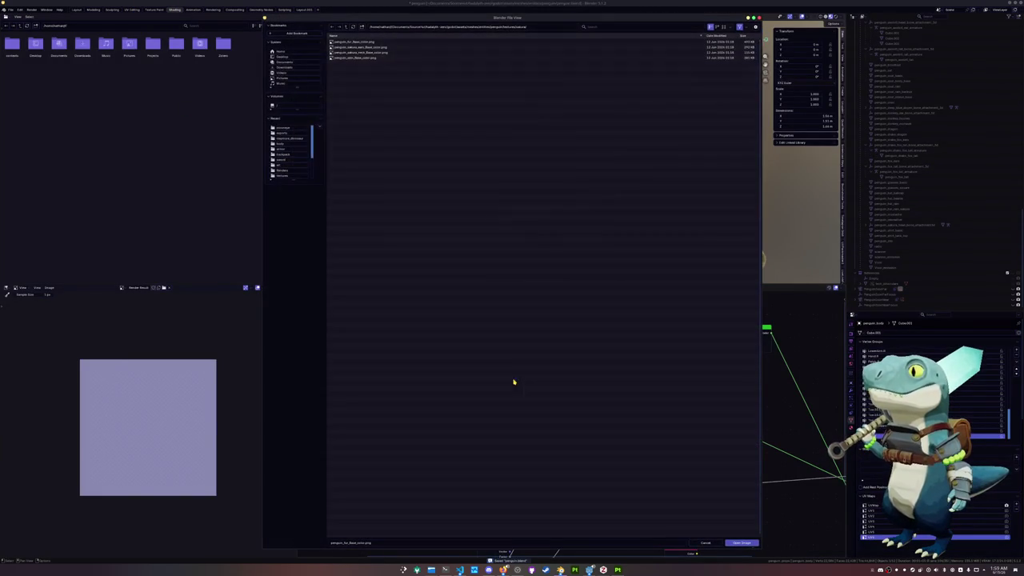
click(346, 27)
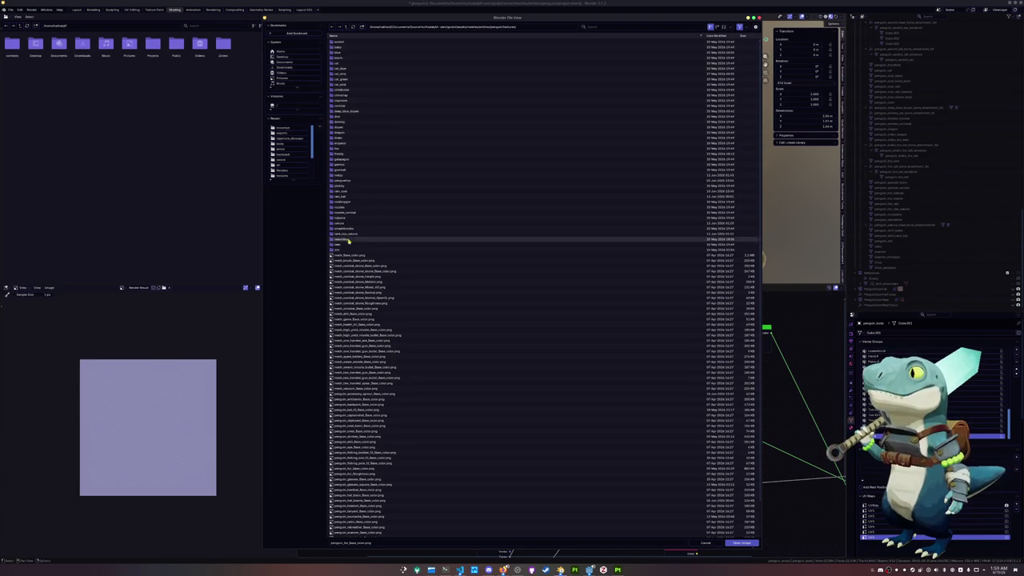
double_click(340, 47)
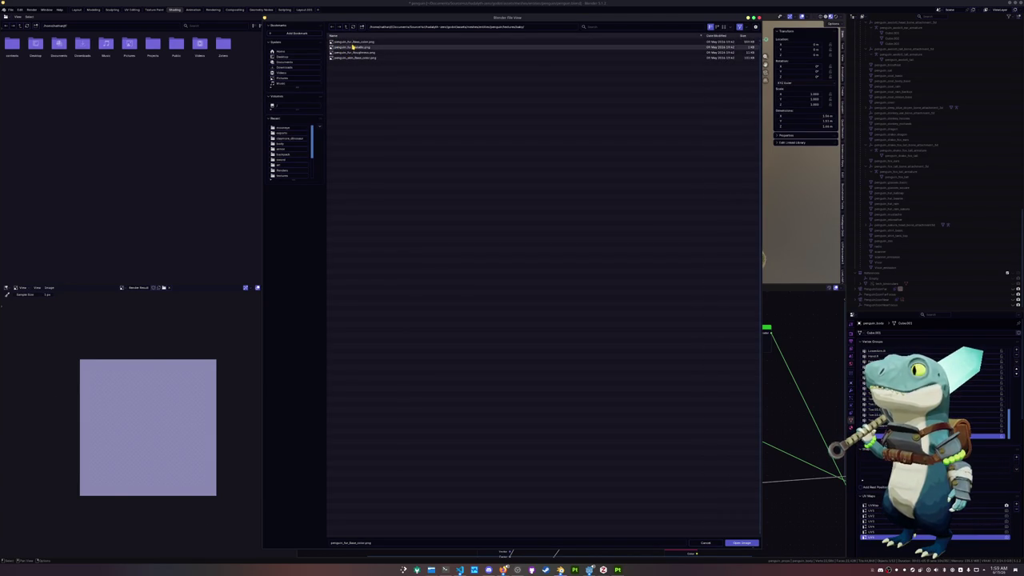
double_click(352, 48)
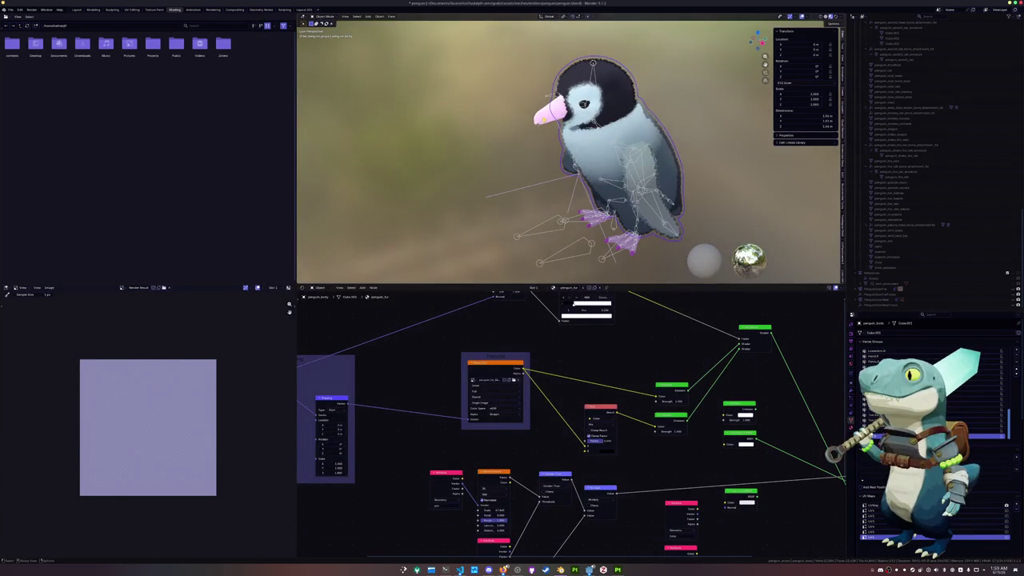
- Relink the beak's image texture from the baby folder, save penguin.blend, and return to Layout
click(550, 102)
click(606, 408)
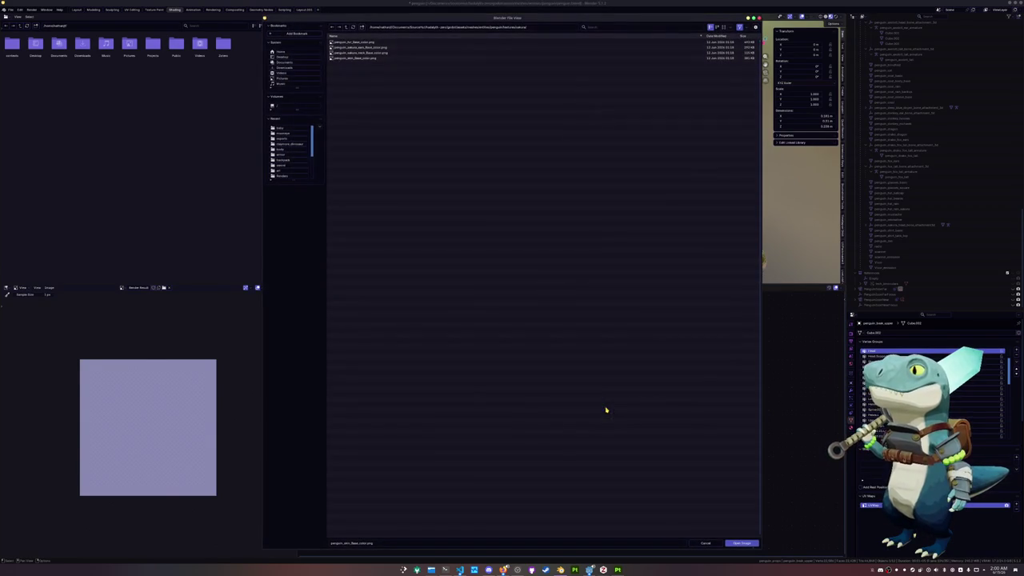
click(346, 26)
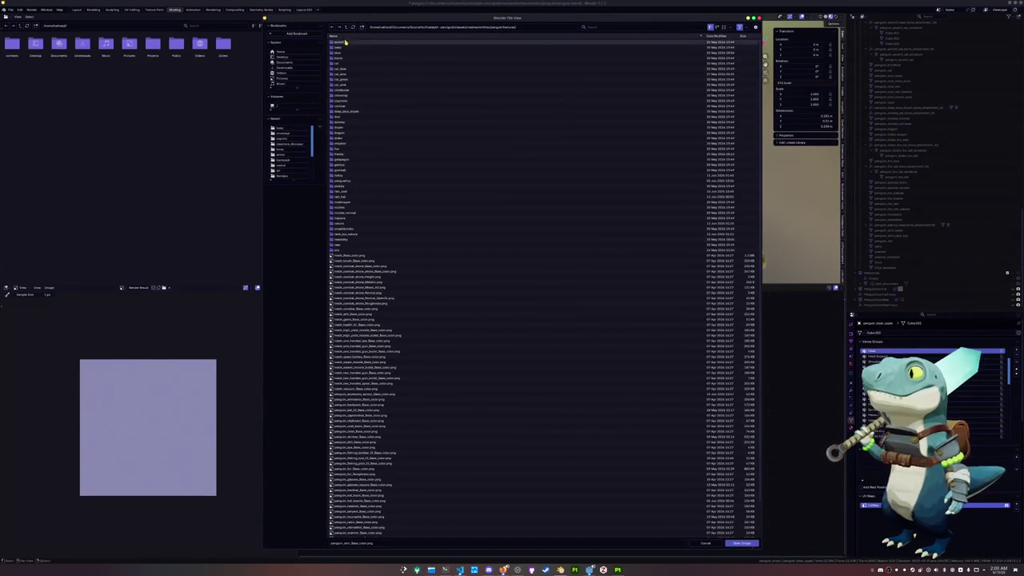
double_click(344, 46)
double_click(347, 58)
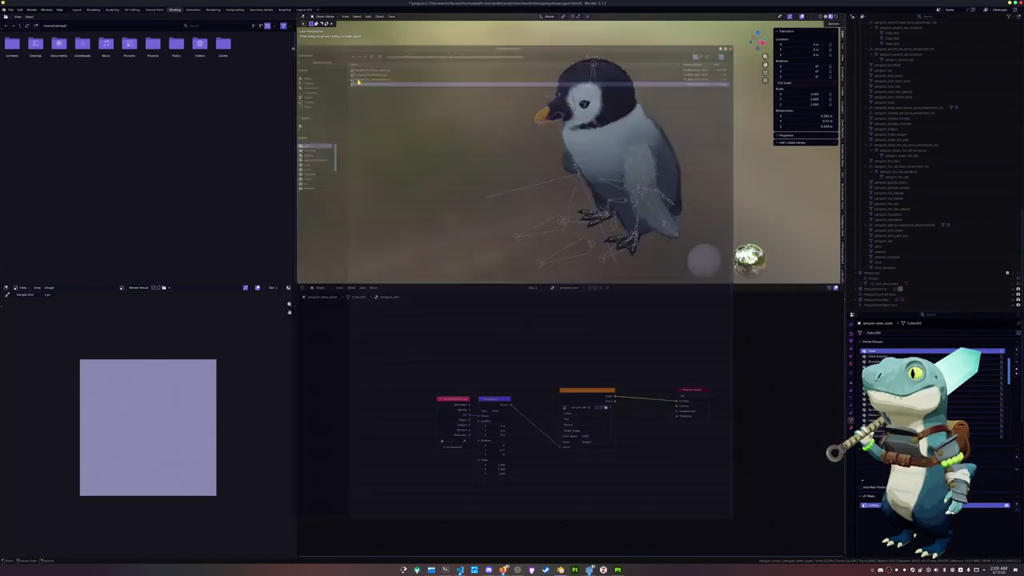
key(ctrl+s)
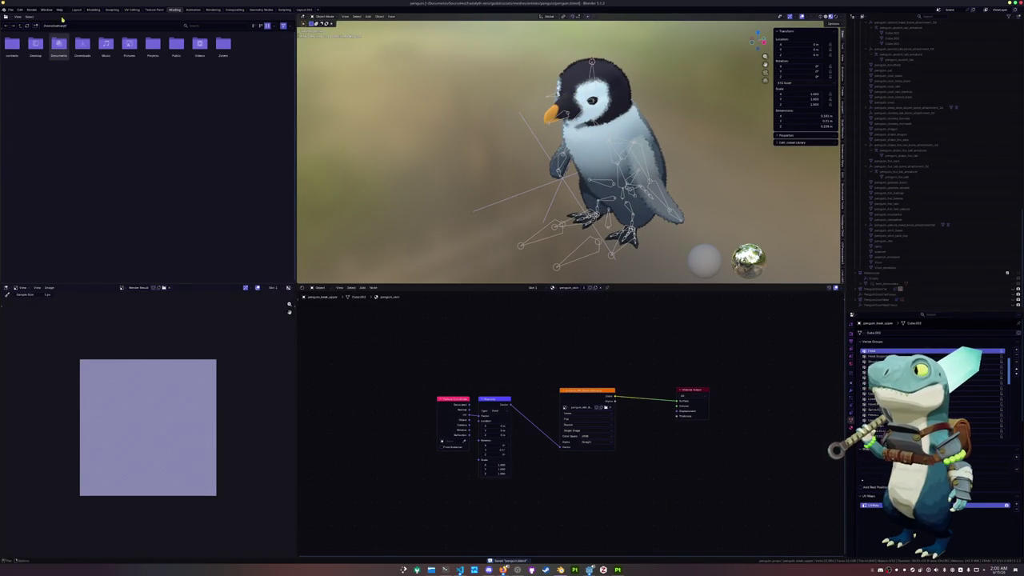
click(76, 11)
scroll(269, 198, up, 2)
scroll(340, 263, up, 1)
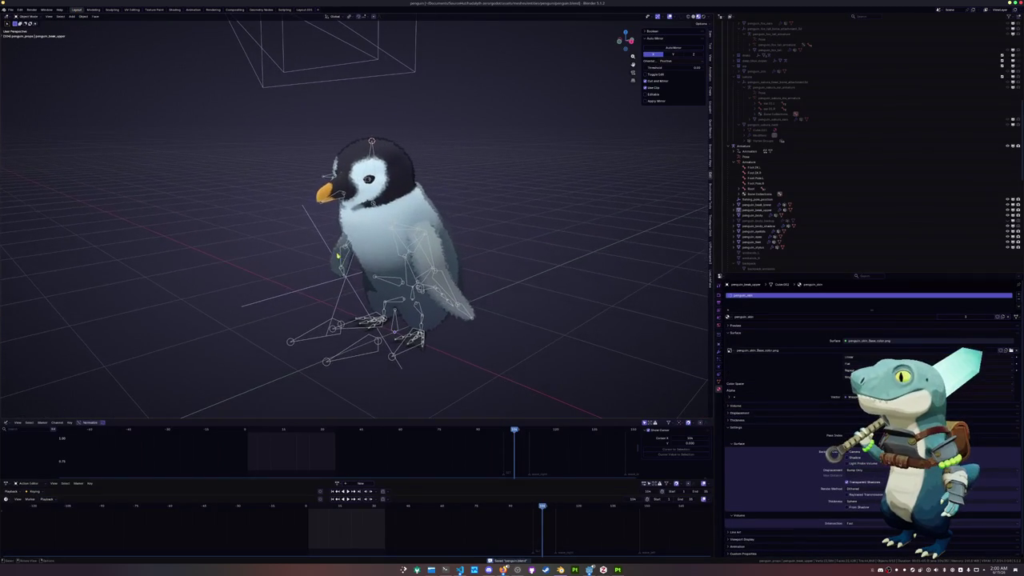
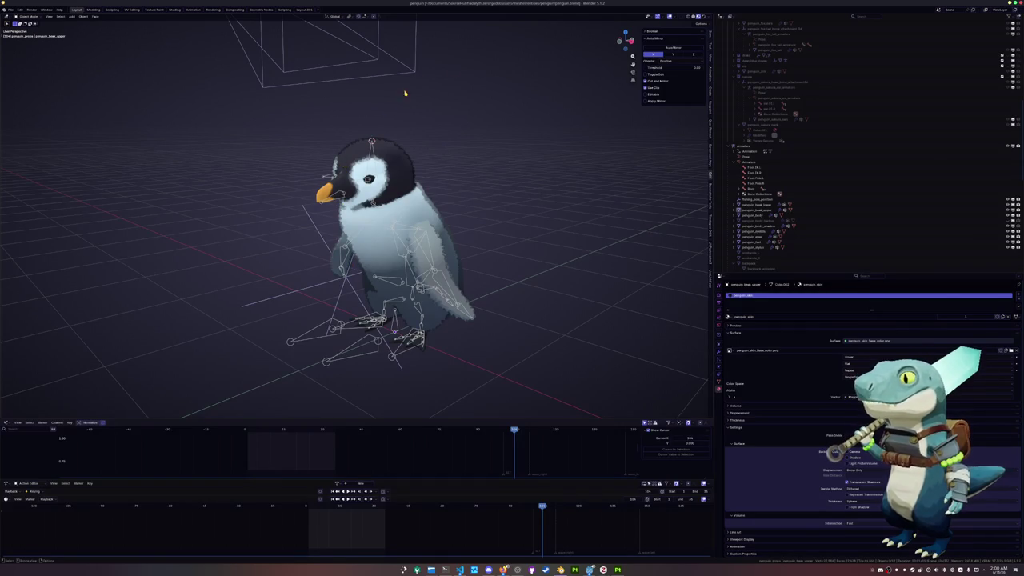
- Expand the collections in the Outliner and make the Hats collection the active one
scroll(752, 170, up, 3)
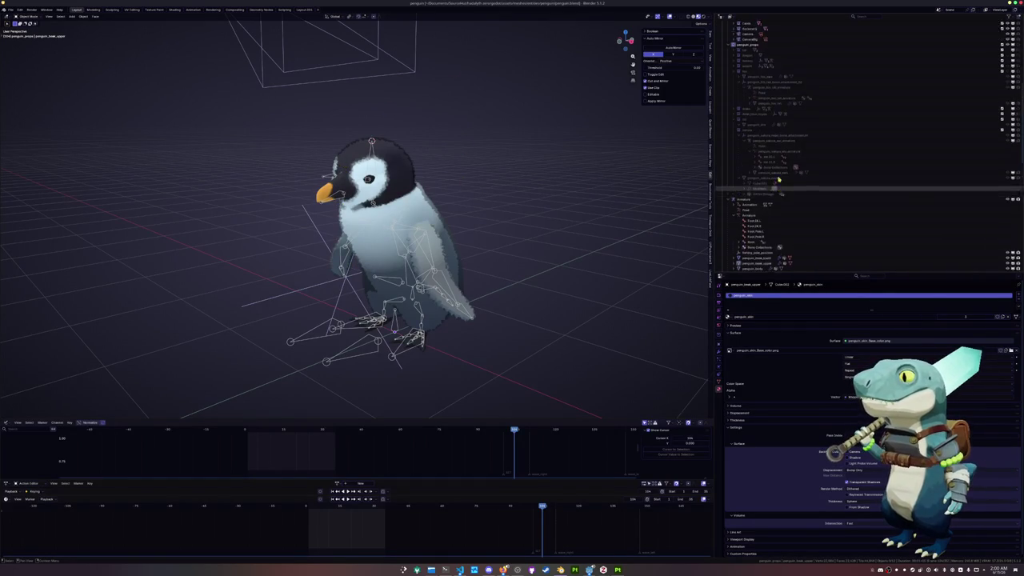
scroll(752, 171, up, 3)
click(751, 162)
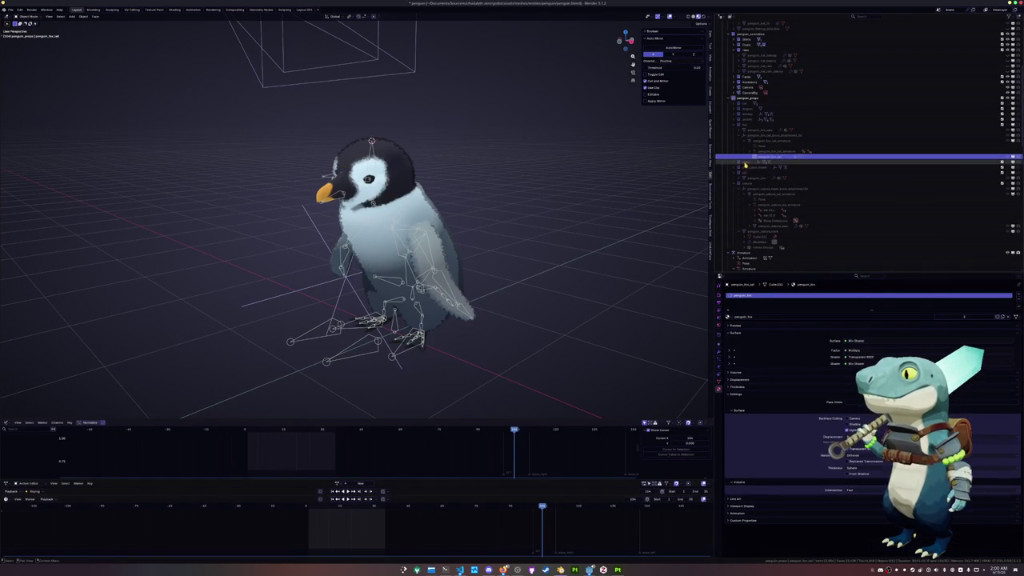
click(747, 120)
scroll(747, 126, up, 3)
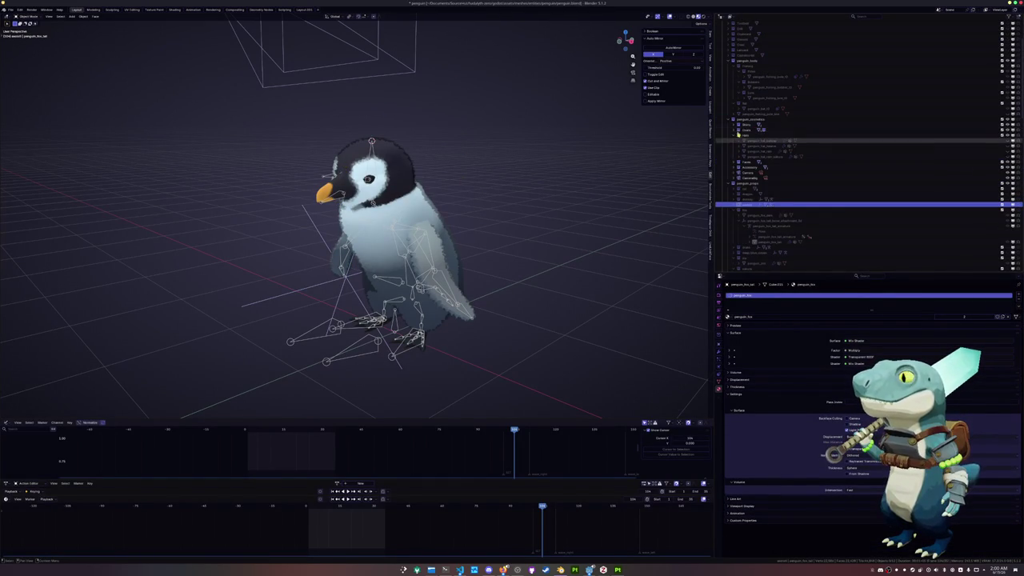
click(747, 167)
click(738, 162)
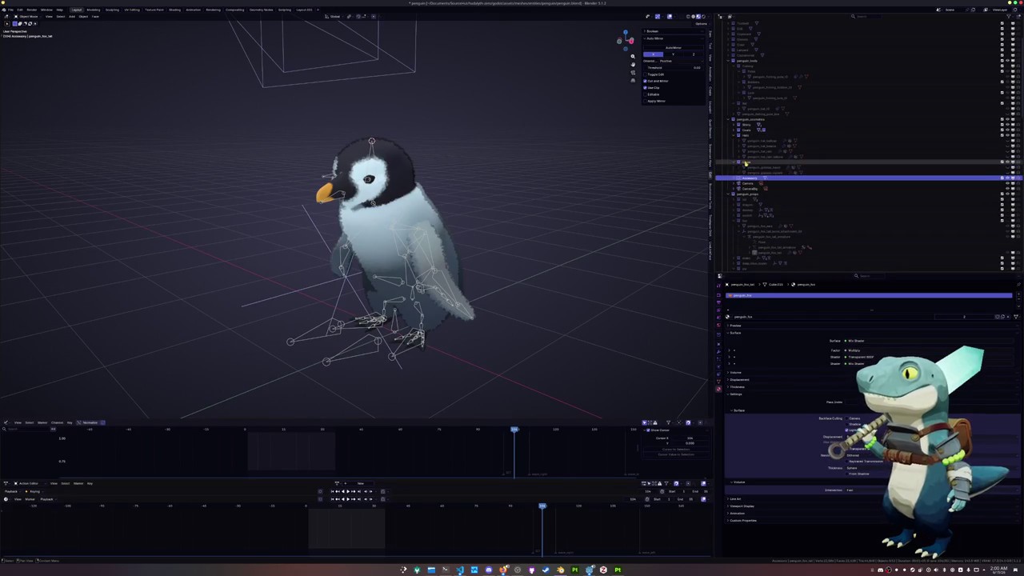
click(747, 163)
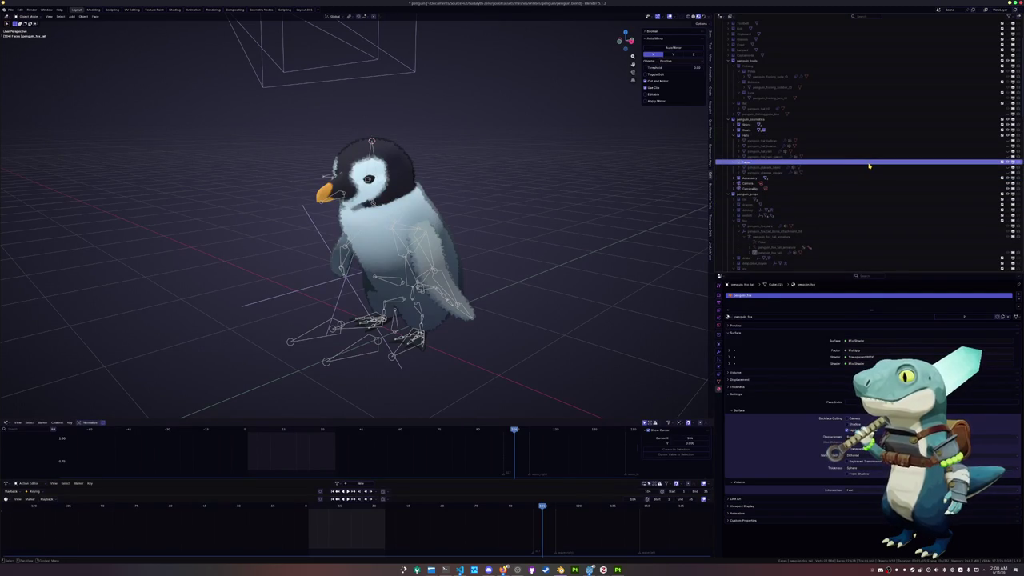
click(740, 136)
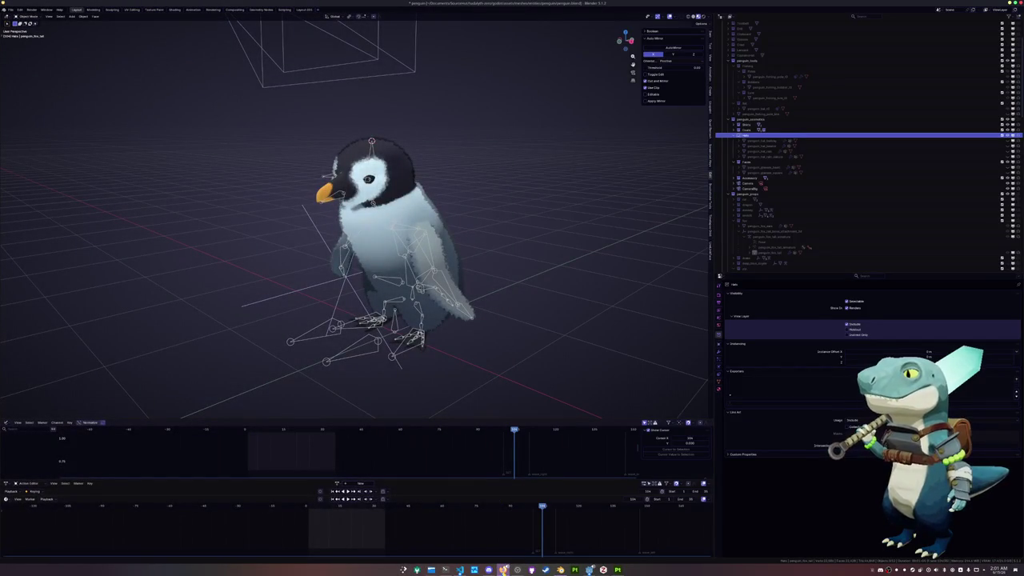
- Place the green cap reference image beside the penguin and orbit it to face front
mouse_move(503, 570)
click(585, 524)
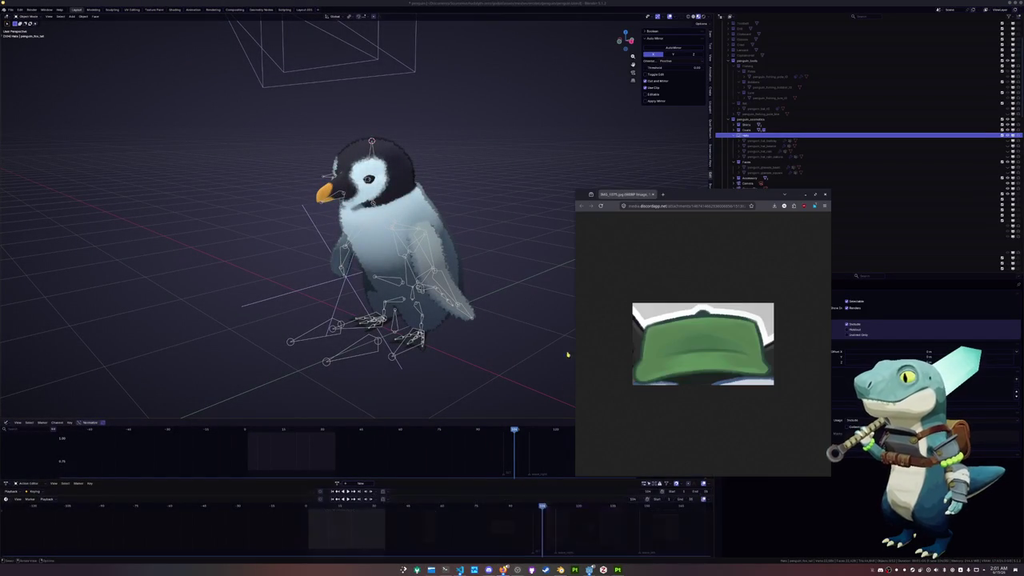
mouse_move(685, 196)
mouse_down()
mouse_move(769, 161)
mouse_move(710, 153)
mouse_up()
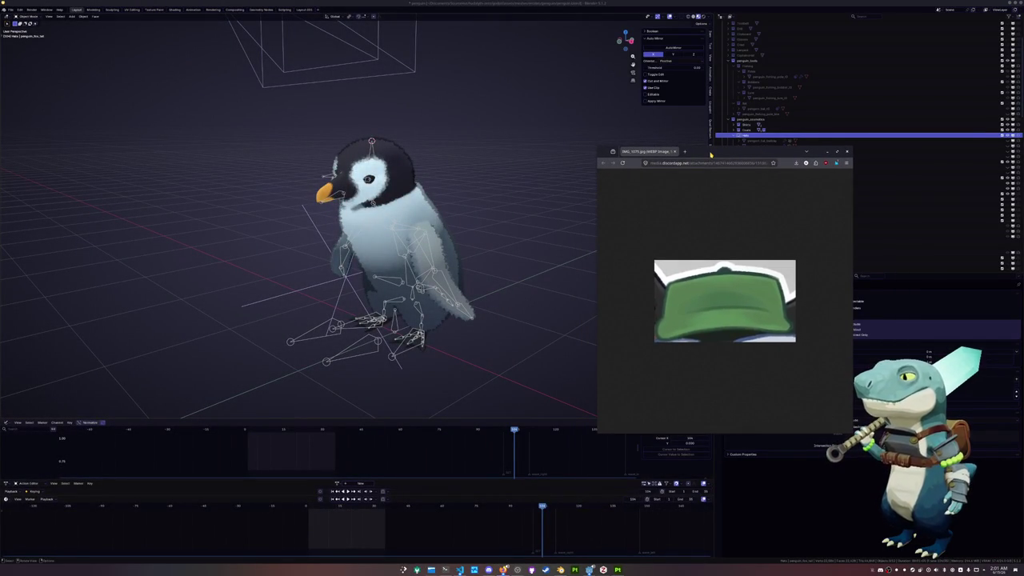
scroll(540, 276, up, 3)
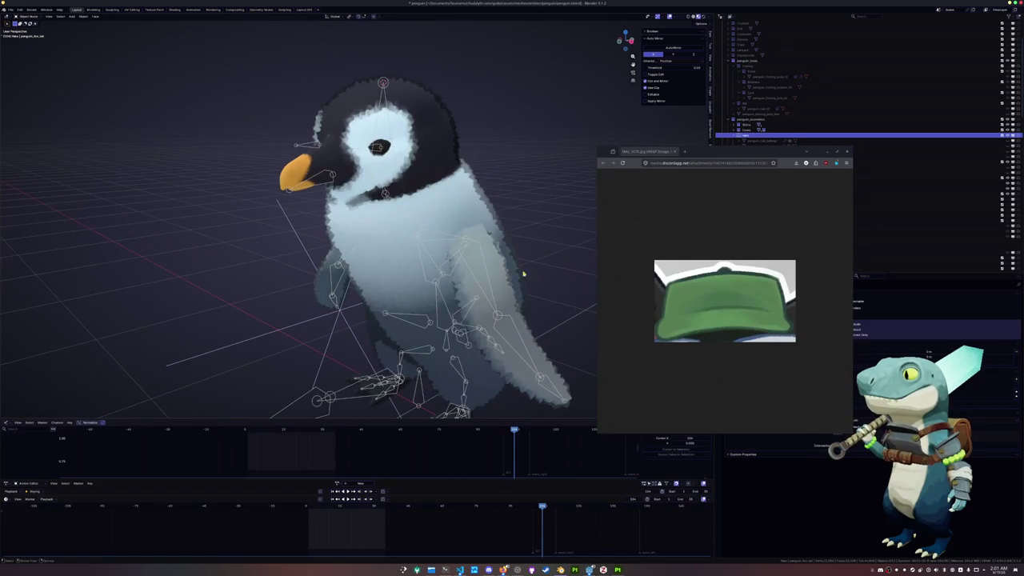
middle_drag(523, 274, 464, 261)
- Add a cube mesh and delete its faces in Edit Mode
key(shift+a)
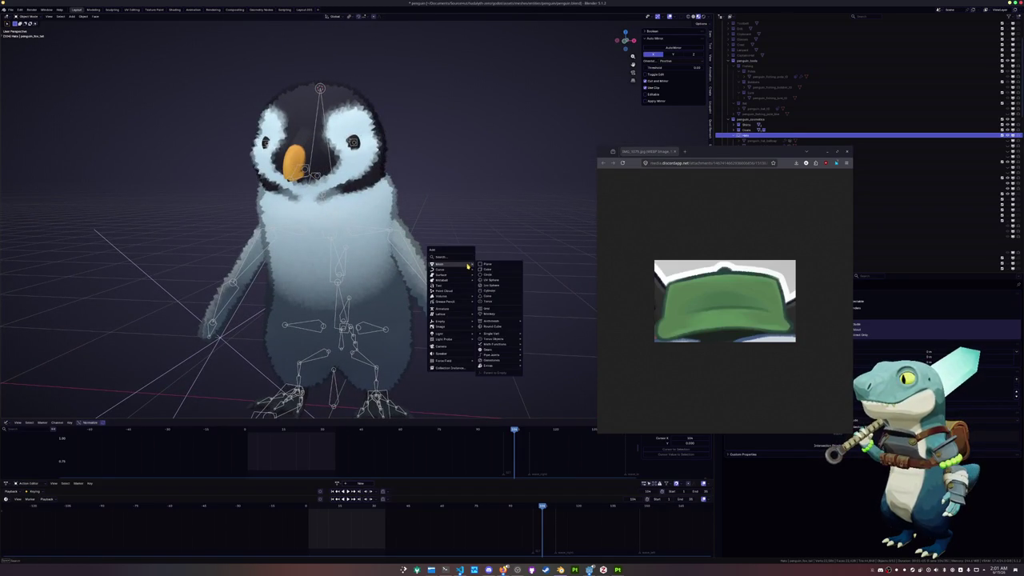
click(492, 270)
scroll(400, 240, down, 4)
mouse_move(400, 240)
middle_down()
mouse_move(400, 208)
mouse_move(389, 240)
middle_up()
key(Tab)
key(x)
click(389, 190)
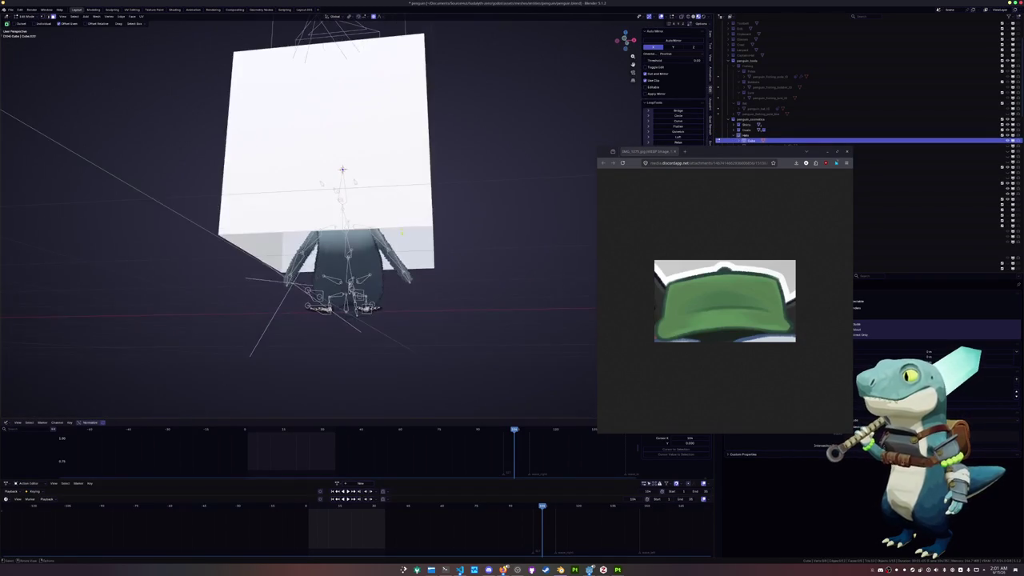
- In front view, select the cube's face and scale it into a small square above the head
key(KP_1)
key(c)
click(341, 165)
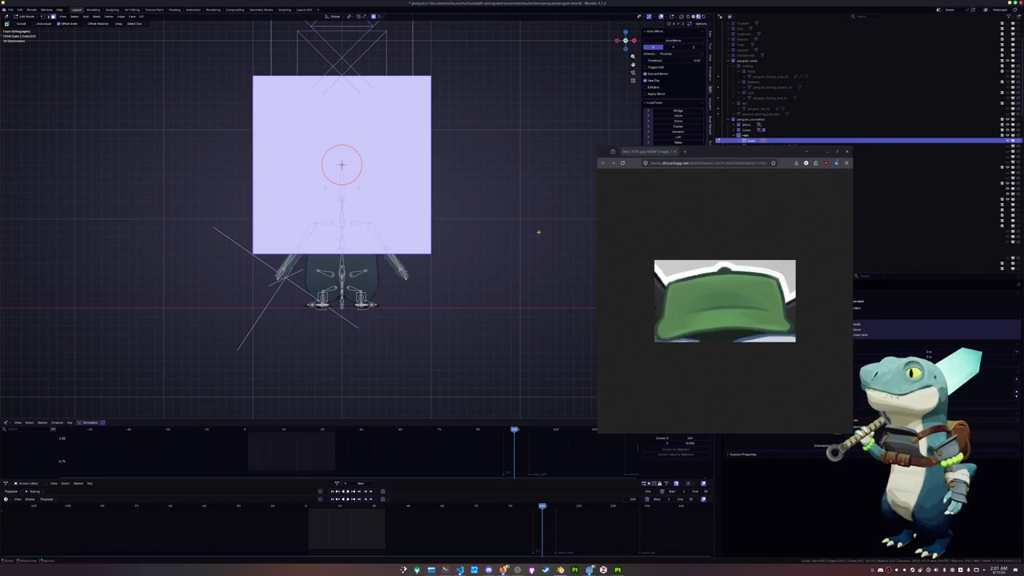
key(s)
click(378, 172)
scroll(401, 65, up, 3)
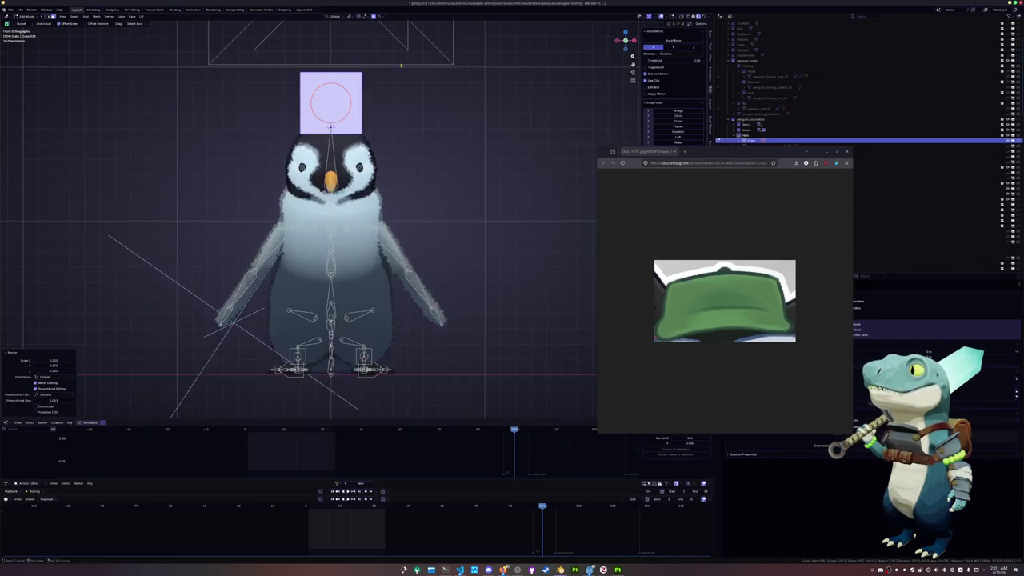
shift+middle_drag(400, 65, 437, 147)
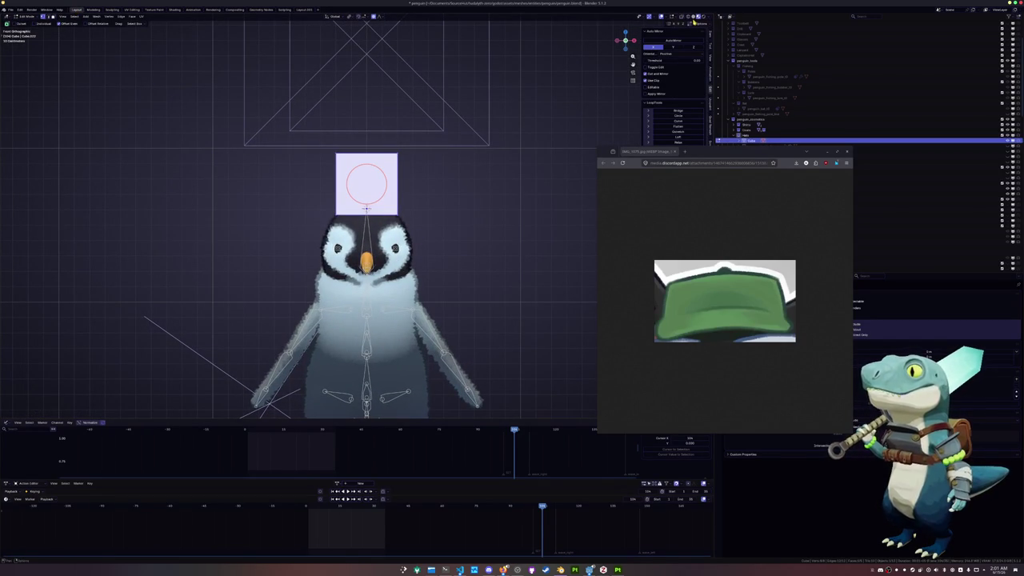
- In solid X-ray view, lower the block's top face along Z toward the head
click(695, 17)
key(alt+z)
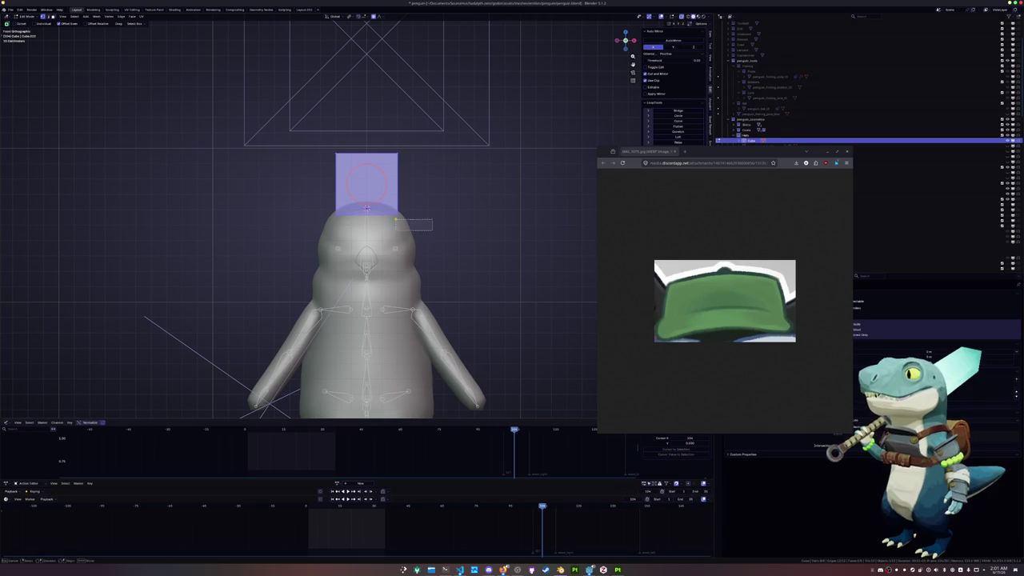
click(308, 209)
drag(461, 170, 270, 129)
key(g)
key(z)
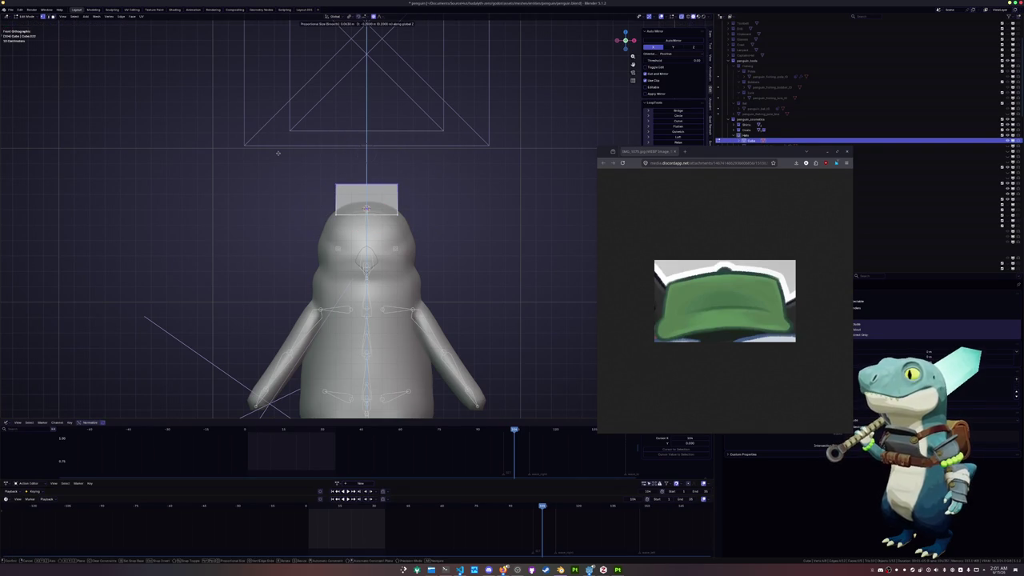
click(278, 151)
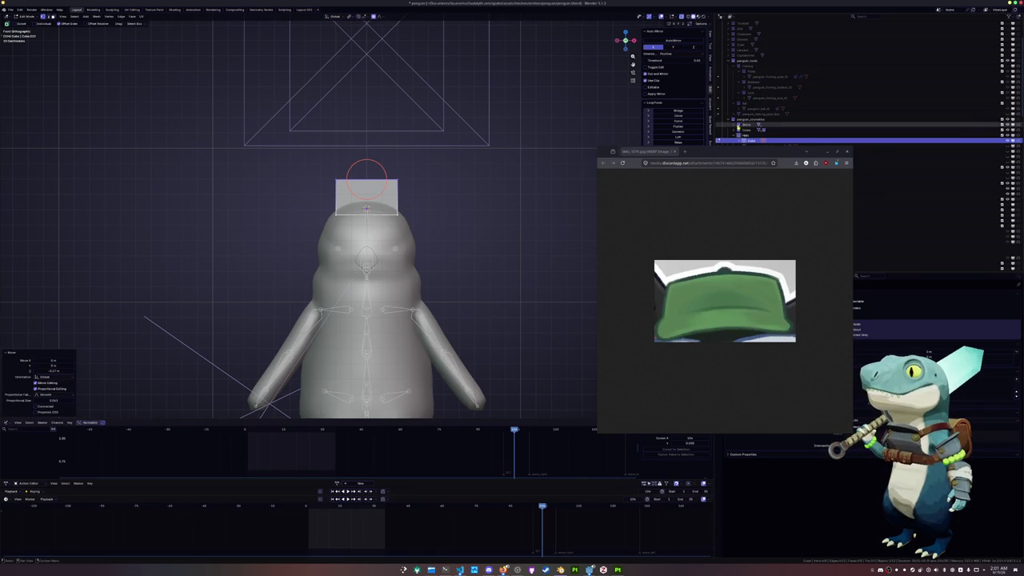
- Show the penguin_hat_ballcap, lower it, widen it and tilt it so the brim is level
drag(809, 152, 757, 208)
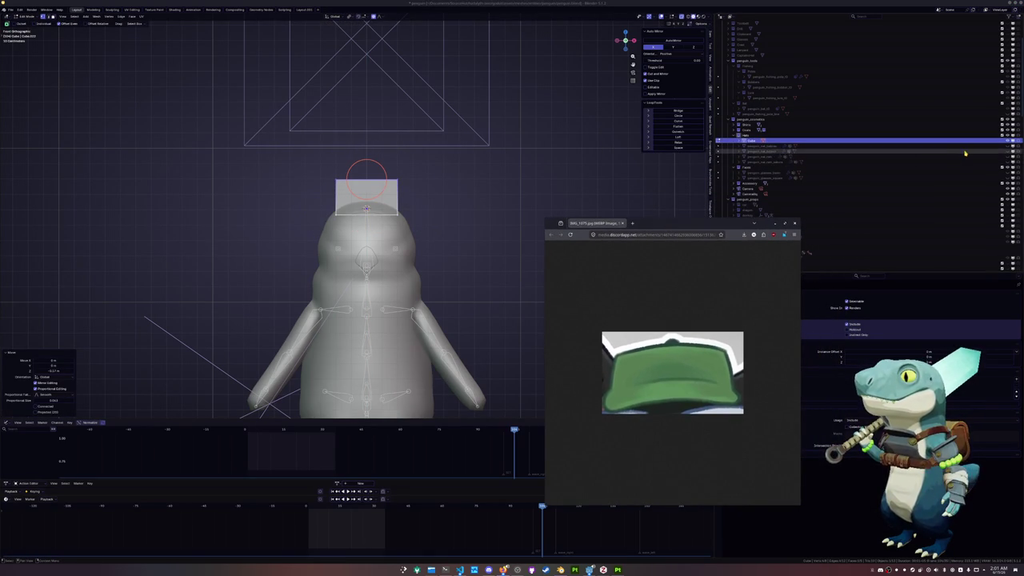
click(1007, 147)
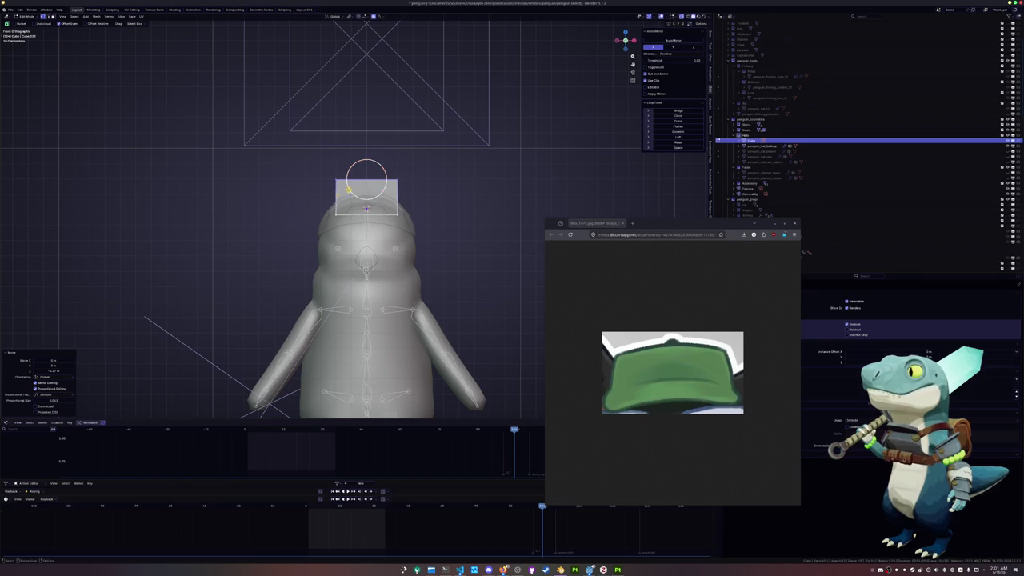
key(g)
key(z)
click(368, 224)
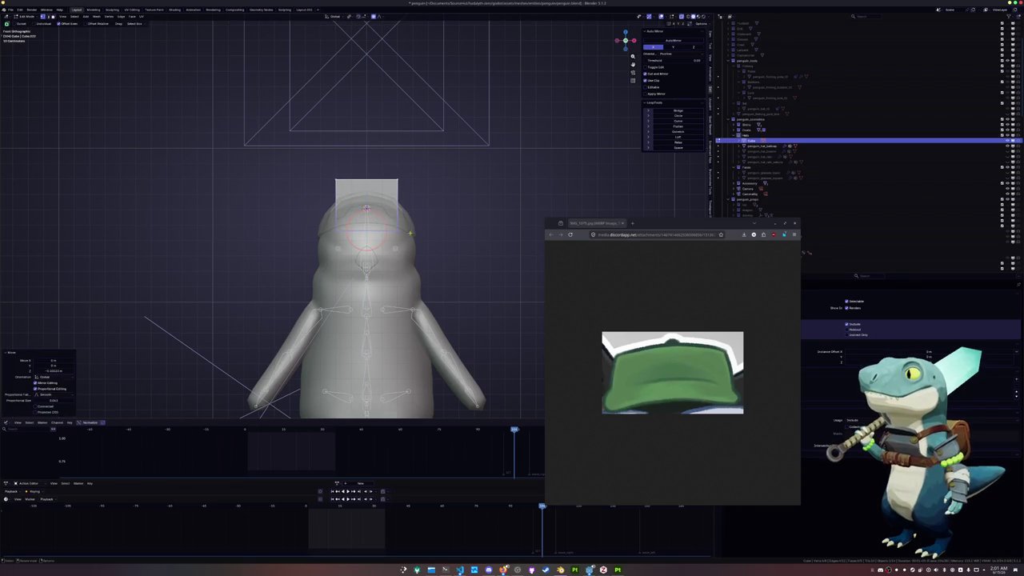
key(s)
click(477, 233)
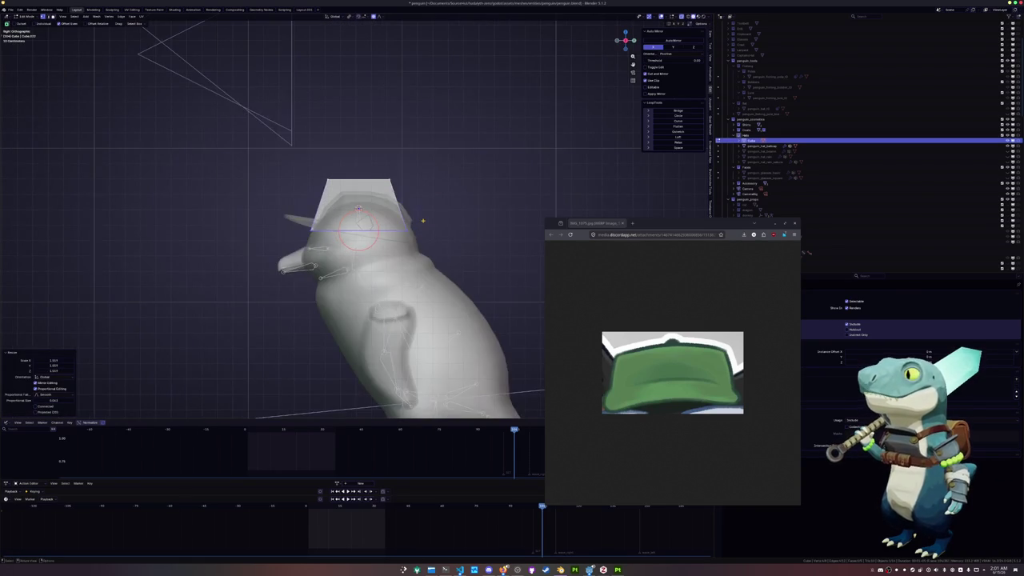
middle_drag(422, 221, 412, 194)
key(r)
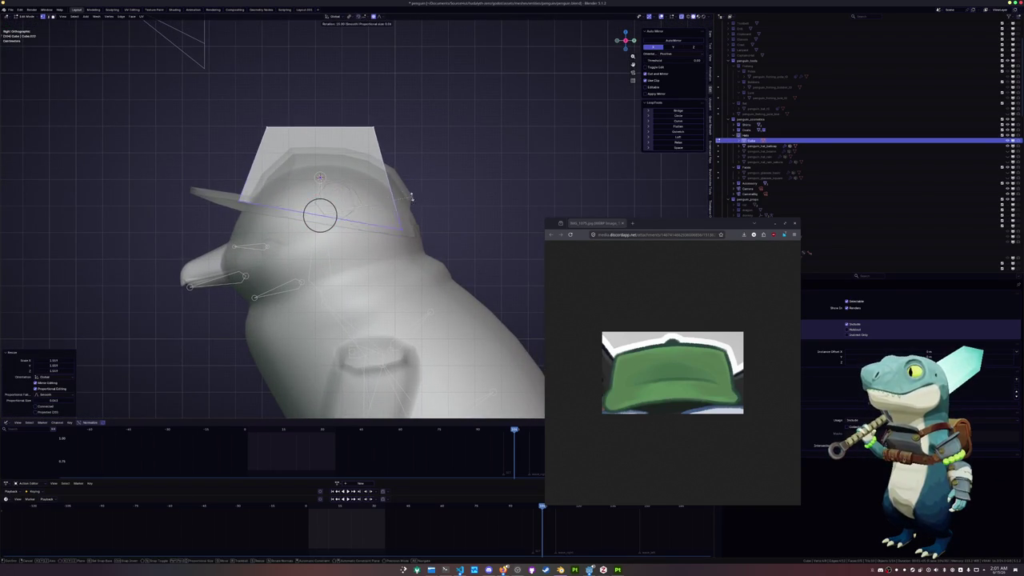
click(404, 191)
- Widen the cap's top and lower edge loops
right_click(392, 188)
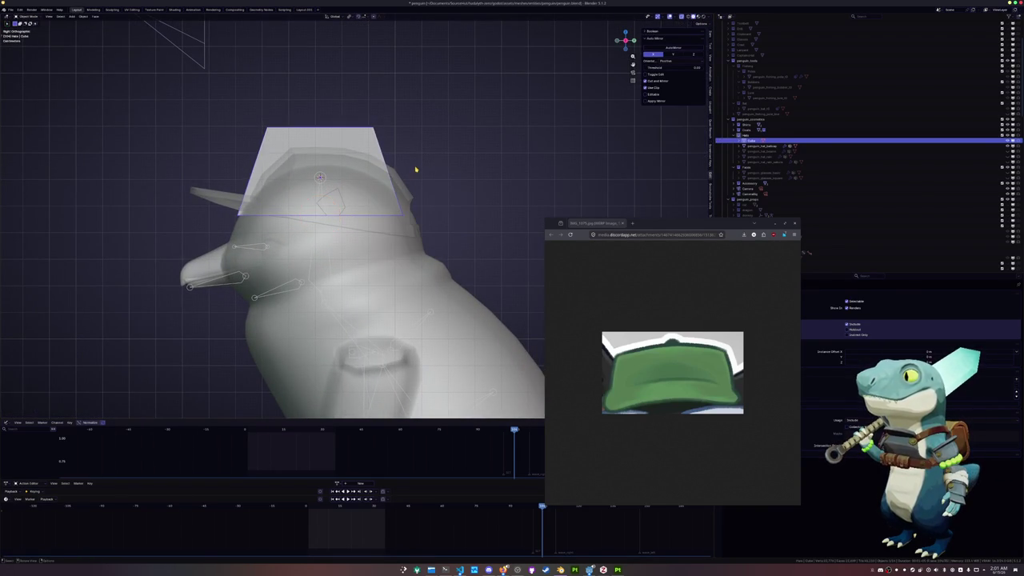
scroll(404, 166, down, 2)
drag(391, 156, 220, 116)
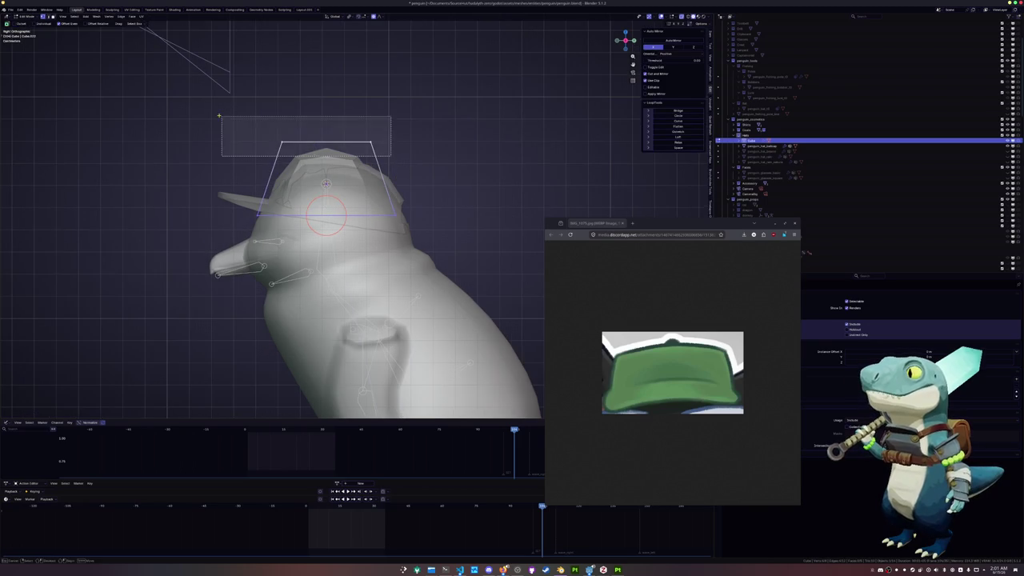
key(s)
click(440, 152)
key(s)
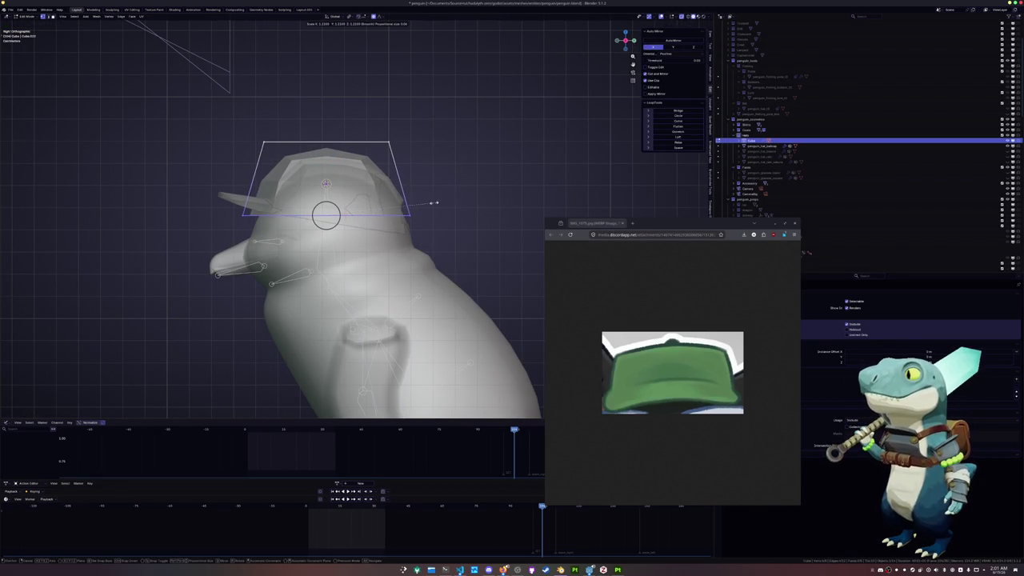
click(433, 202)
- Add a scaled loop cut around the cap's middle and return to Object Mode
key(ctrl+r)
click(403, 182)
key(s)
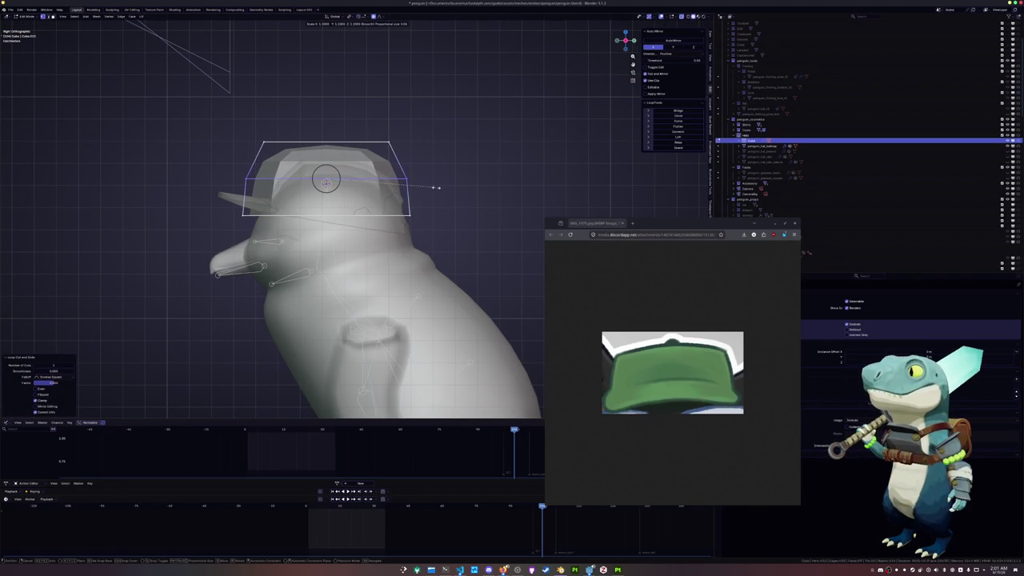
click(435, 188)
key(Tab)
middle_drag(436, 187, 353, 198)
drag(732, 226, 638, 229)
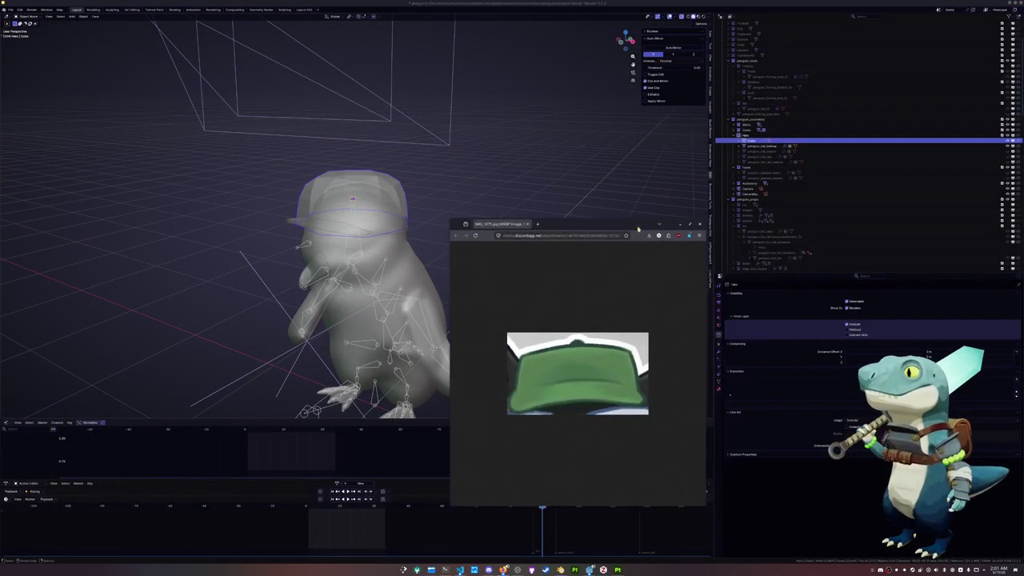
- Add a horizontal loop cut to the cap mesh and widen its lower edge loop
click(360, 187)
mouse_move(361, 186)
middle_down()
mouse_move(414, 193)
mouse_move(402, 169)
middle_up()
click(413, 193)
key(Tab)
key(ctrl+r)
click(404, 174)
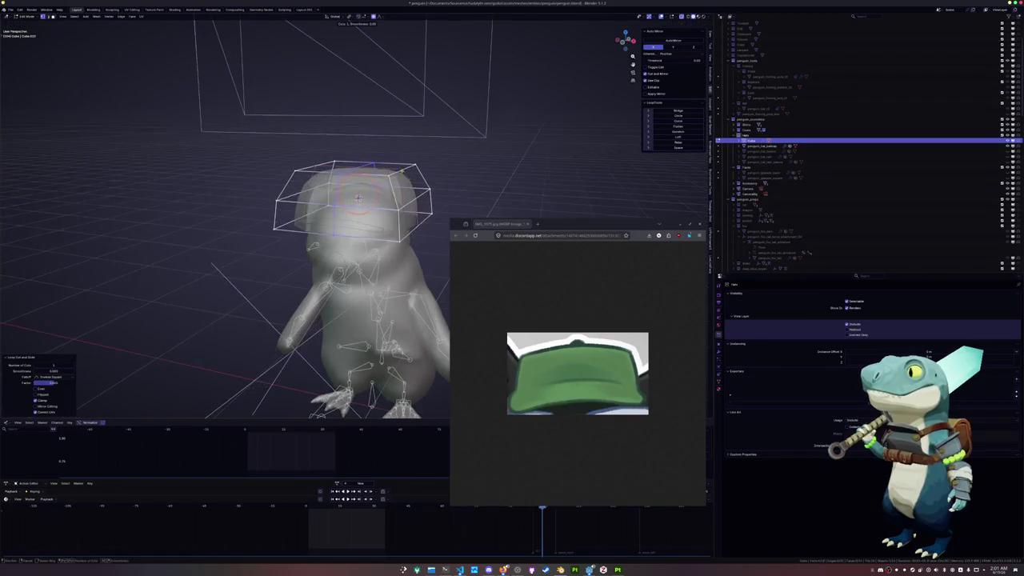
key(ctrl+r)
click(387, 185)
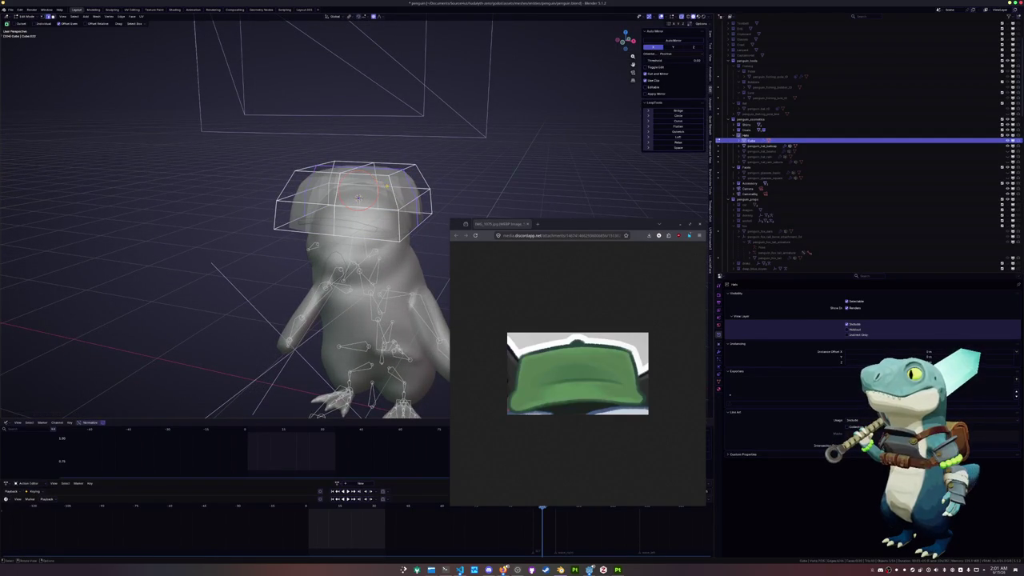
click(385, 206)
key(s)
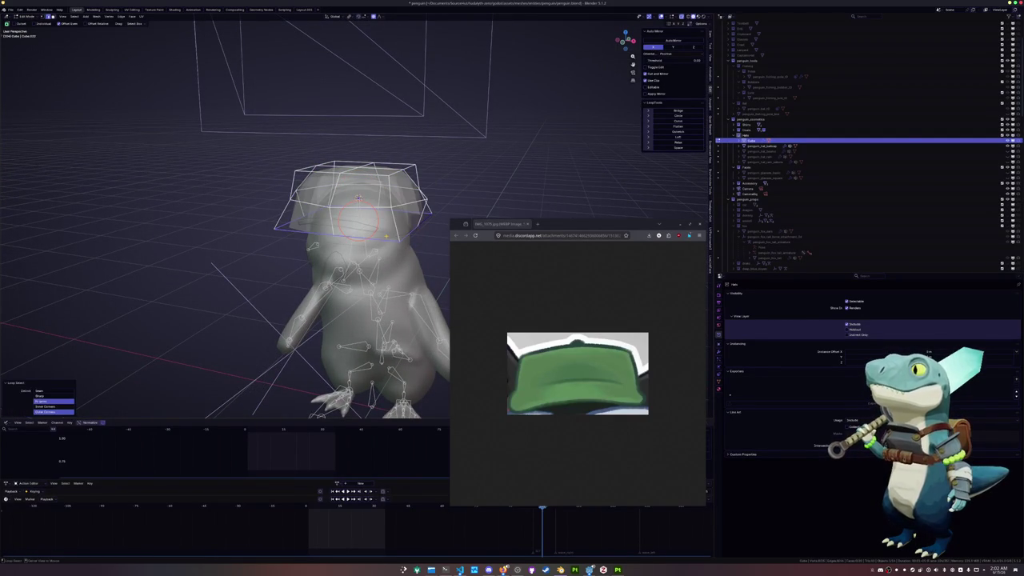
key(Return)
- Select the cap's front faces and scale them along Y to push out a brim
middle_drag(360, 240, 336, 232)
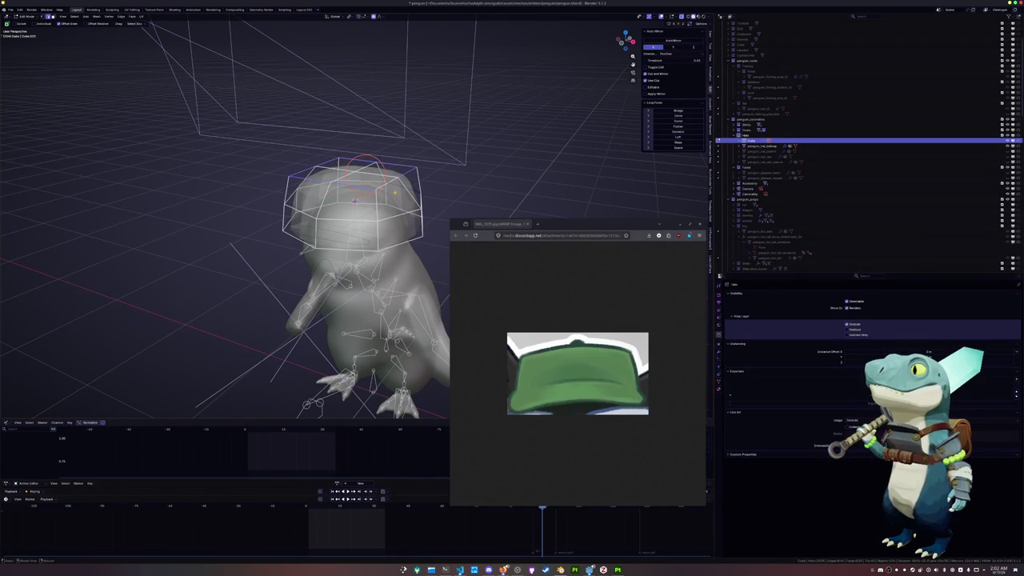
mouse_move(355, 199)
middle_down()
mouse_move(342, 197)
mouse_move(352, 224)
middle_up()
click(341, 196)
shift+click(364, 232)
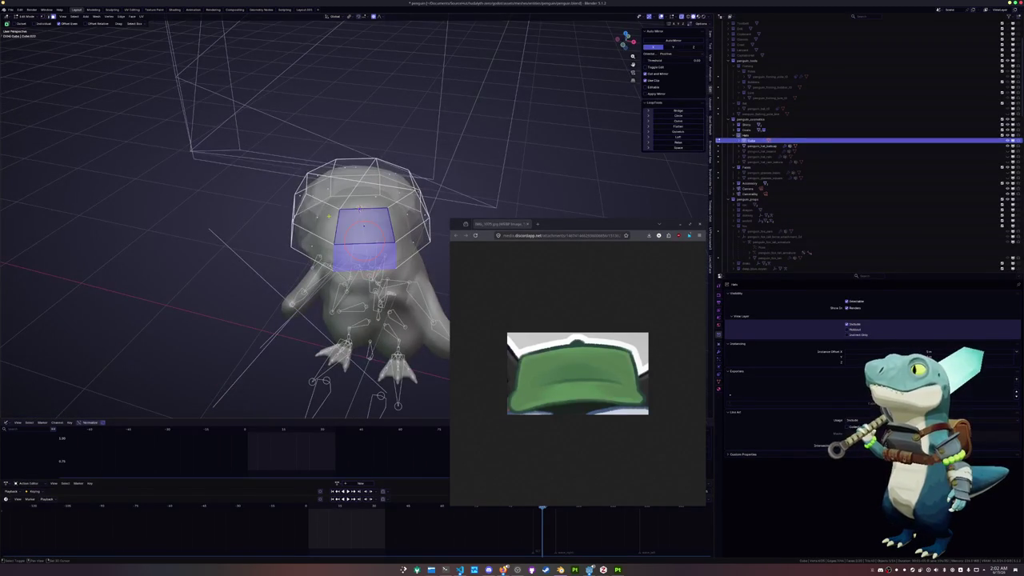
shift+click(316, 228)
shift+click(312, 252)
middle_drag(438, 223, 429, 201)
key(s)
key(y)
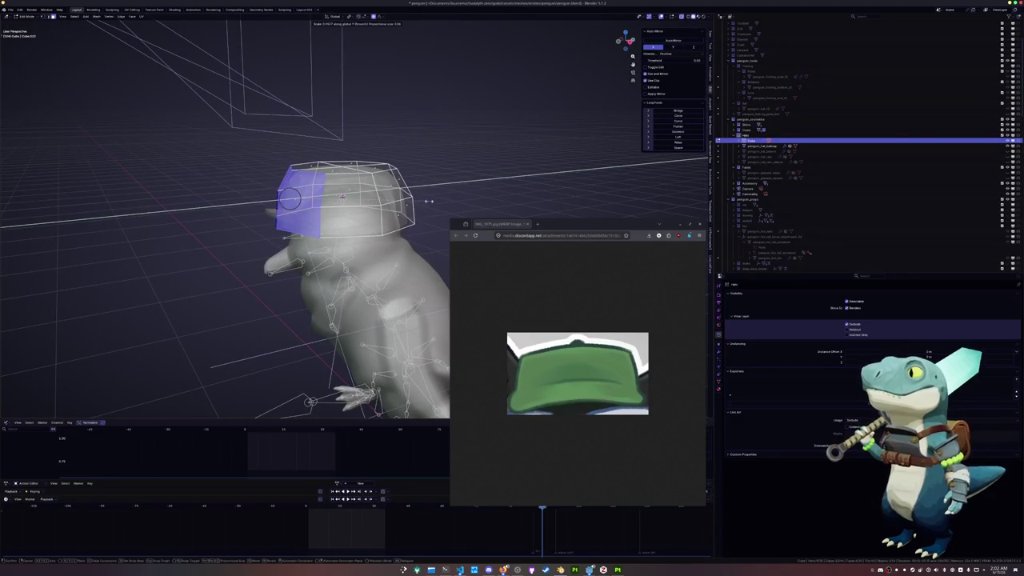
click(342, 196)
- Edge-slide a loop at the cap's corner and reselect the cap edges
middle_drag(342, 197, 343, 200)
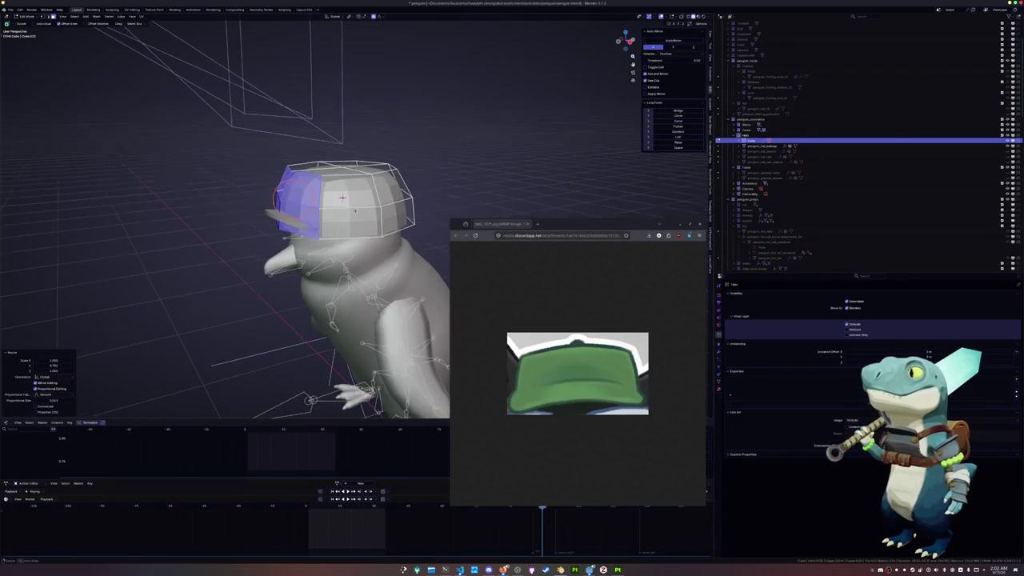
click(291, 172)
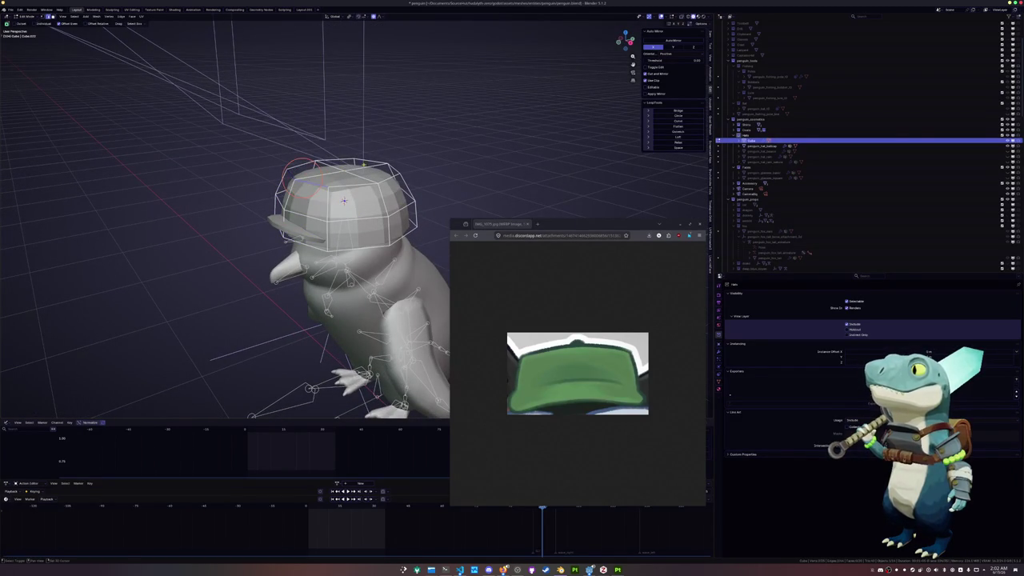
mouse_move(404, 171)
middle_down()
mouse_move(334, 192)
mouse_move(344, 190)
middle_up()
key(g)
key(g)
click(388, 171)
click(335, 192)
- Raise the selected cap edges along the Z axis
key(g)
key(z)
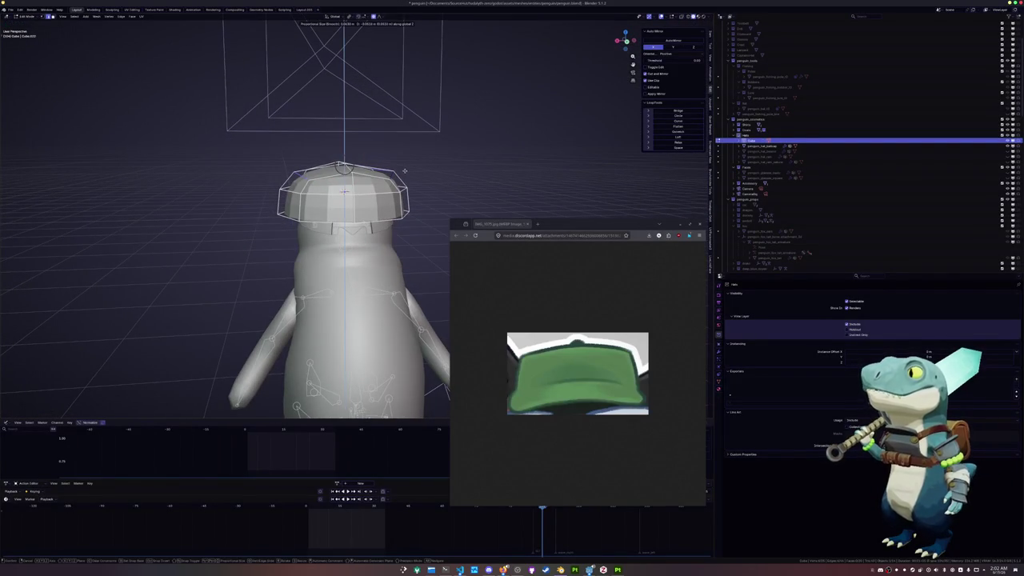
click(405, 170)
middle_drag(405, 170, 488, 175)
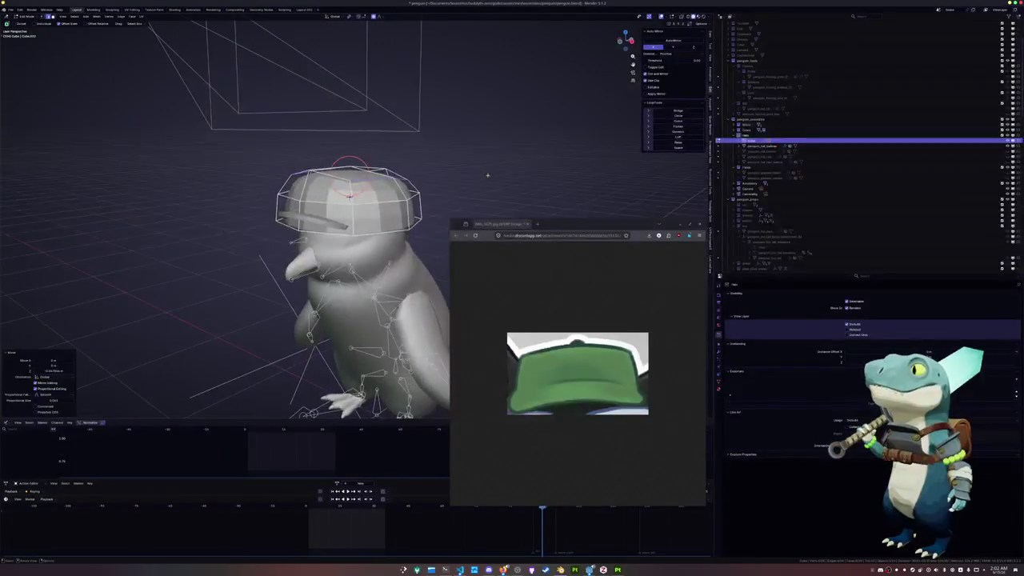
key(g)
middle_drag(350, 196, 362, 203)
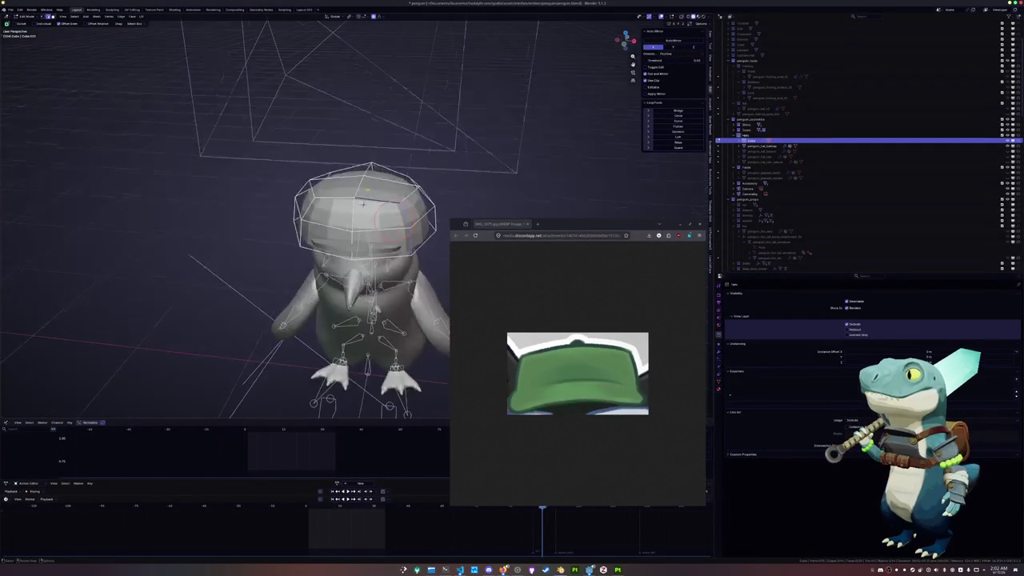
- Crease the cap's edge loop, scale it along X and reposition it
key(shift+e)
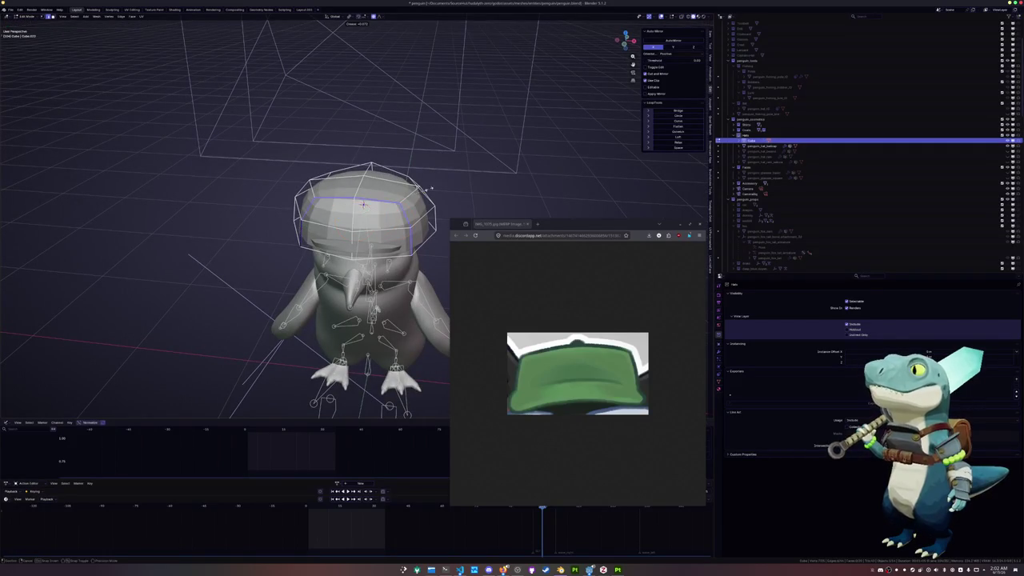
click(453, 183)
mouse_move(452, 183)
middle_down()
mouse_move(472, 182)
mouse_move(350, 200)
middle_up()
key(s)
key(x)
click(472, 182)
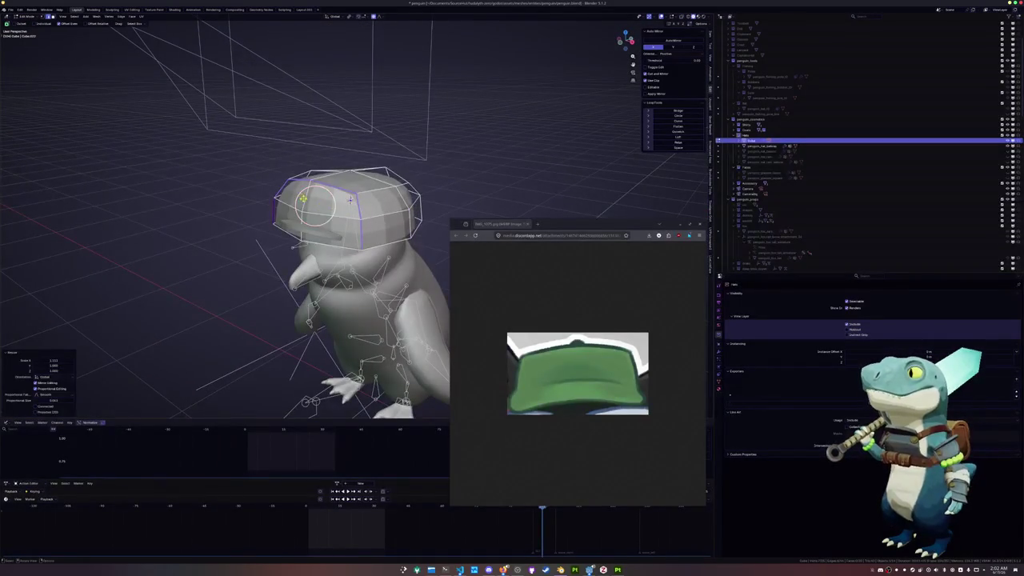
key(g)
click(350, 200)
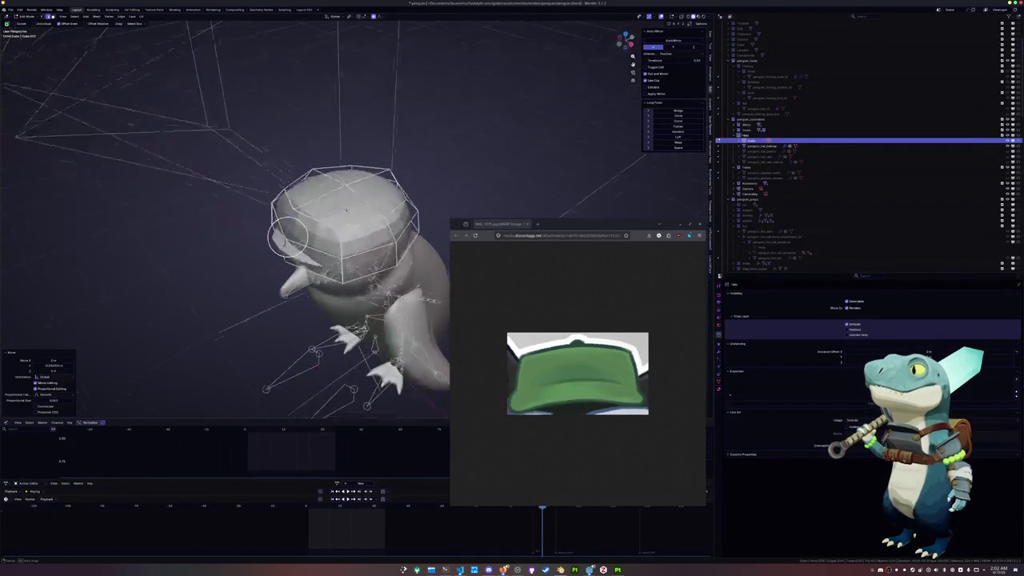
mouse_move(349, 200)
middle_down()
mouse_move(333, 193)
mouse_move(373, 192)
middle_up()
- Select an edge path around the cap and relax it with LoopTools
ctrl+click(349, 190)
ctrl+click(334, 193)
ctrl+click(336, 194)
ctrl+click(336, 192)
ctrl+click(352, 188)
key(shift+r)
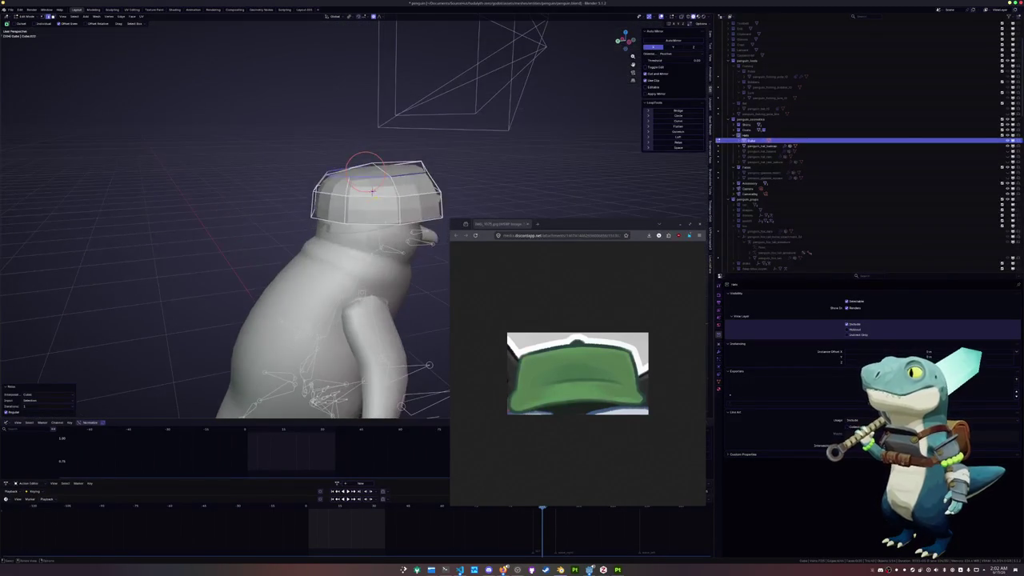
click(372, 190)
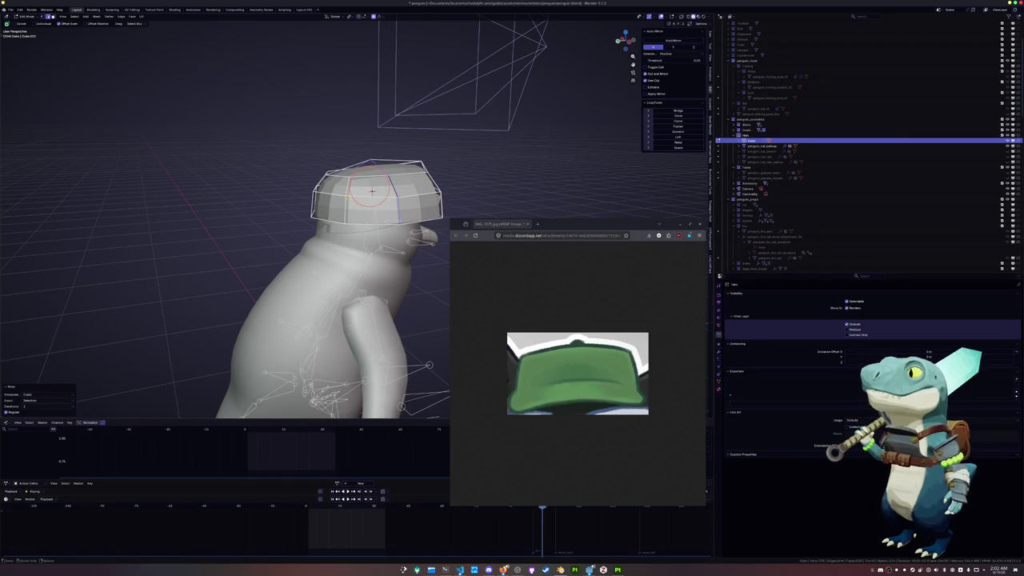
middle_drag(372, 190, 414, 232)
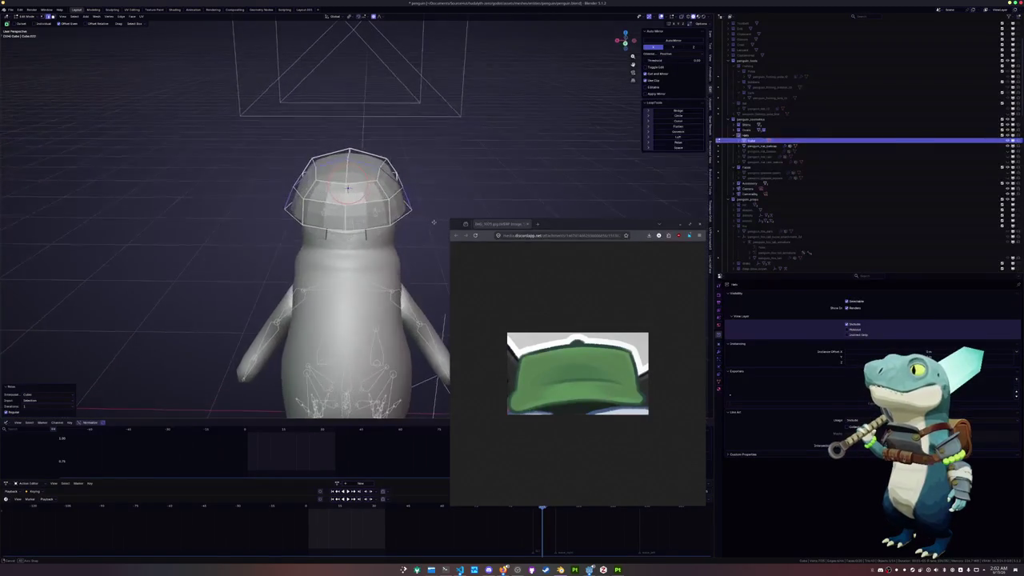
- Select the whole cap and narrow it along X, switching the pivot point for a second scale
key(l)
mouse_move(405, 216)
middle_down()
mouse_move(341, 206)
mouse_move(331, 190)
middle_up()
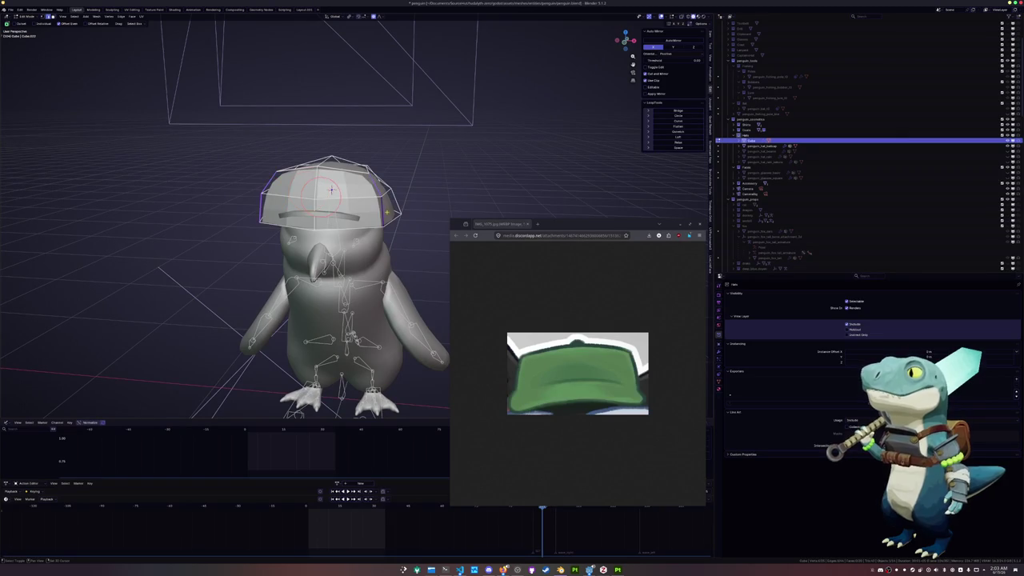
key(s)
key(x)
click(396, 206)
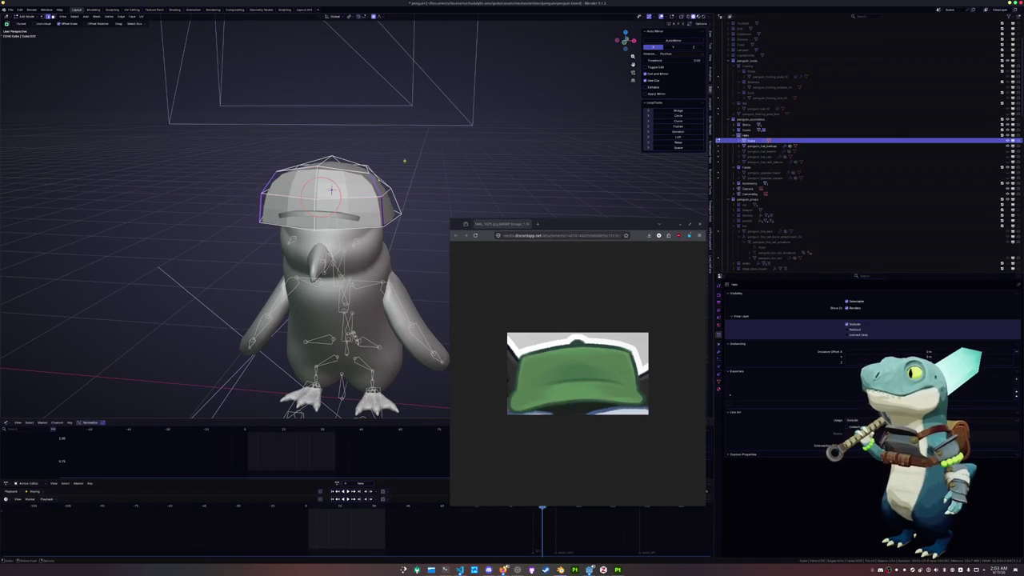
click(349, 16)
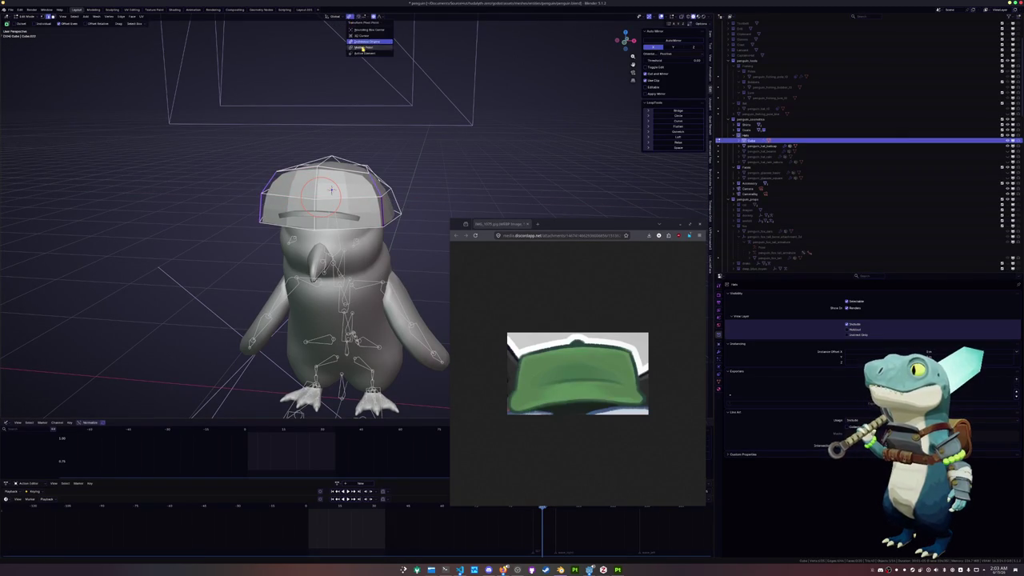
click(362, 49)
key(s)
key(x)
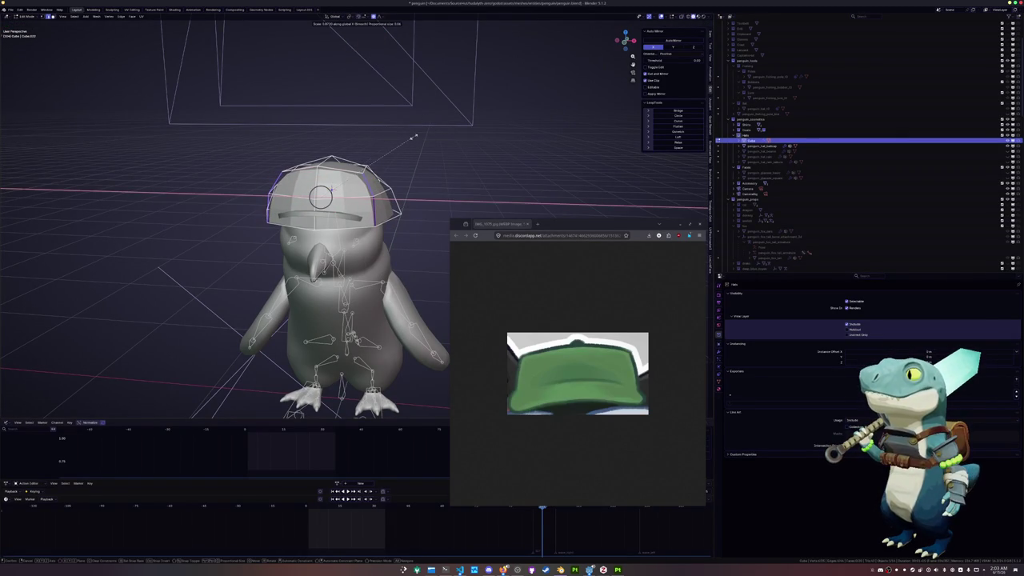
middle_drag(413, 137, 419, 172)
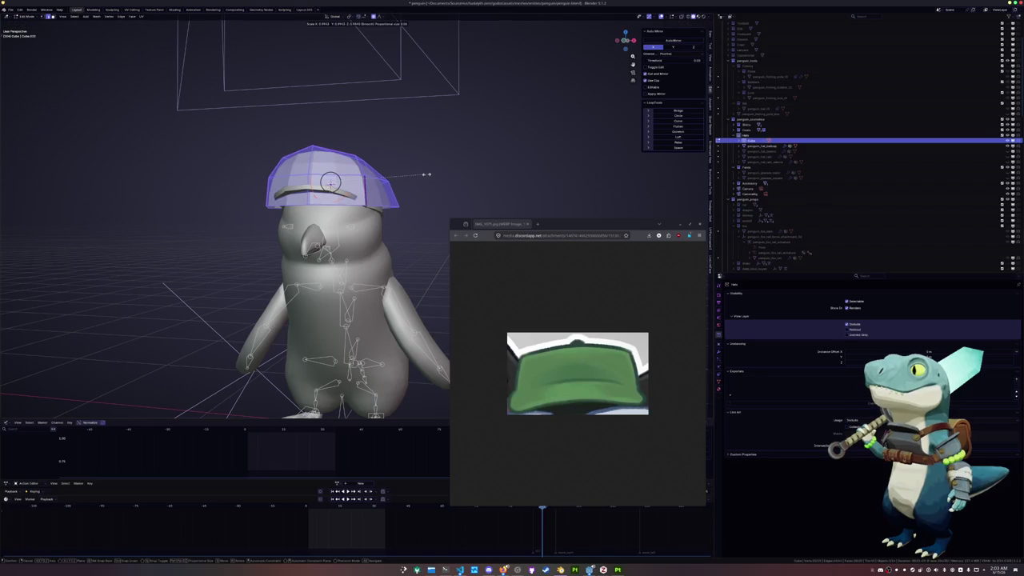
click(410, 179)
- From the right side view, move the cap down onto the head and return to Object Mode
key(KP_3)
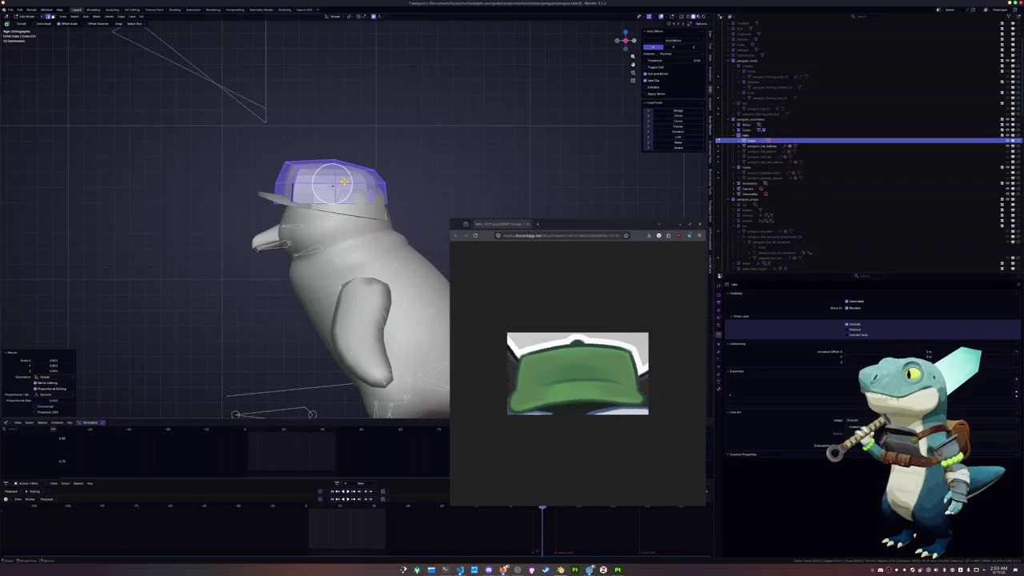
scroll(336, 176, up, 2)
key(g)
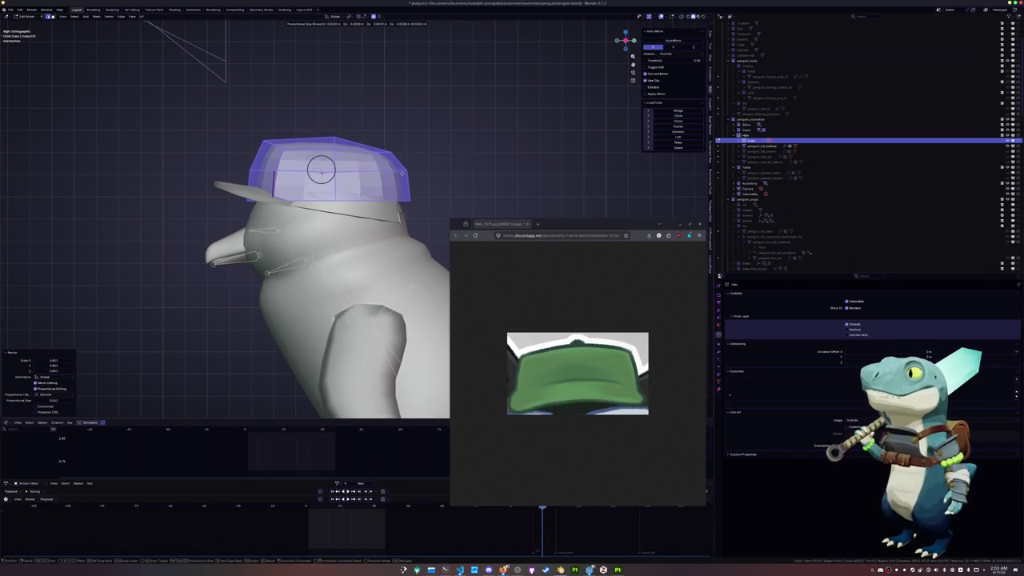
click(321, 171)
scroll(322, 172, down, 2)
key(Tab)
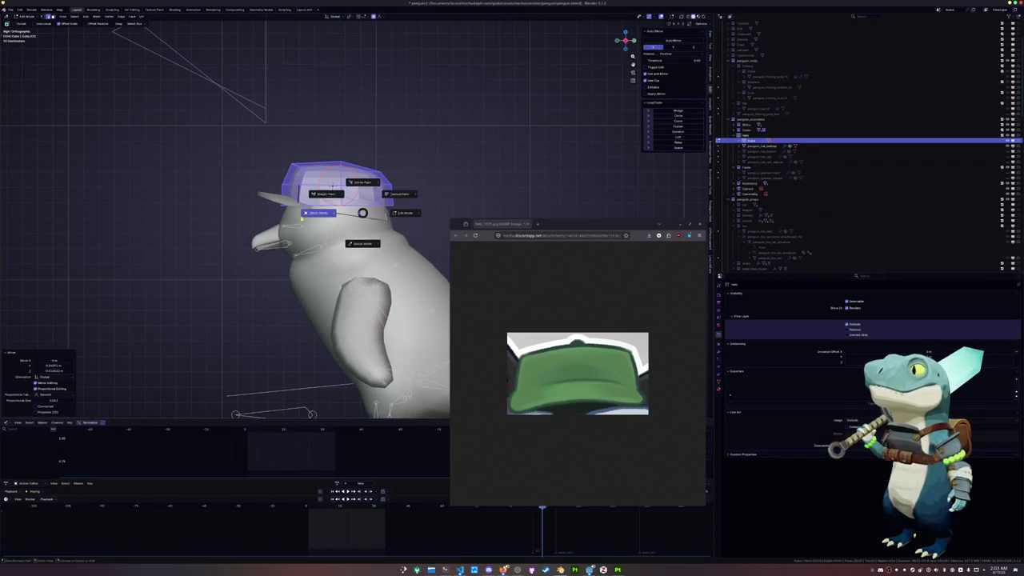
- In the hat mesh, select the brim faces and tilt them slightly
key(Tab)
key(l)
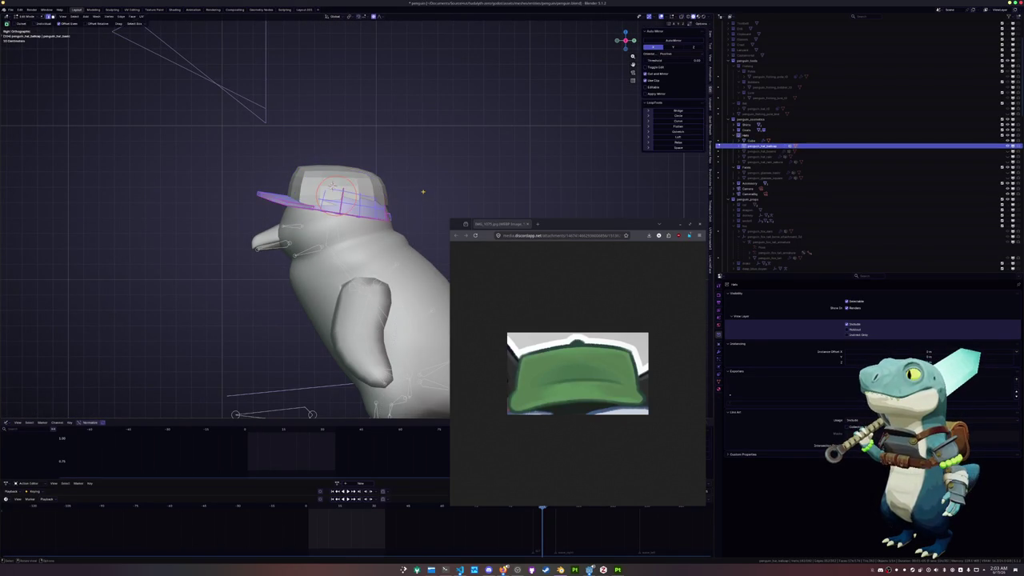
key(r)
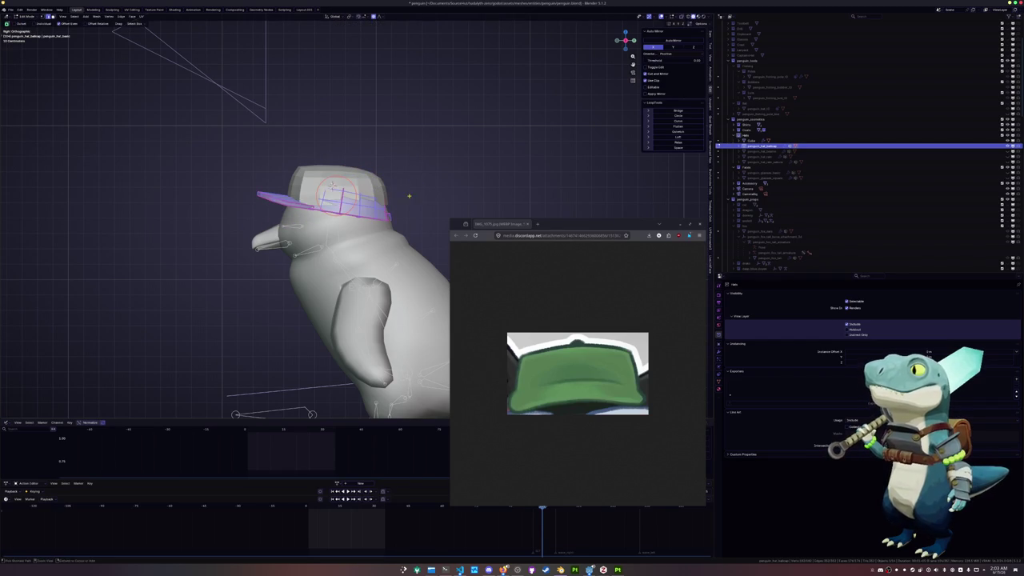
key(Return)
key(Tab)
- Duplicate the brim geometry of penguin_hat_ballcap and separate the copy into its own object
click(361, 214)
click(361, 214)
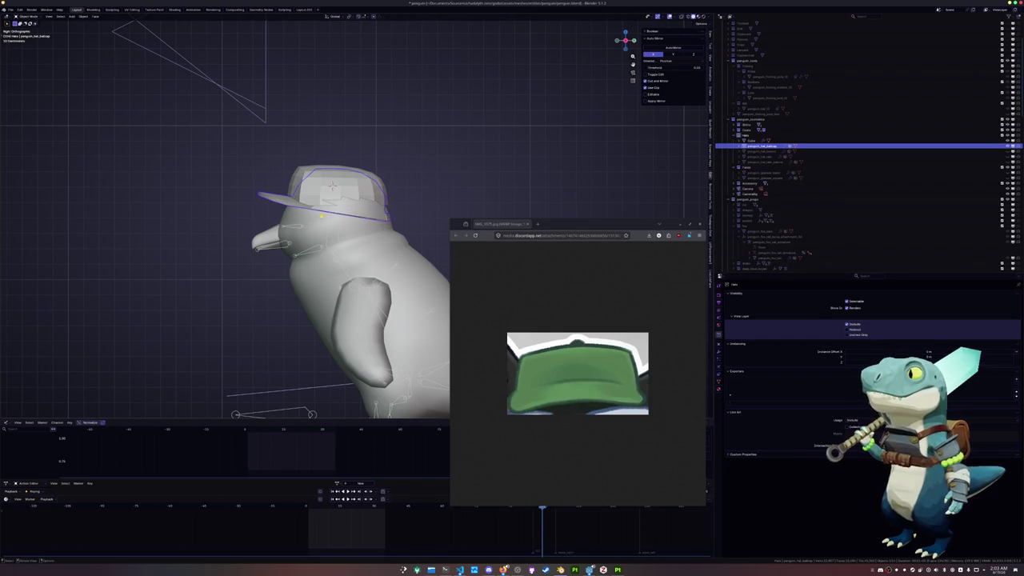
key(Tab)
key(ctrl+l)
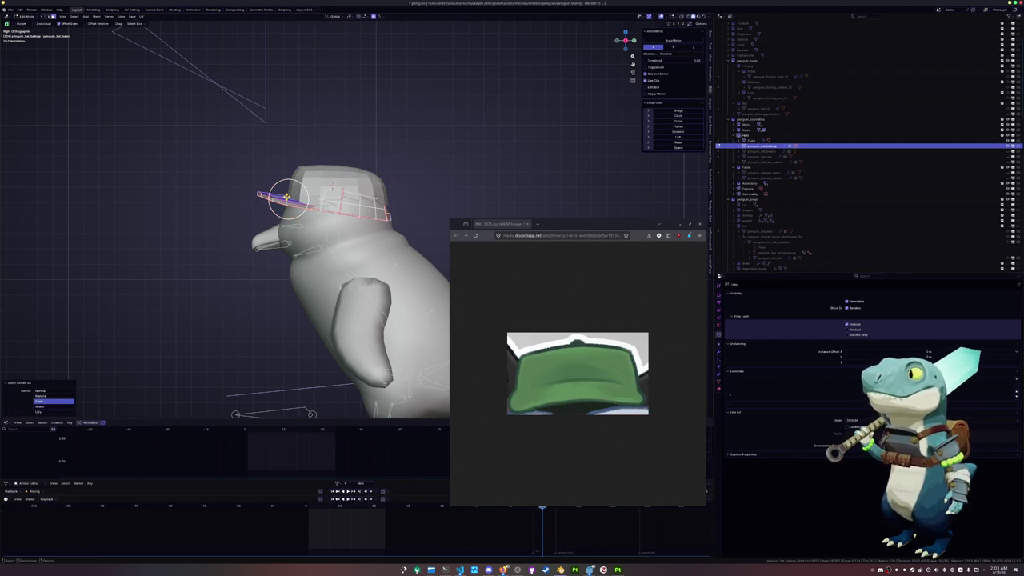
scroll(216, 249, up, 1)
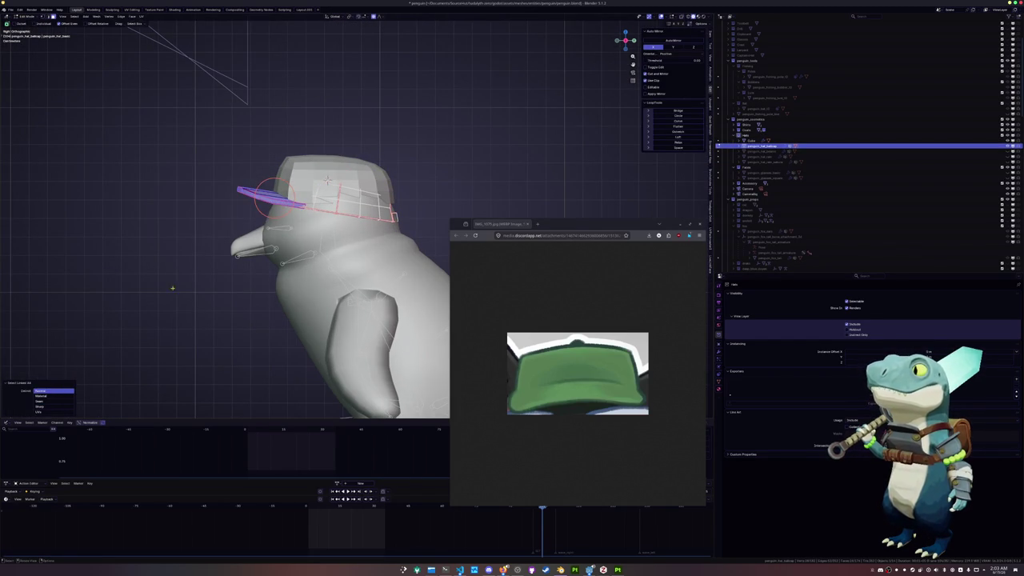
key(shift+d)
key(Escape)
right_click(132, 328)
mouse_move(134, 328)
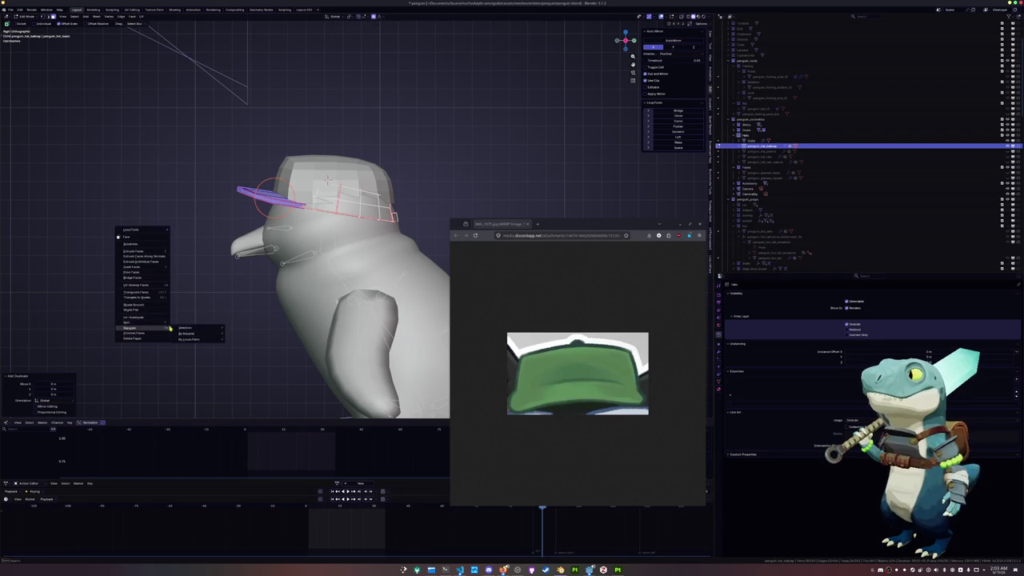
click(192, 329)
key(Tab)
- Try raising the new brim penguin_hat_ballcap.001 along Z, then undo that move
click(267, 196)
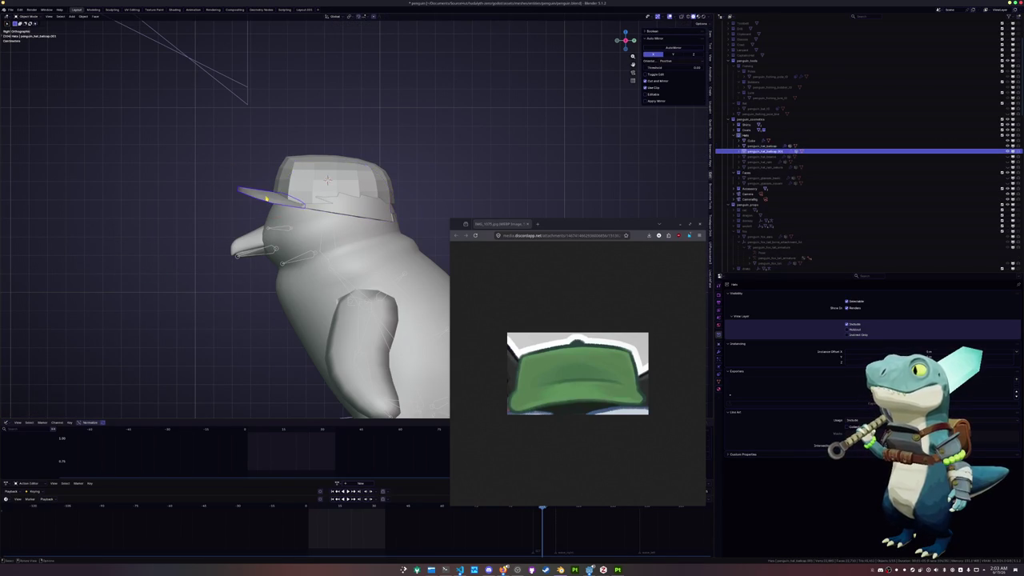
key(g)
key(z)
click(268, 134)
key(ctrl+z)
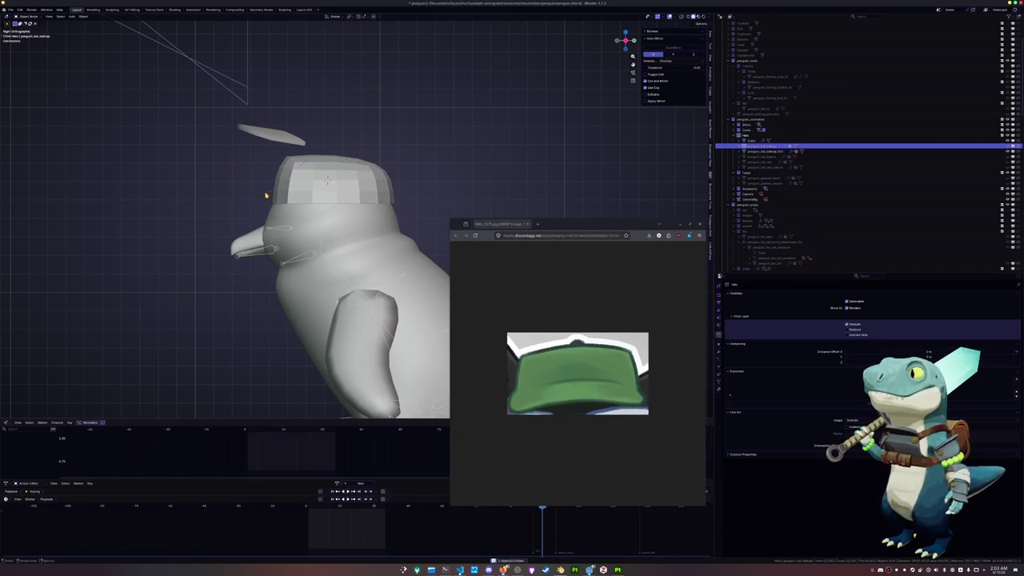
key(ctrl+z)
key(ctrl+z)
key(ctrl+z)
- Tilt the new brim and lower it along Z onto the cap's front
key(r)
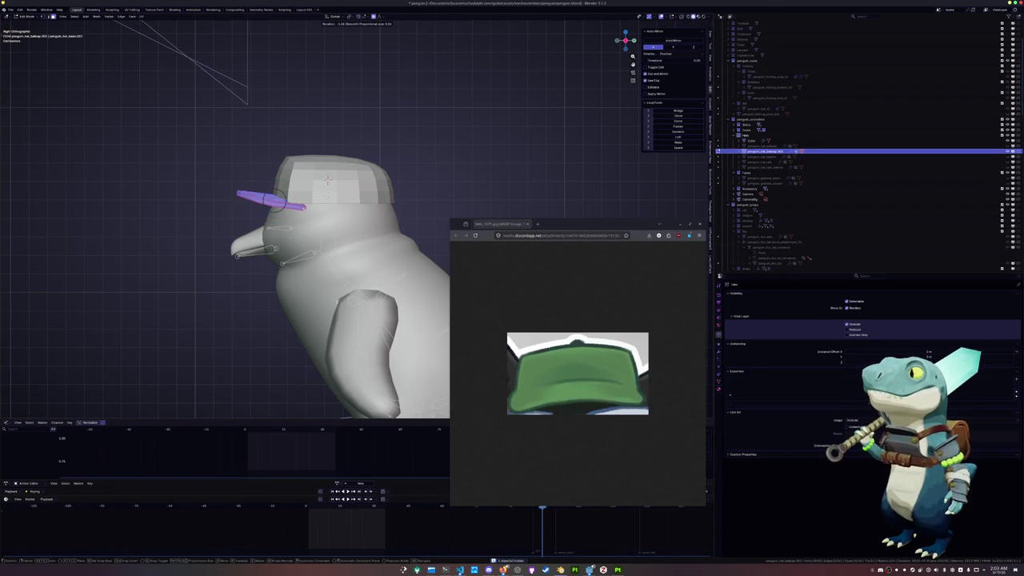
click(272, 200)
middle_drag(272, 200, 306, 193)
key(g)
key(z)
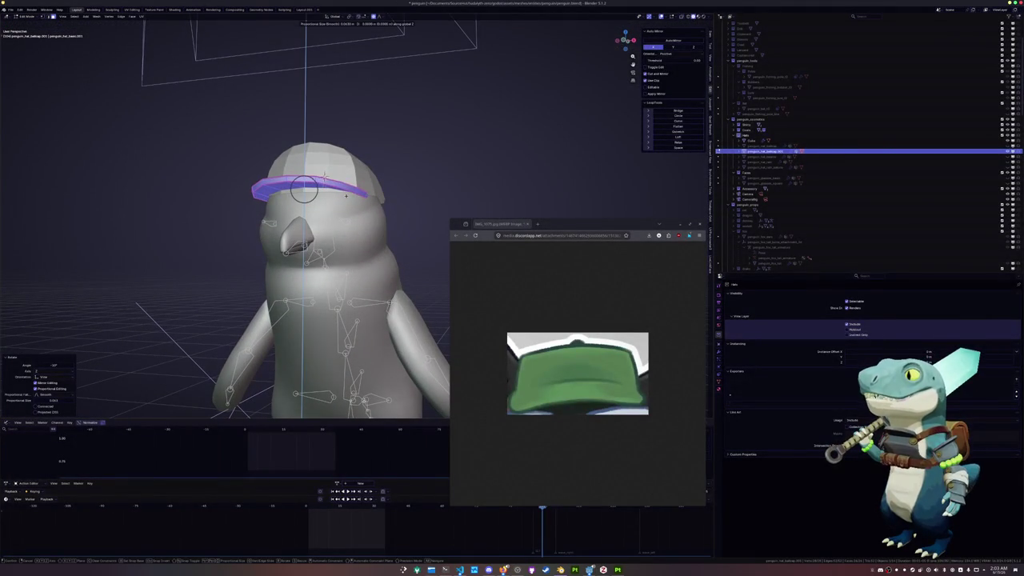
click(304, 189)
key(Tab)
- Select the cap object Cube.003 in Edit Mode, deselect all, and switch to circle selection
mouse_move(304, 188)
middle_down()
mouse_move(308, 171)
mouse_move(274, 226)
mouse_move(273, 138)
middle_up()
click(308, 170)
key(Tab)
key(alt+a)
key(c)
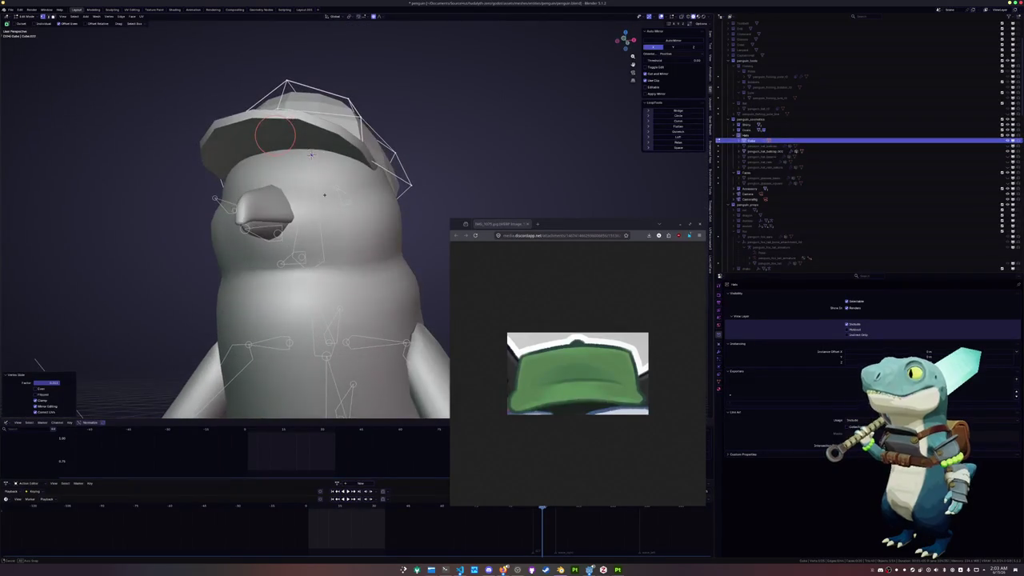
- Vertex-slide the selected brim edge vertices along the cap mesh
key(shift+v)
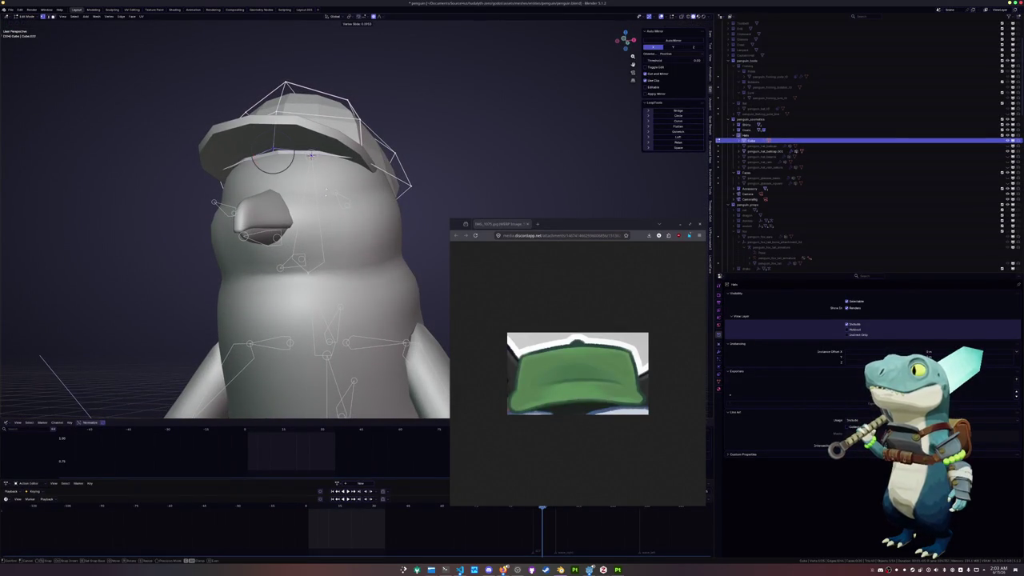
click(311, 154)
mouse_move(311, 154)
middle_down()
mouse_move(335, 208)
mouse_move(407, 209)
mouse_move(376, 209)
middle_up()
scroll(325, 185, down, 2)
- Select a cap edge loop and scale it sideways along X twice
alt+click(335, 208)
key(s)
key(x)
click(394, 199)
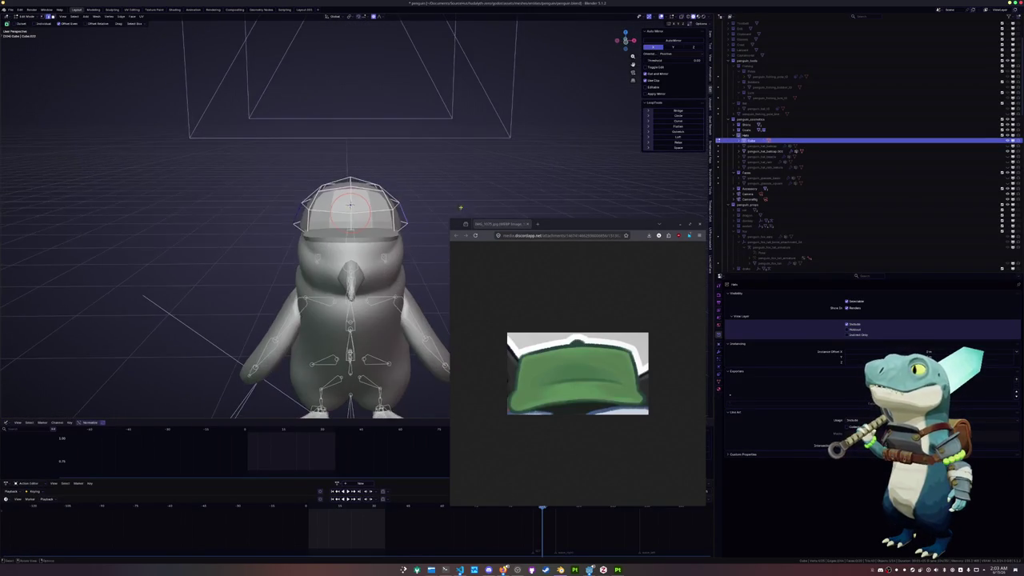
key(s)
key(x)
click(468, 204)
middle_drag(467, 205, 424, 192)
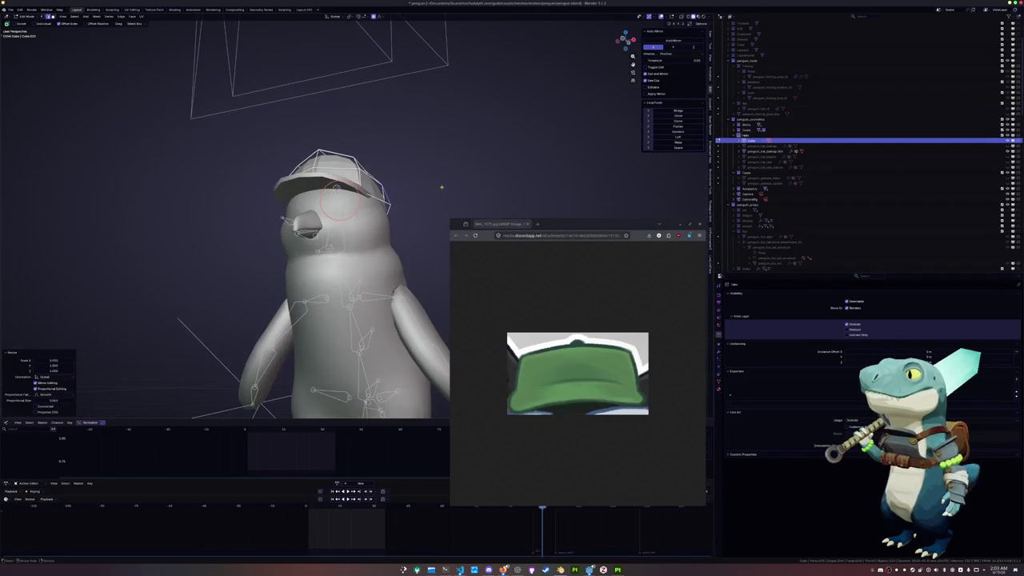
middle_drag(393, 193, 415, 208)
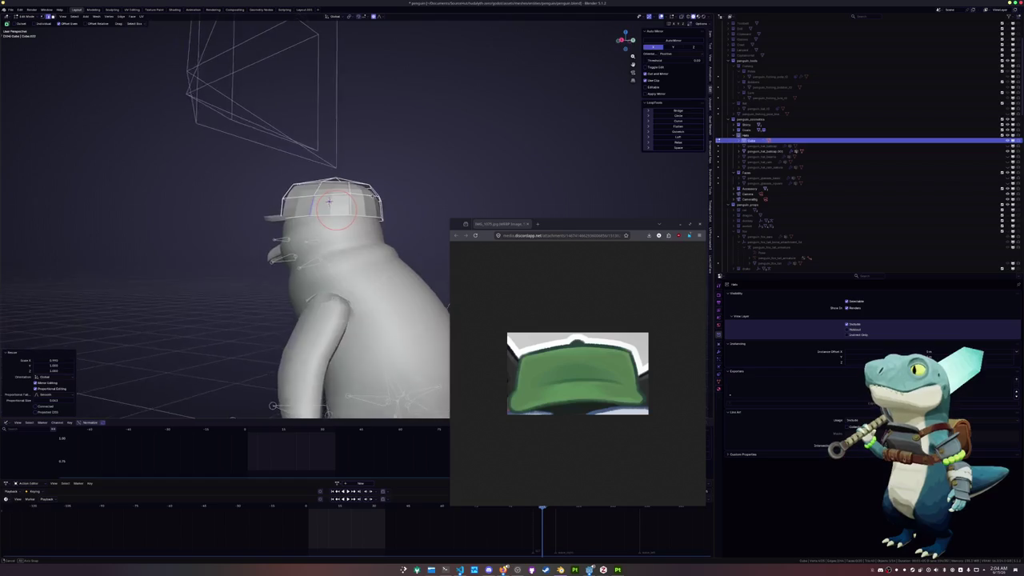
- Scale a side face of the hat along X
click(363, 213)
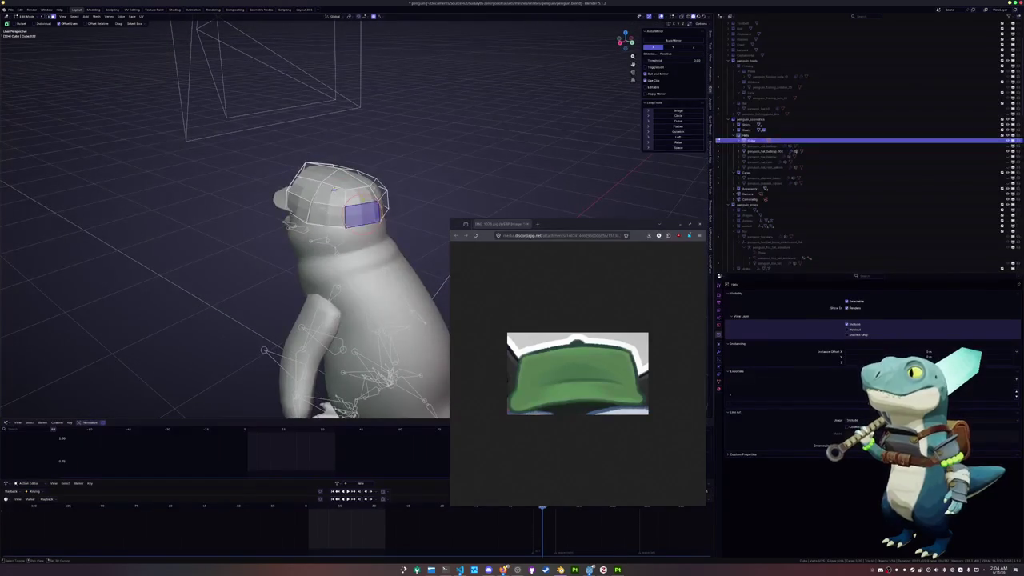
middle_drag(381, 211, 366, 213)
key(s)
key(x)
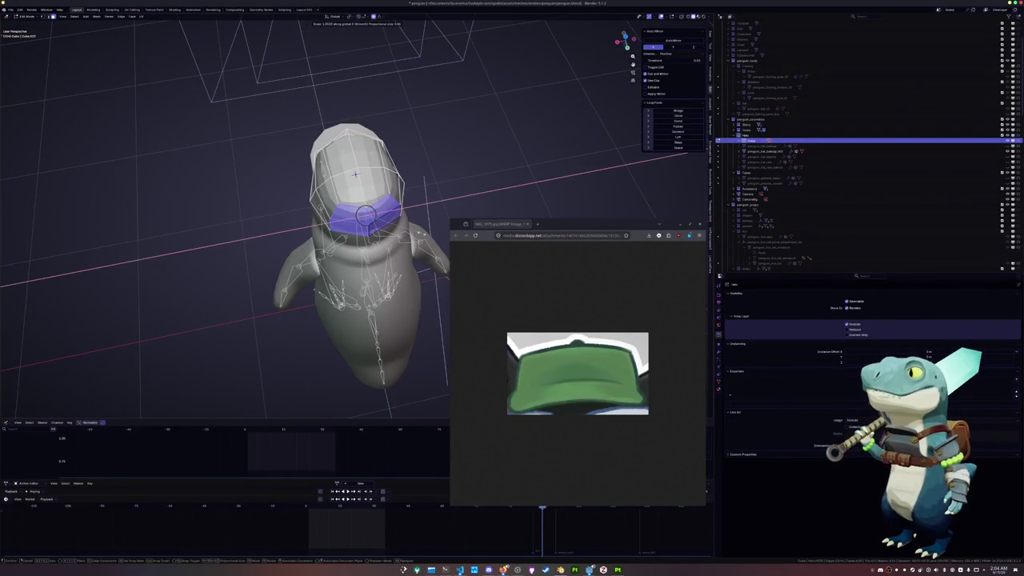
click(418, 230)
- Proportionally scale the hat's top loop and cap along X
alt+click(412, 174)
key(s)
key(x)
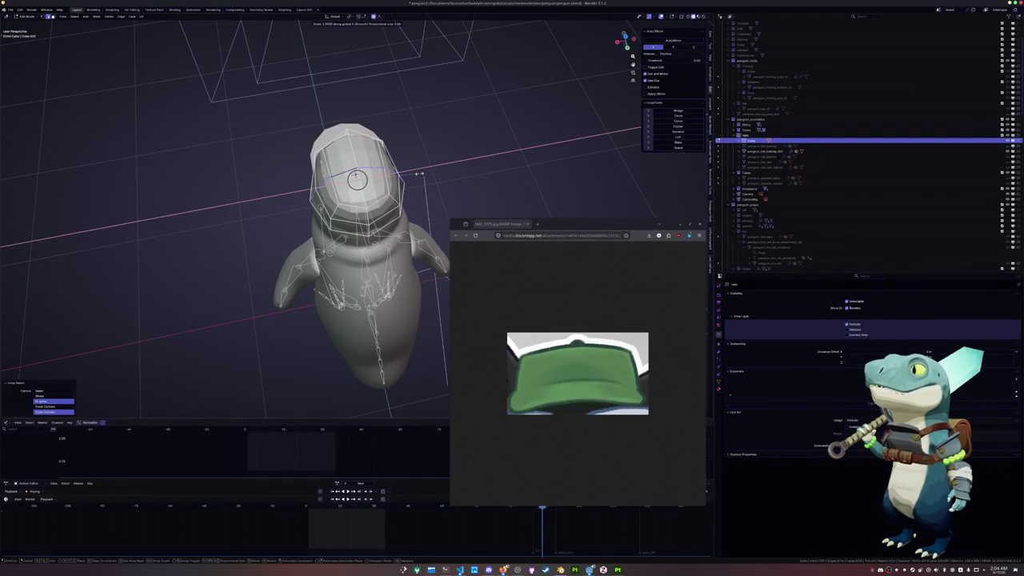
key(Escape)
click(356, 178)
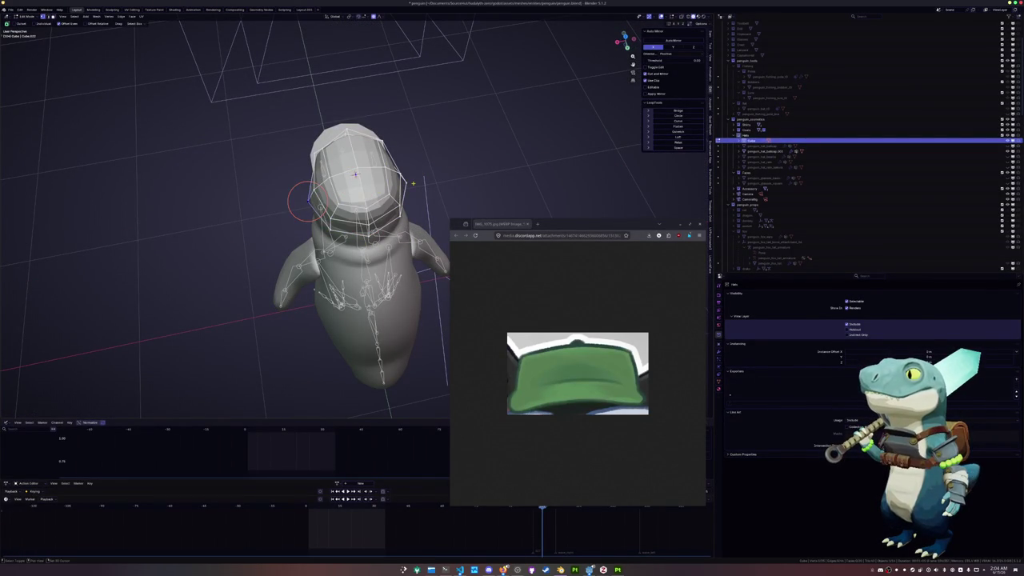
key(x)
click(355, 174)
- Move the reference image aside and inspect the reshaped cap from several angles
drag(507, 214, 611, 245)
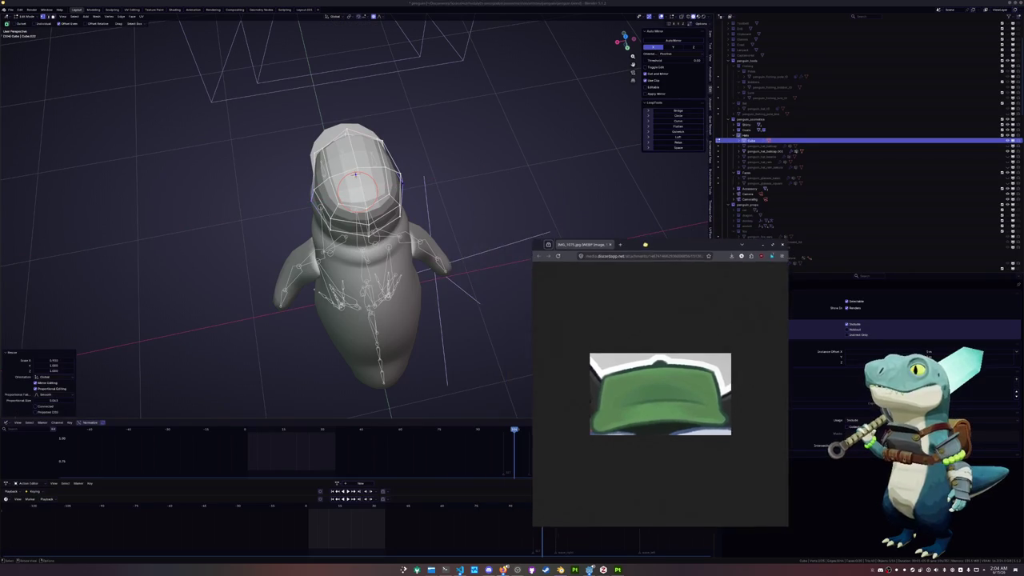
mouse_move(480, 240)
middle_down()
mouse_move(463, 228)
mouse_move(528, 213)
middle_up()
scroll(463, 228, up, 3)
key(Tab)
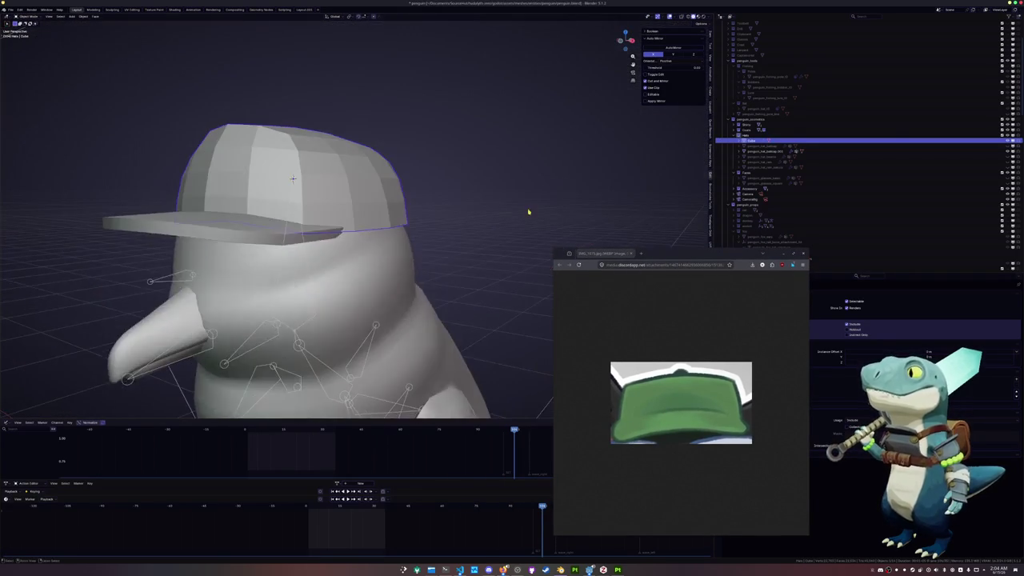
scroll(423, 210, down, 3)
key(Tab)
middle_drag(334, 214, 336, 216)
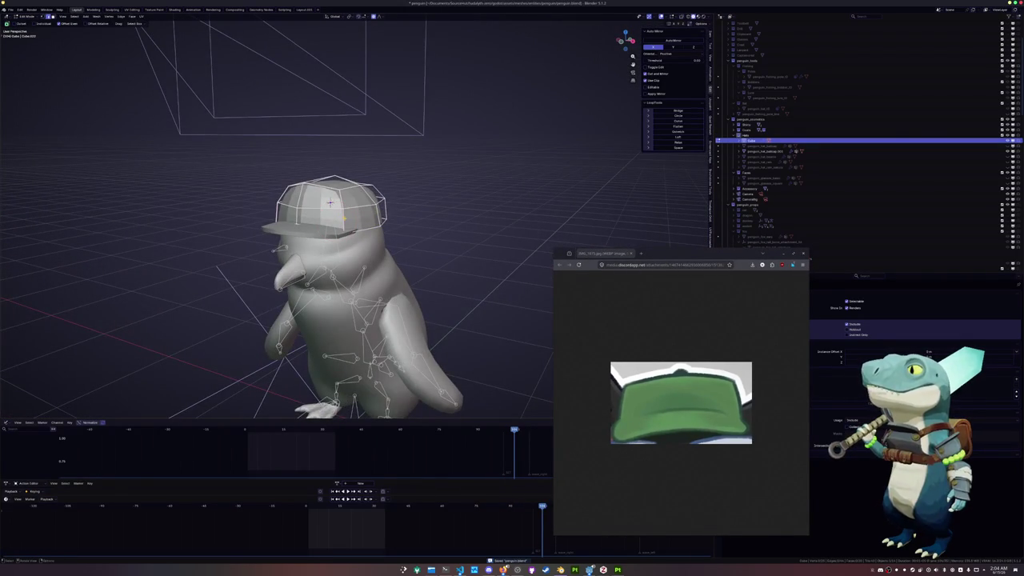
mouse_move(330, 204)
middle_down()
mouse_move(393, 198)
mouse_move(387, 213)
middle_up()
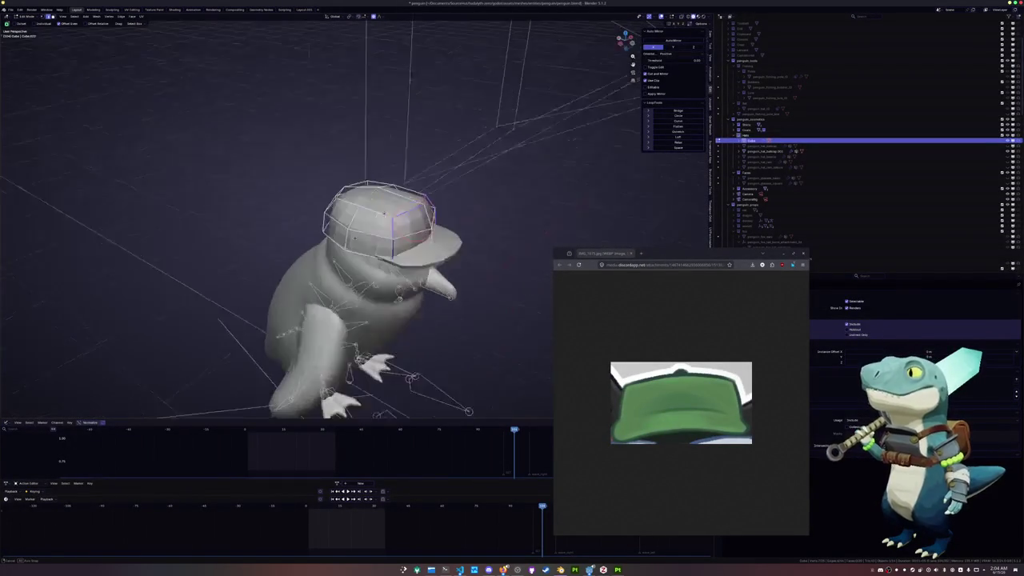
- Add a new cylinder mesh with fewer sides
key(Tab)
key(shift+a)
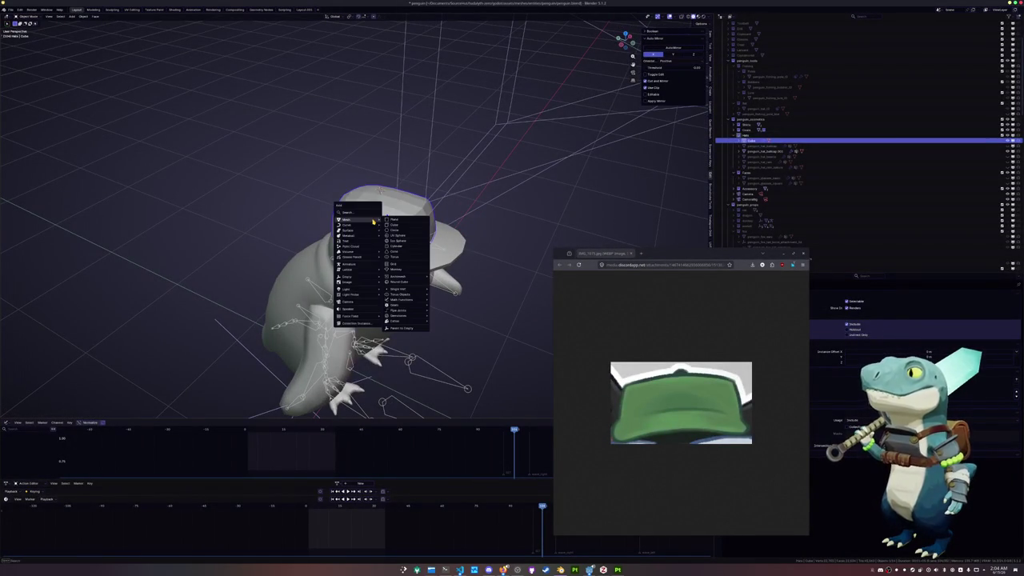
click(397, 245)
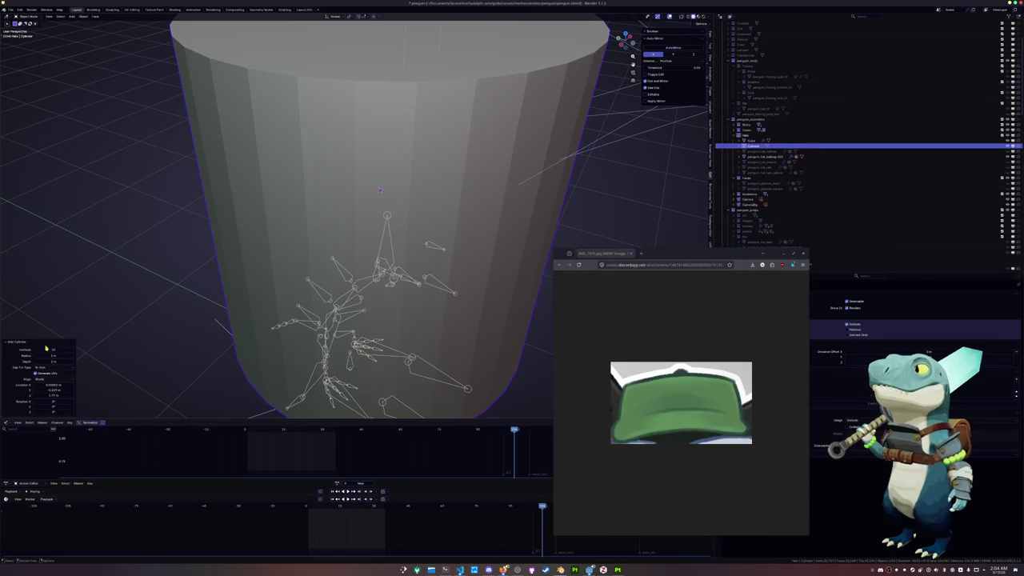
key(Return)
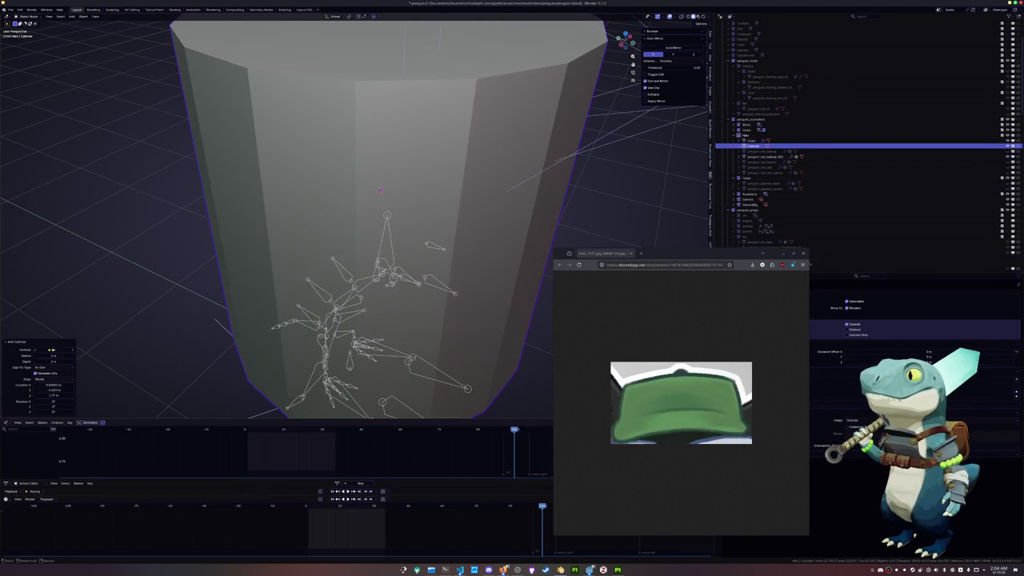
- Shrink the cylinder to button size and raise it along Z onto the cap top
key(s)
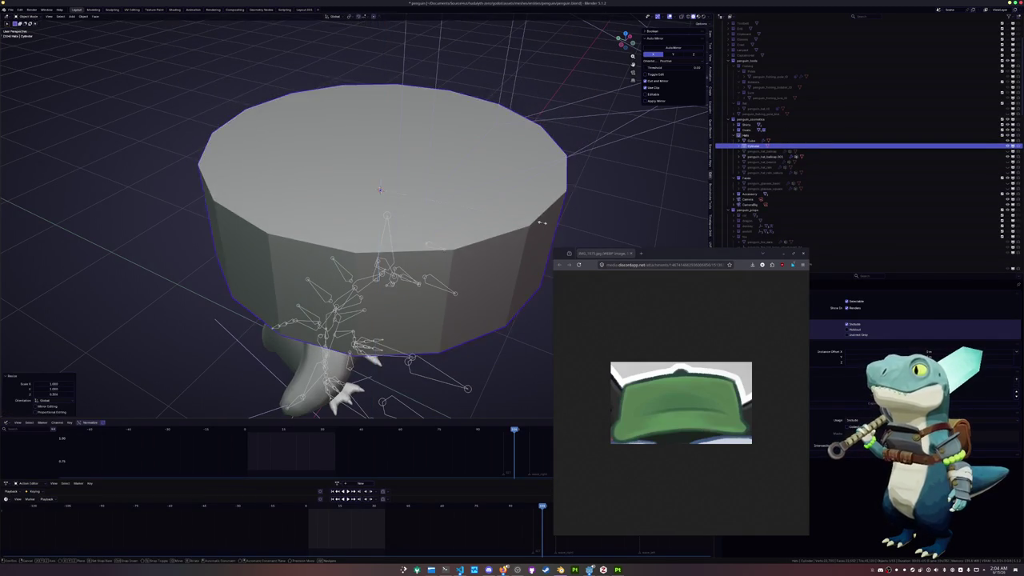
middle_drag(390, 196, 392, 156)
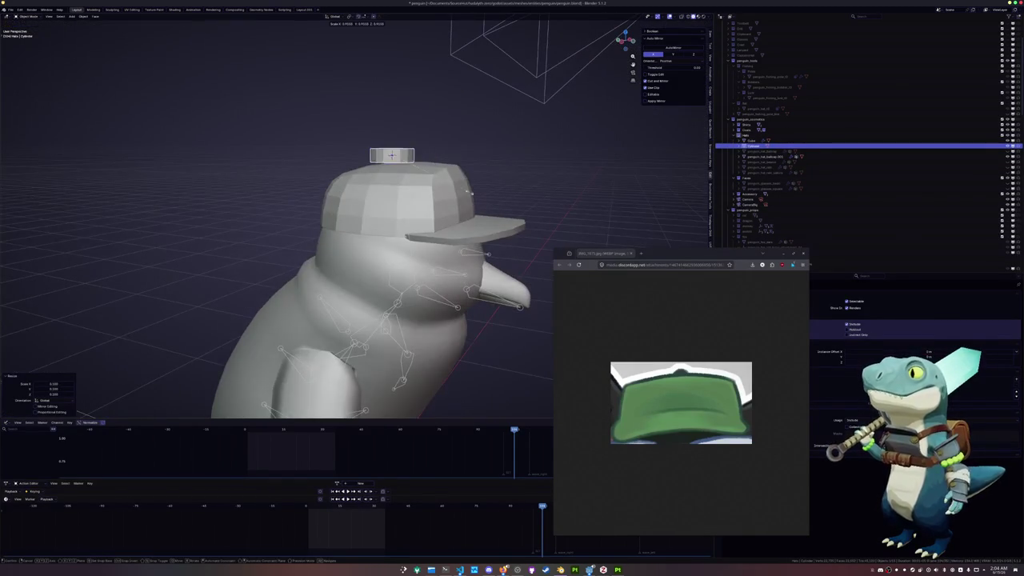
click(440, 179)
middle_drag(439, 179, 452, 184)
key(g)
key(z)
click(461, 188)
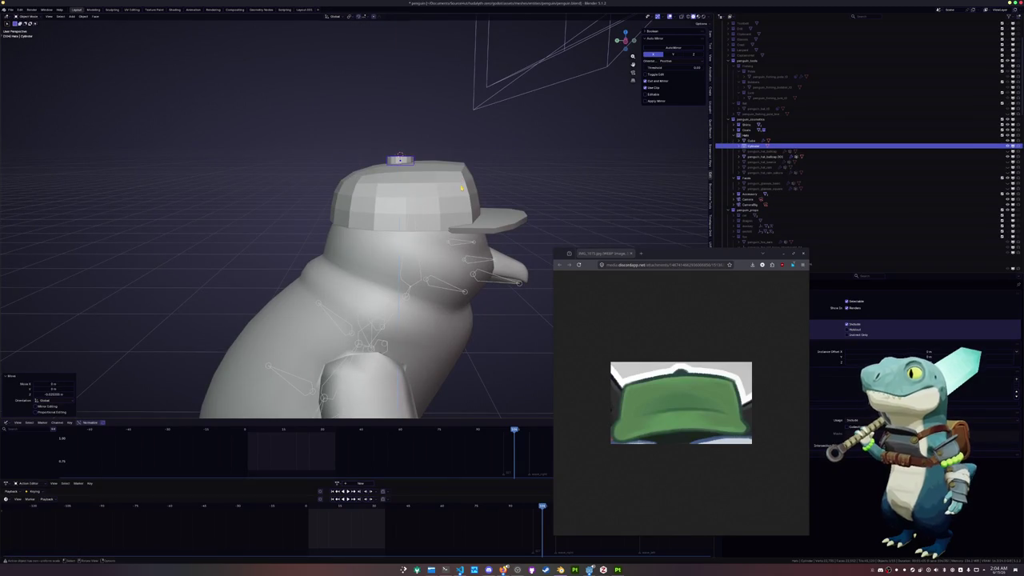
- In side orthographic view, tilt the cylinder to follow the cap's slope
key(KP_3)
scroll(338, 137, up, 4)
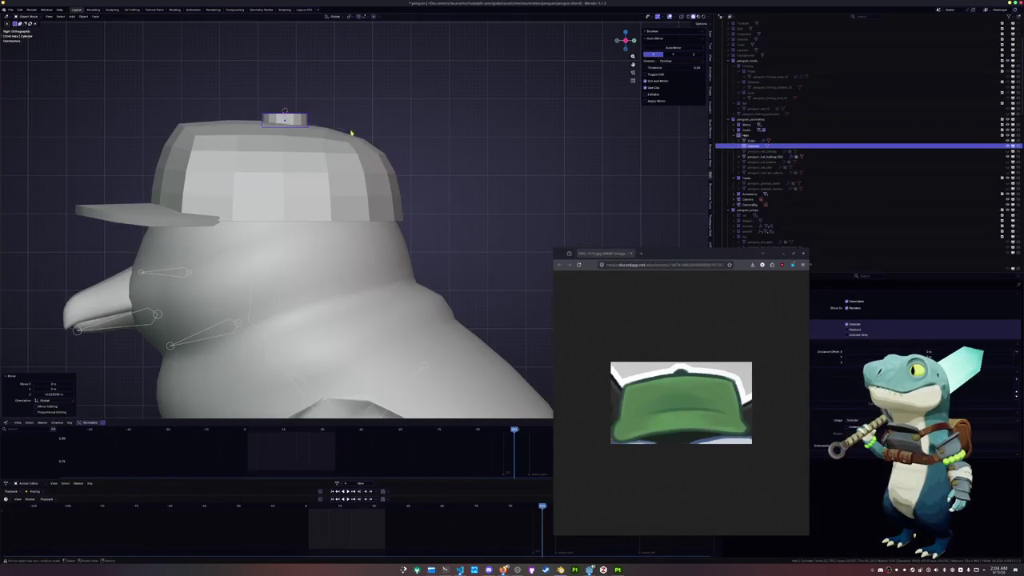
key(r)
key(Escape)
- In Edit Mode, cut a new edge loop and slide it toward the cylinder top
key(Tab)
middle_drag(354, 137, 390, 175)
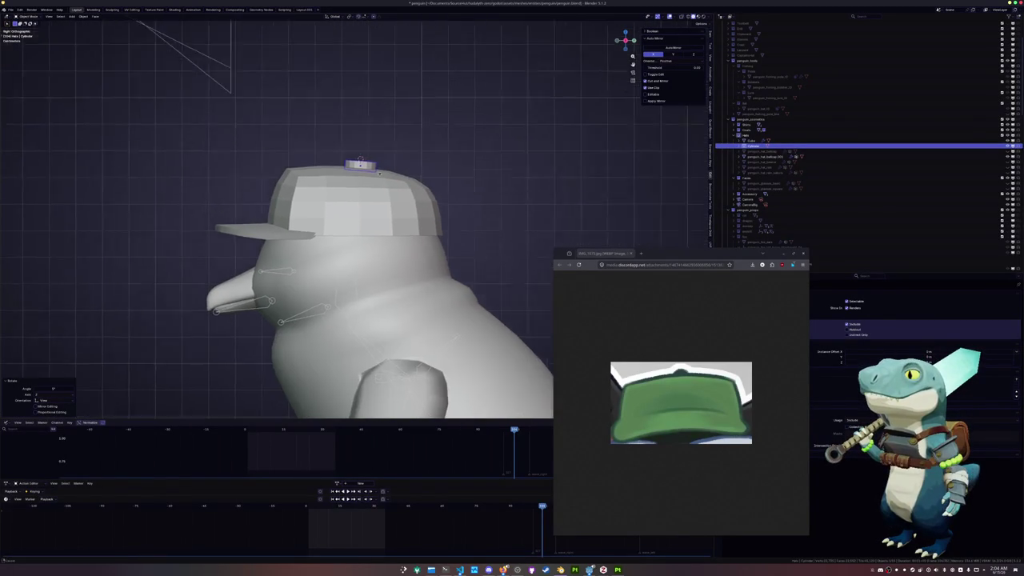
key(c)
key(Escape)
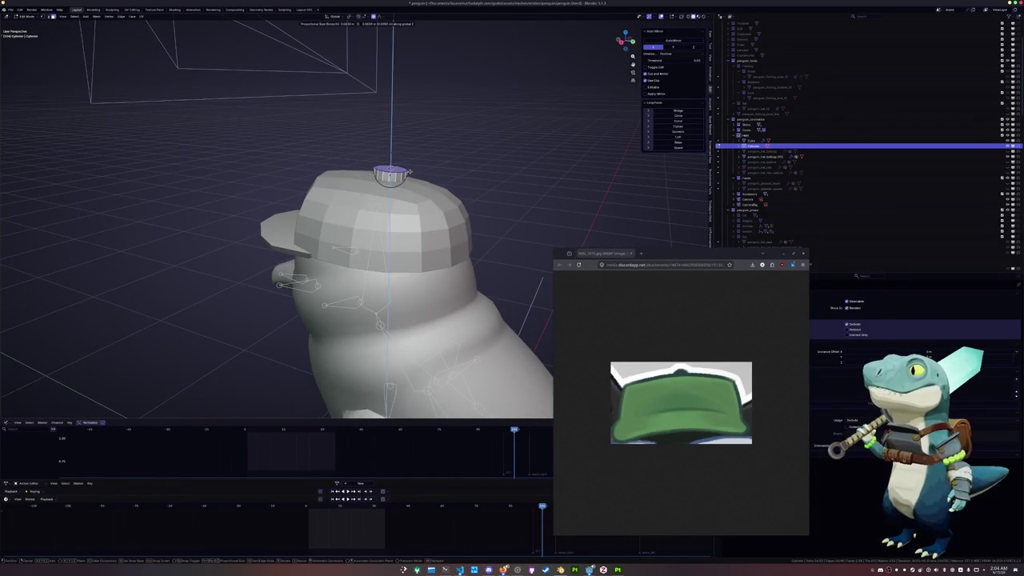
key(g)
key(g)
click(410, 172)
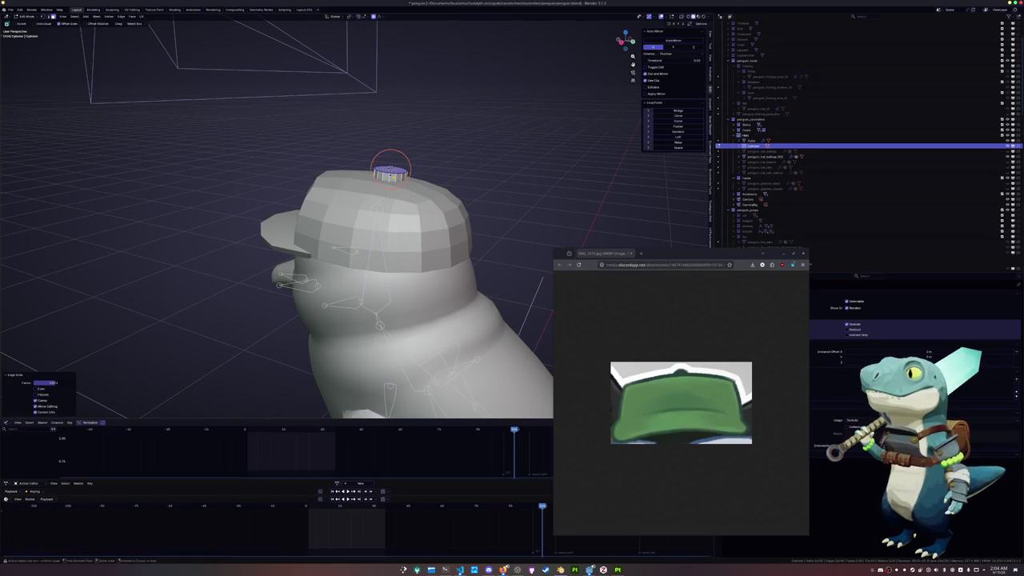
key(ctrl+r)
click(400, 174)
- Scale the cylinder top uniformly
key(s)
key(shift+z)
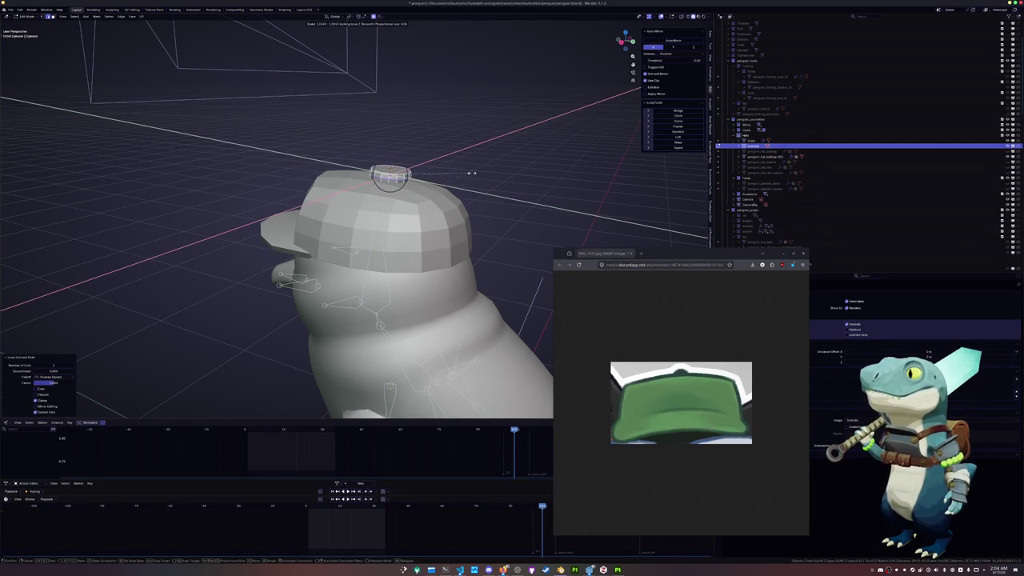
key(Escape)
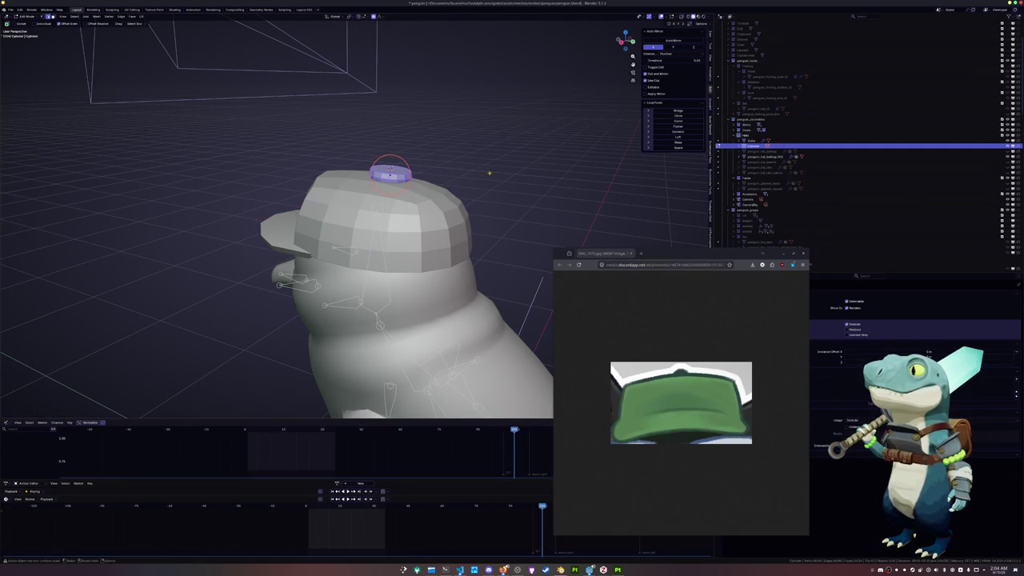
key(s)
click(456, 172)
- Crease the top edges and narrow the top horizontally to 0.76
middle_drag(457, 172, 410, 152)
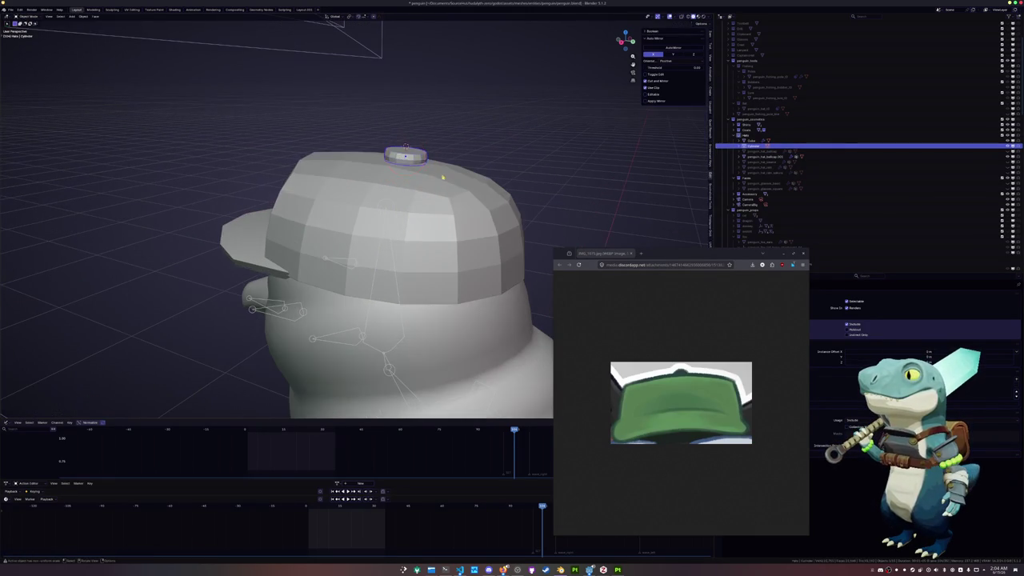
key(shift+e)
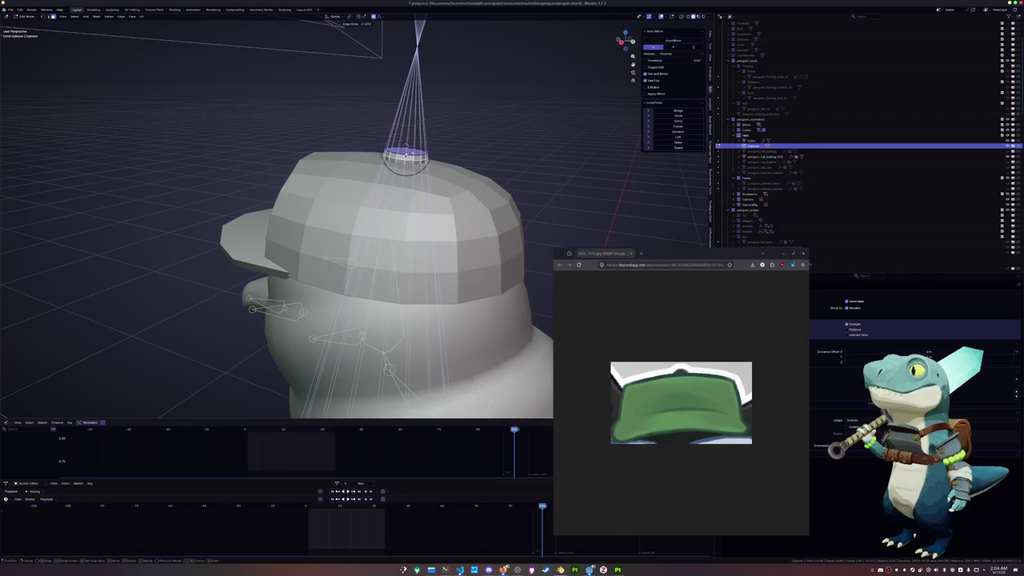
click(419, 22)
key(s)
key(shift+z)
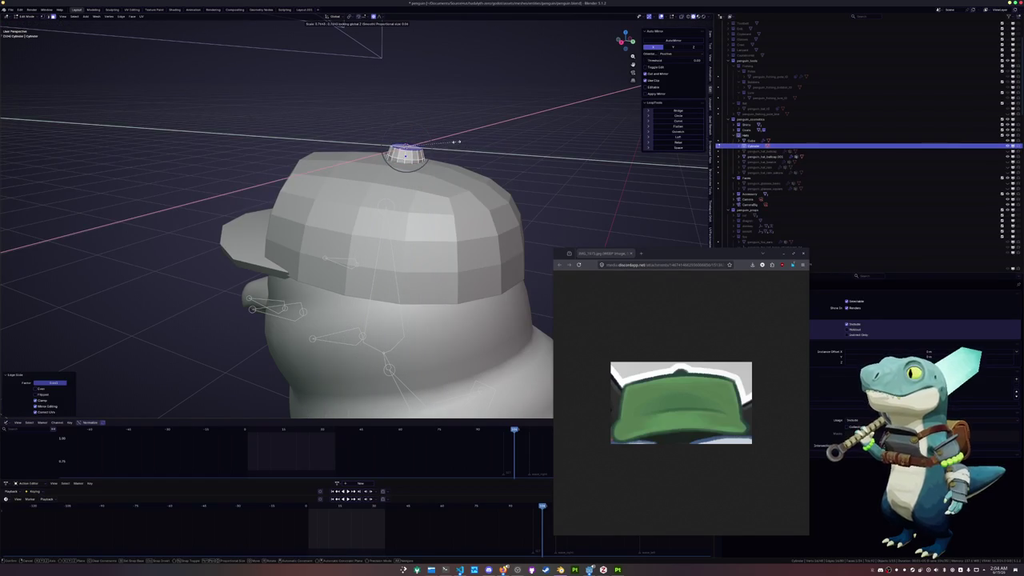
click(453, 143)
- Bevel the cylinder's top rim and return to Object Mode
scroll(452, 144, up, 3)
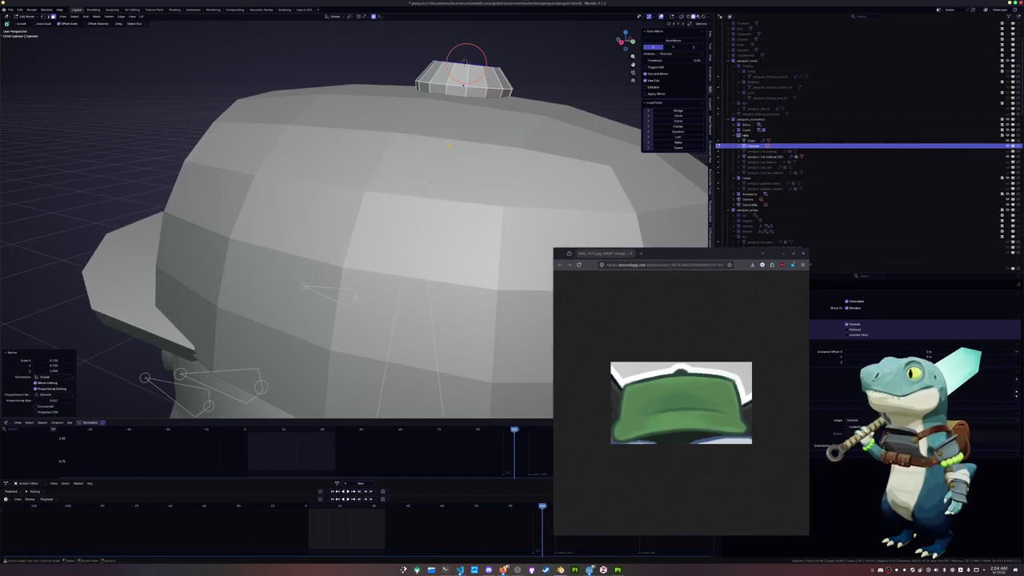
key(ctrl+b)
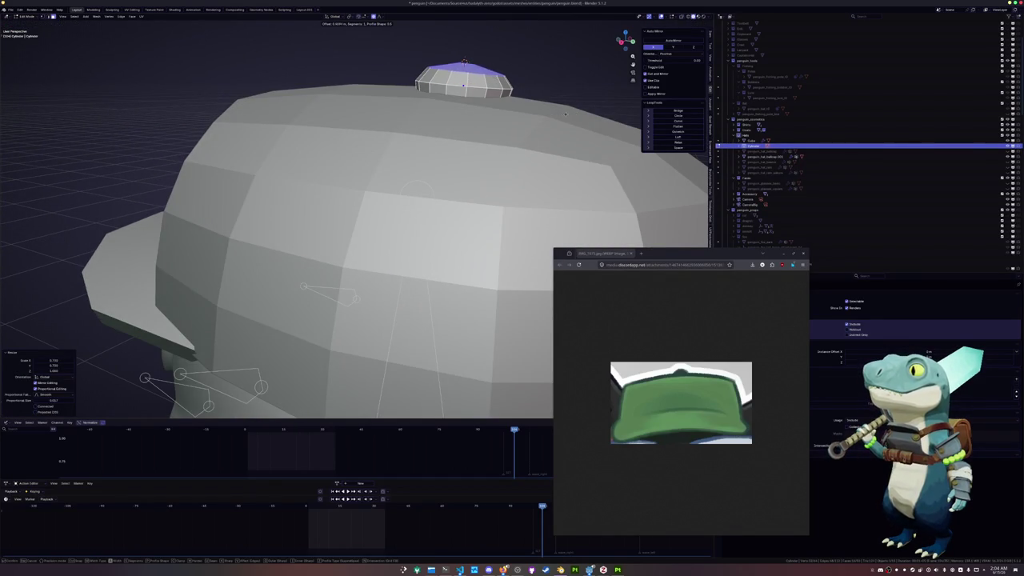
click(556, 114)
key(Tab)
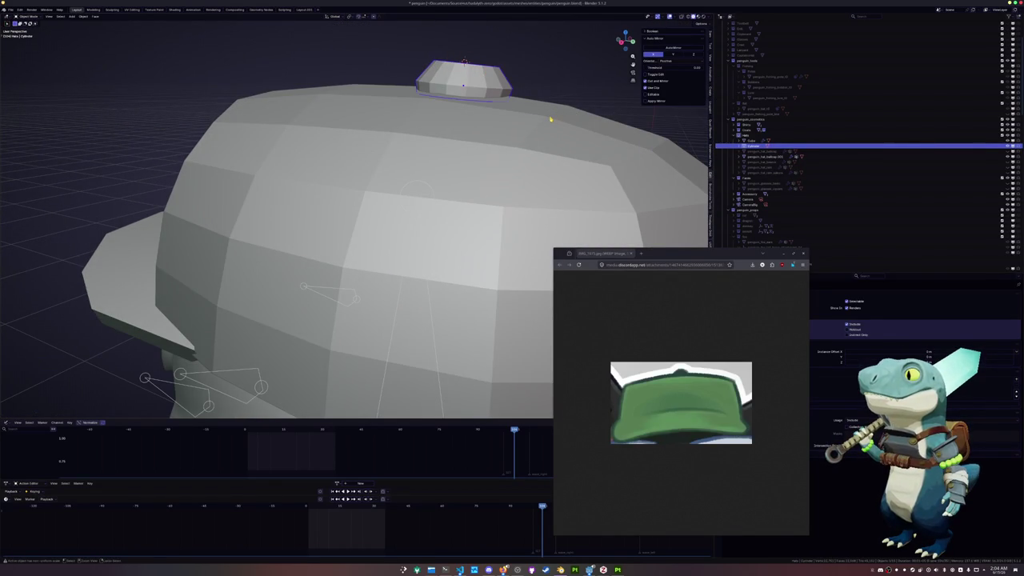